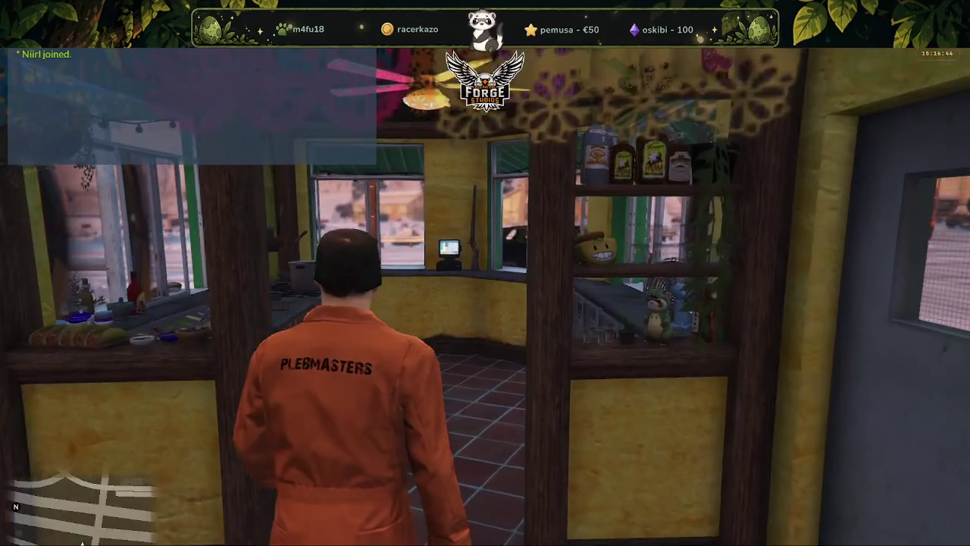
Walk through the Taco Treff kitchen, dining room, storage room, office and toilet room.
key("w")
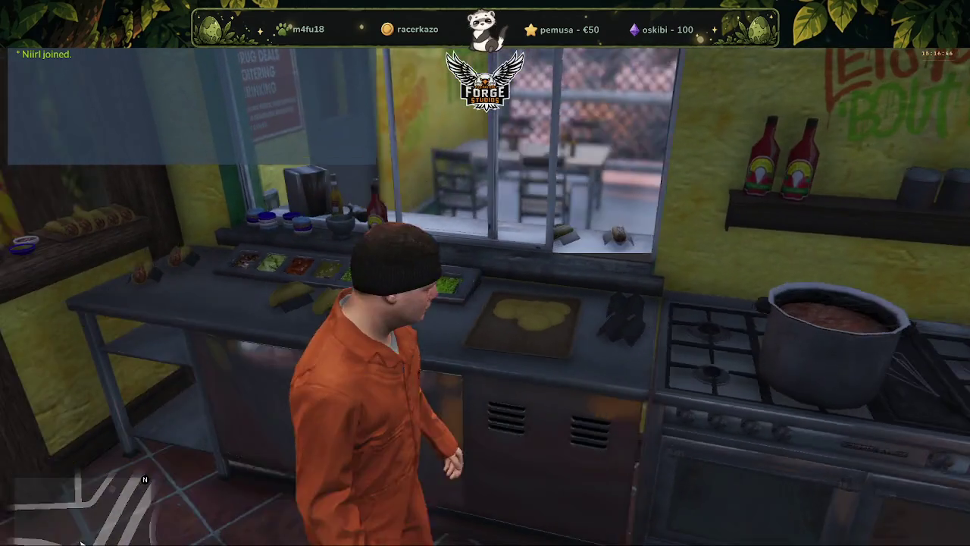
key("w")
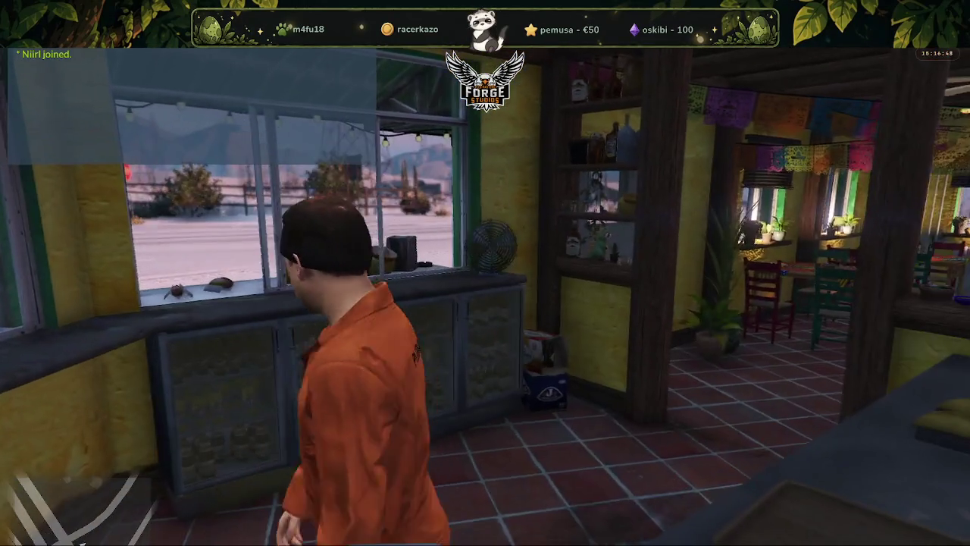
key("w")
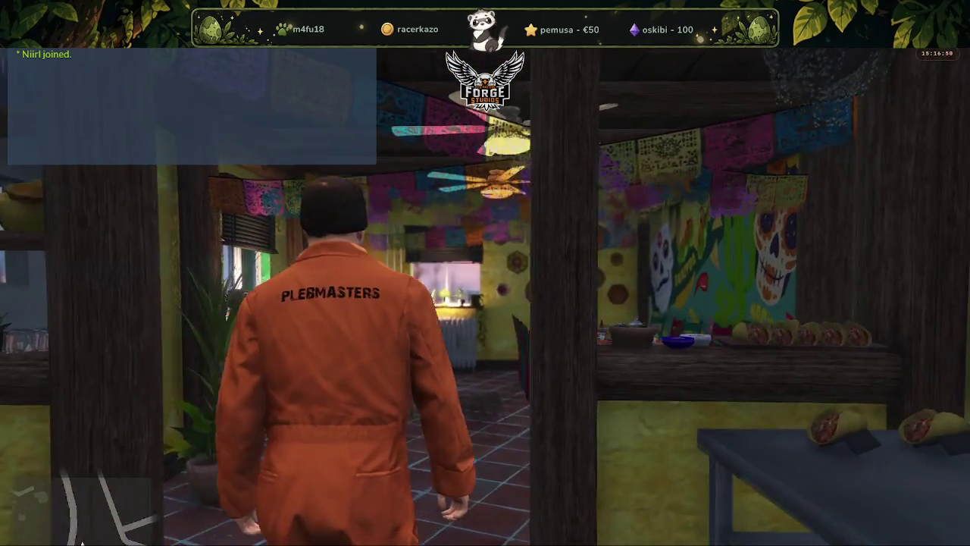
key("w")
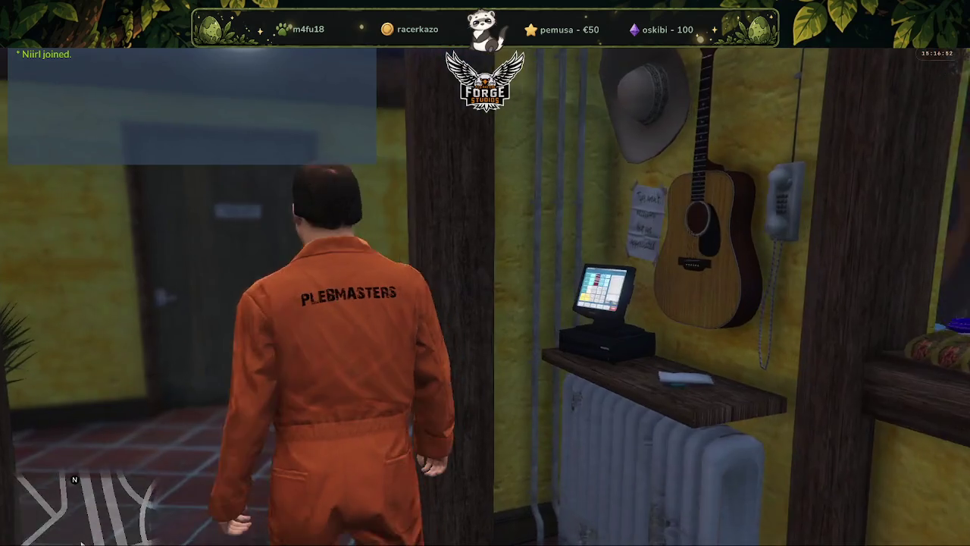
key("w")
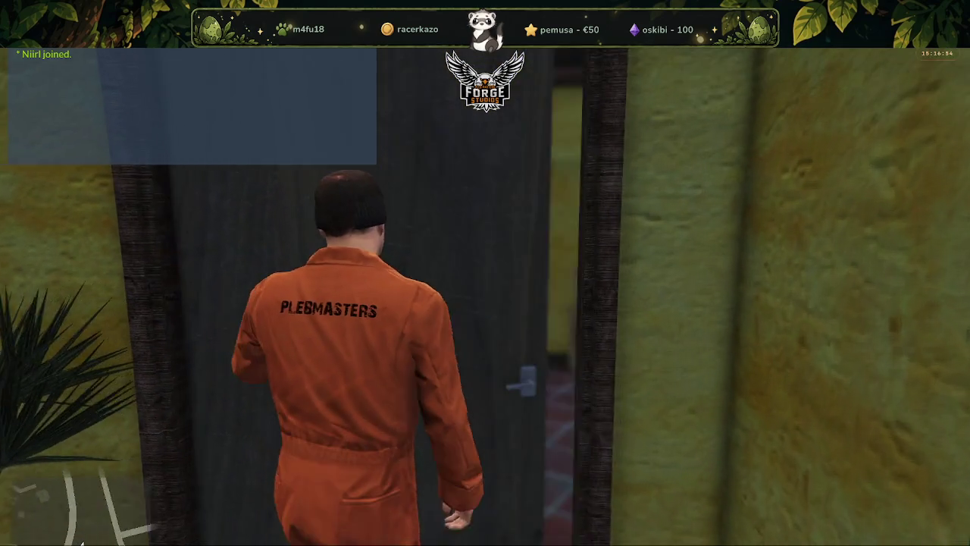
key("w")
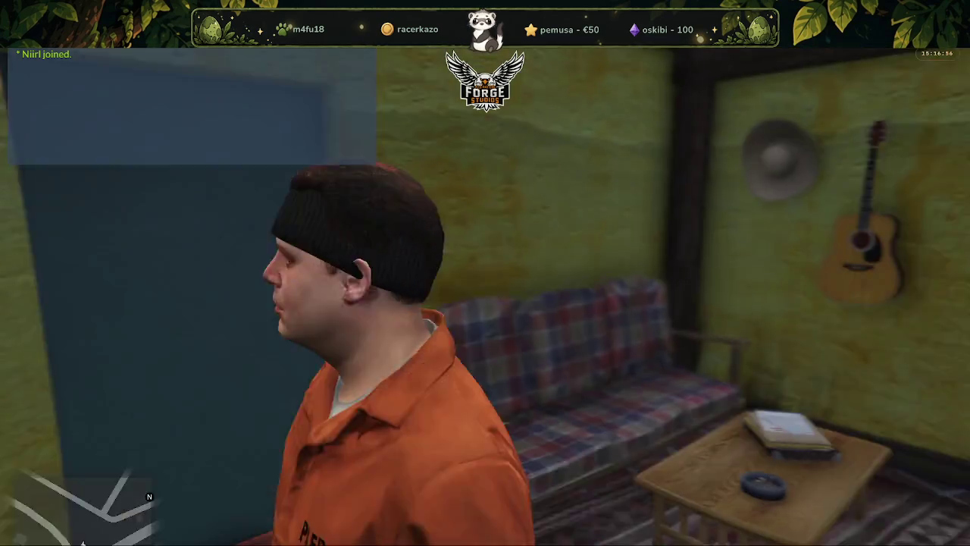
key("w")
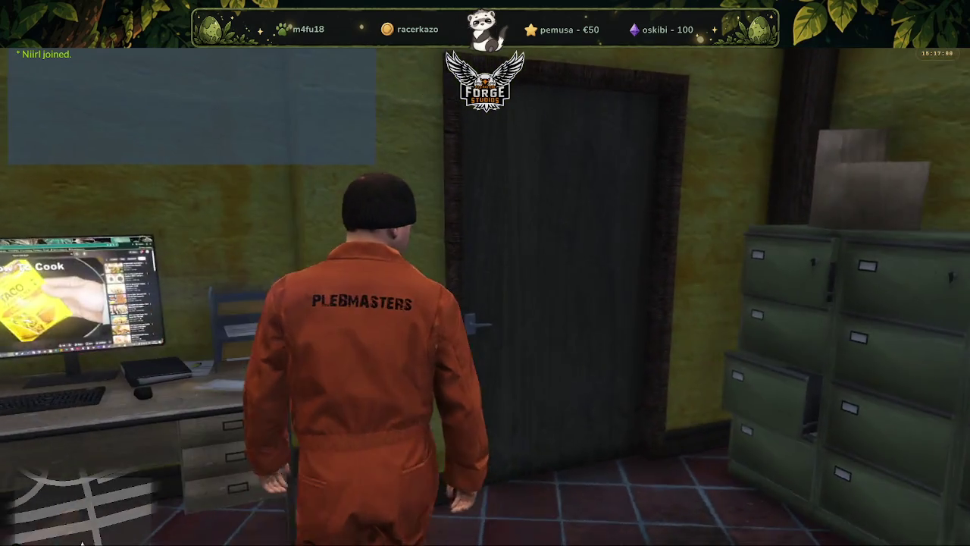
key("w")
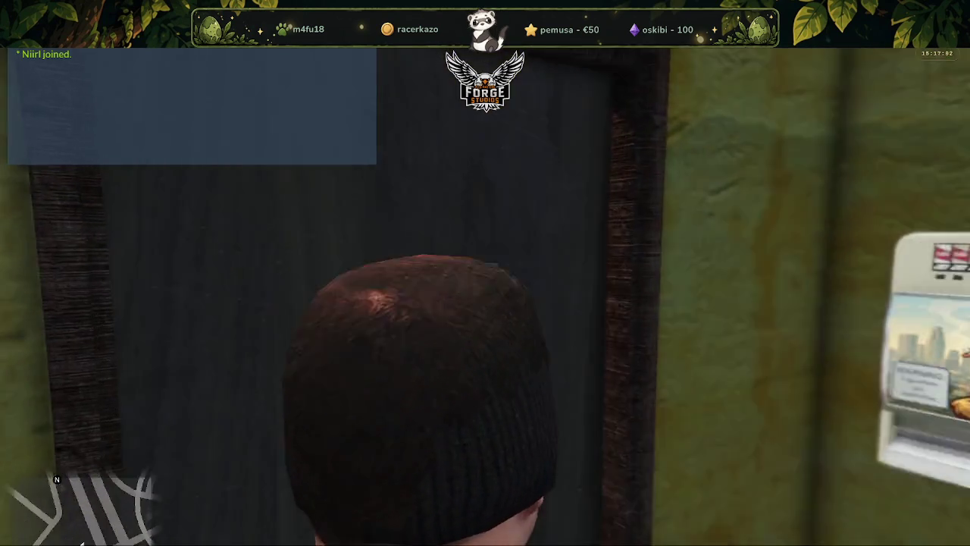
key("w")
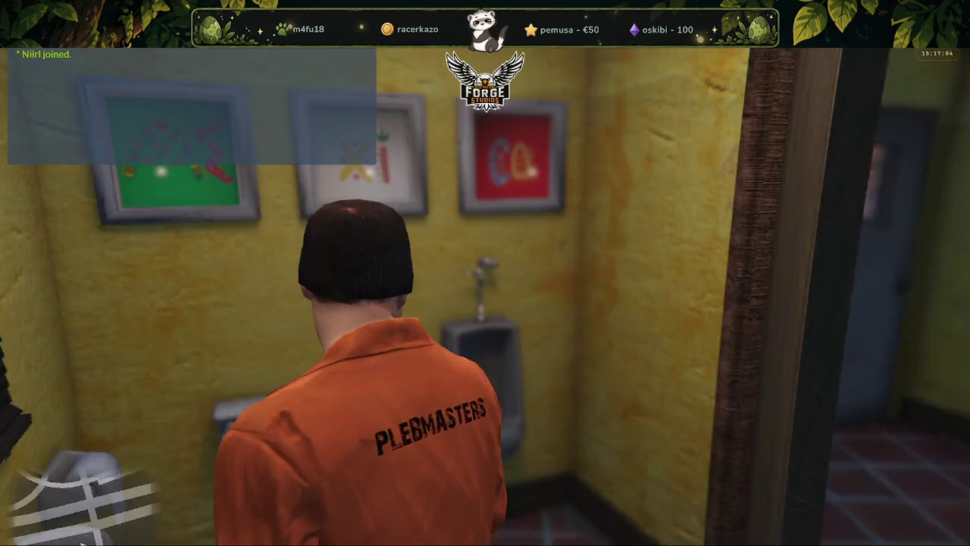
key("w")
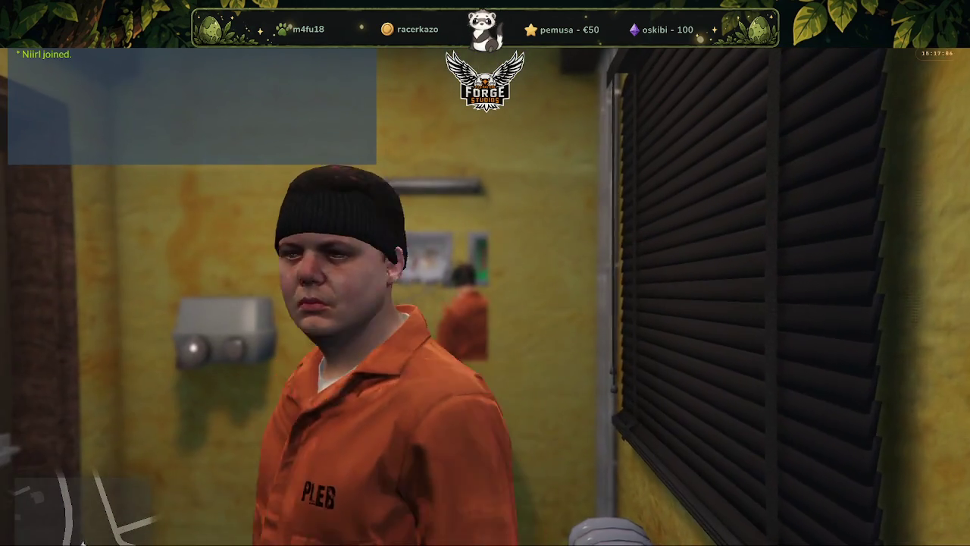
key("w")
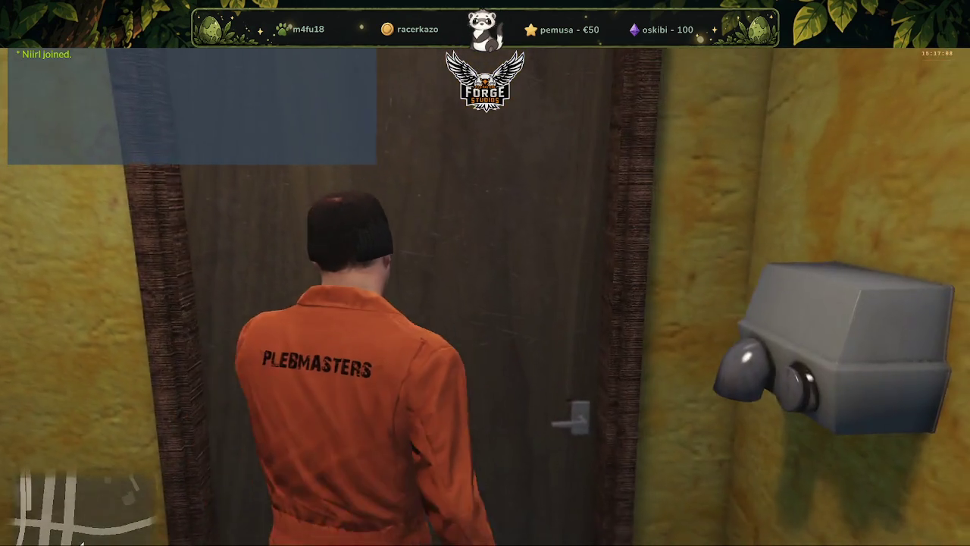
key("w")
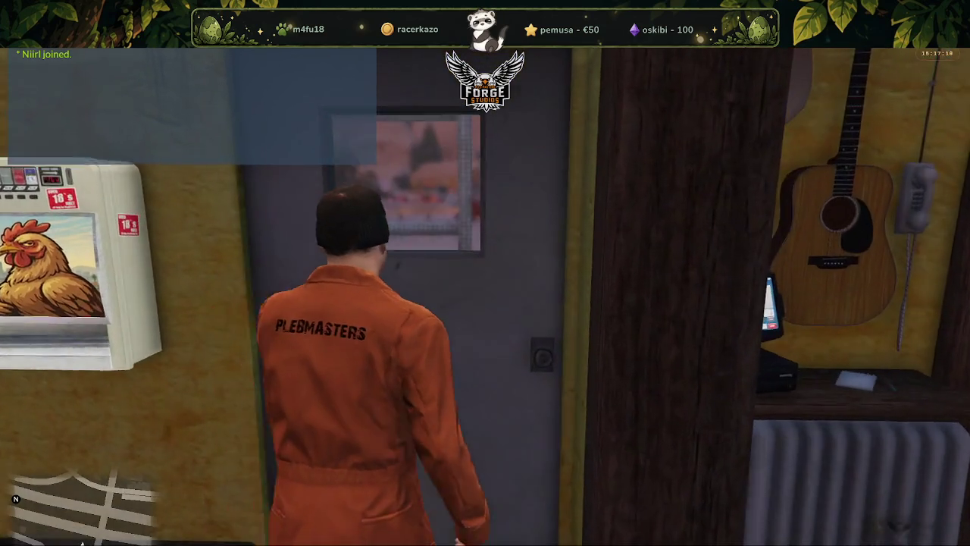
Go outside past the serving window and seating area to the snowy road, then open ForgeStudios with F5.
key("w")
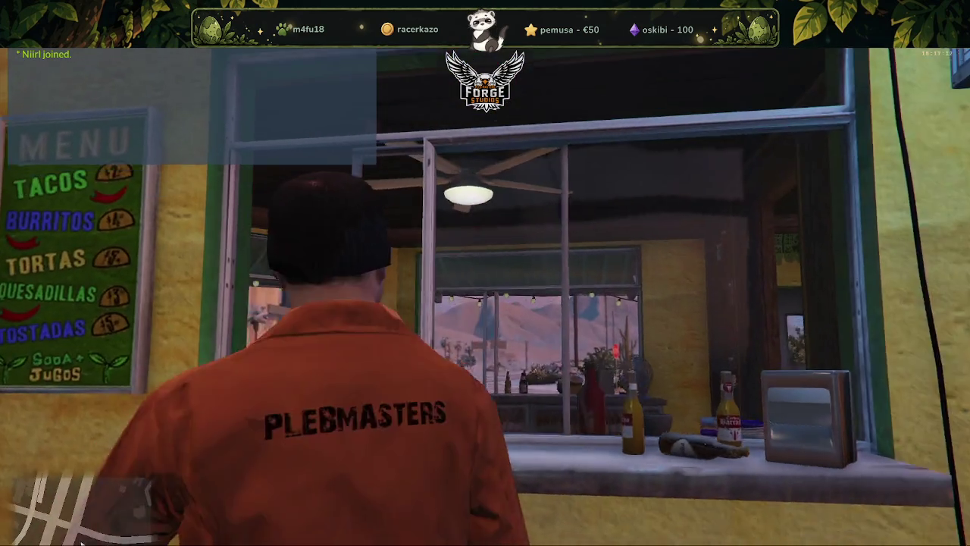
key("w")
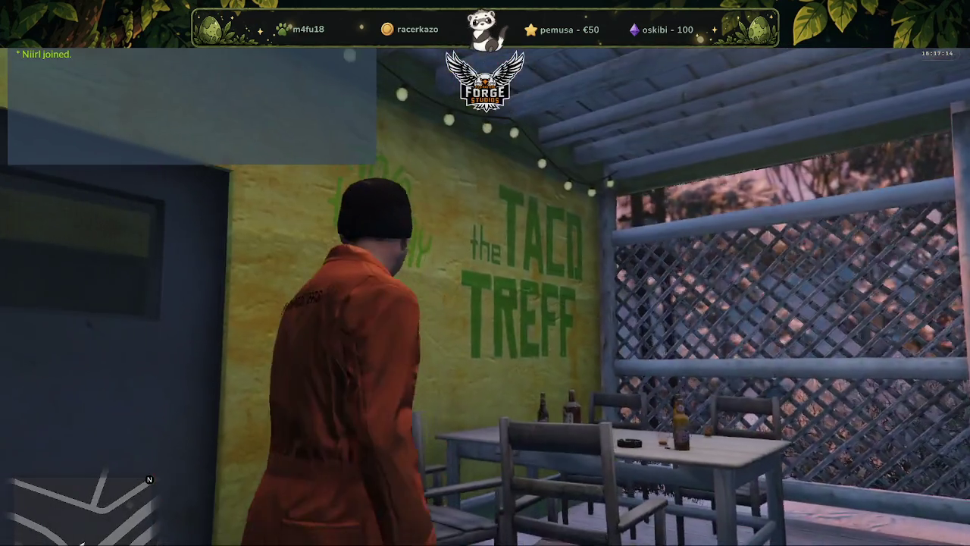
key("w")
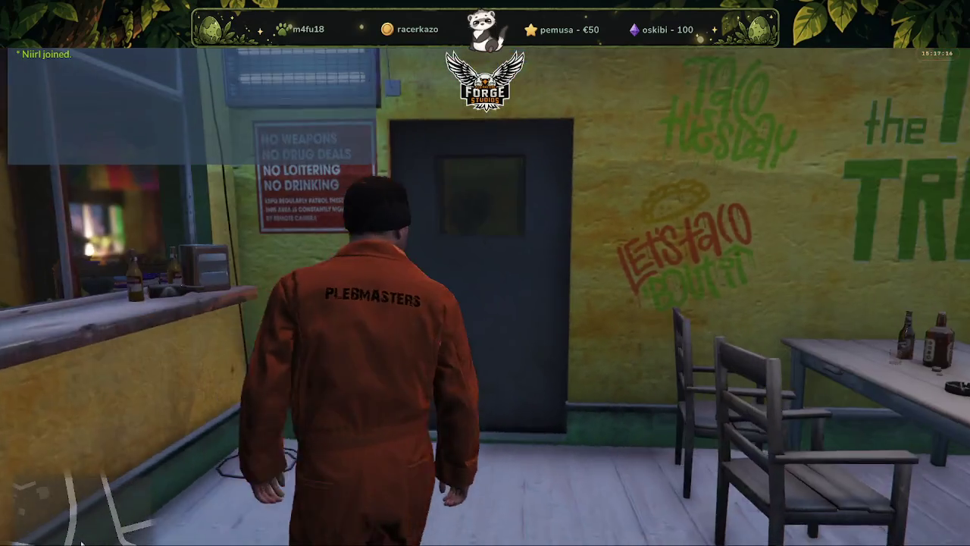
key("w")
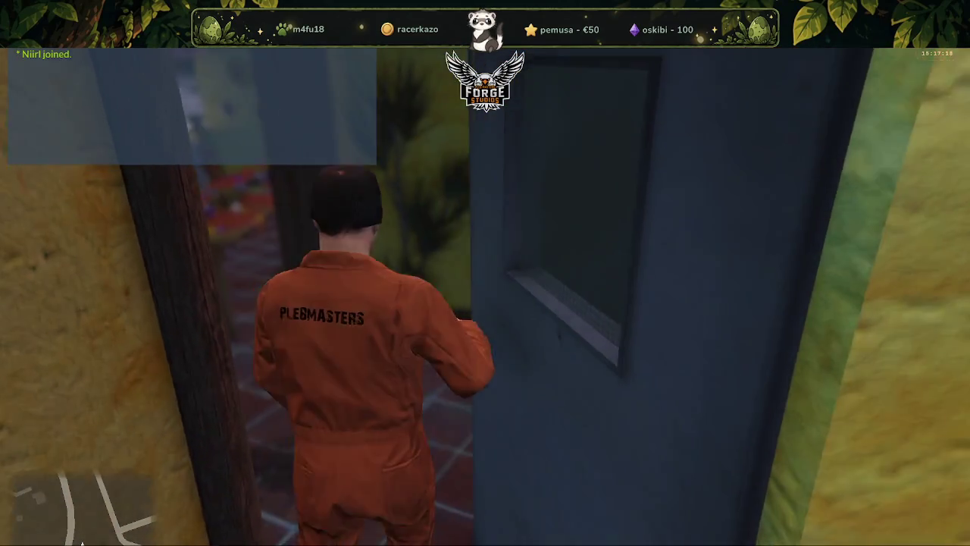
key("w")
key("w")
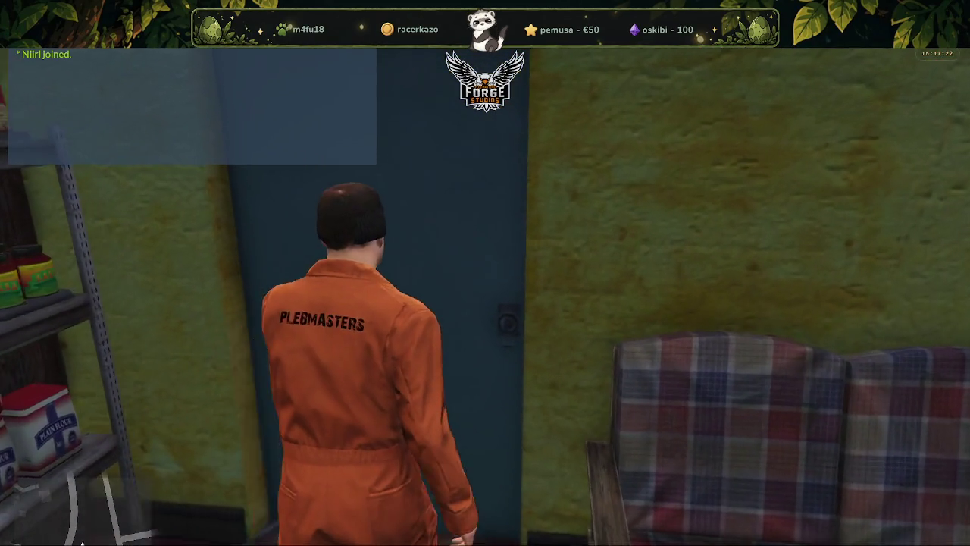
key("w")
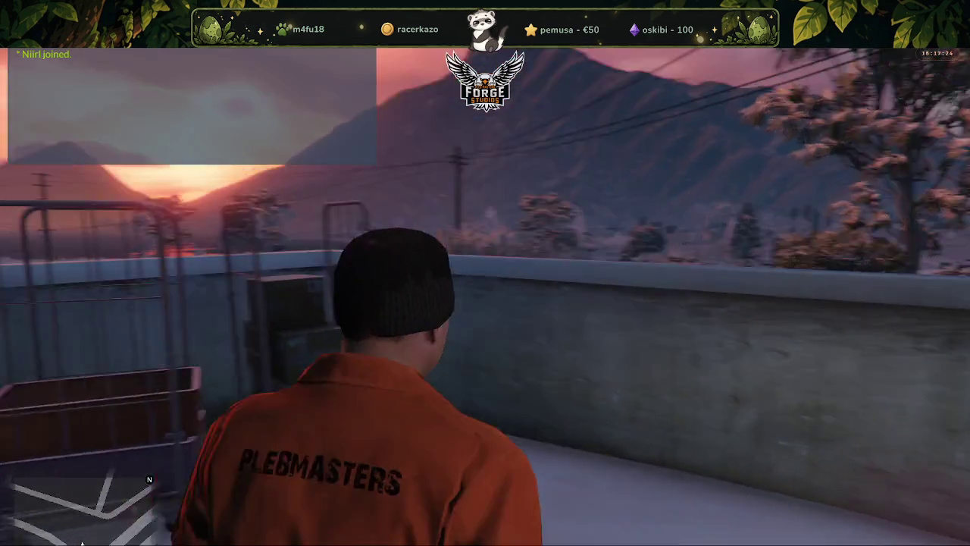
key("w")
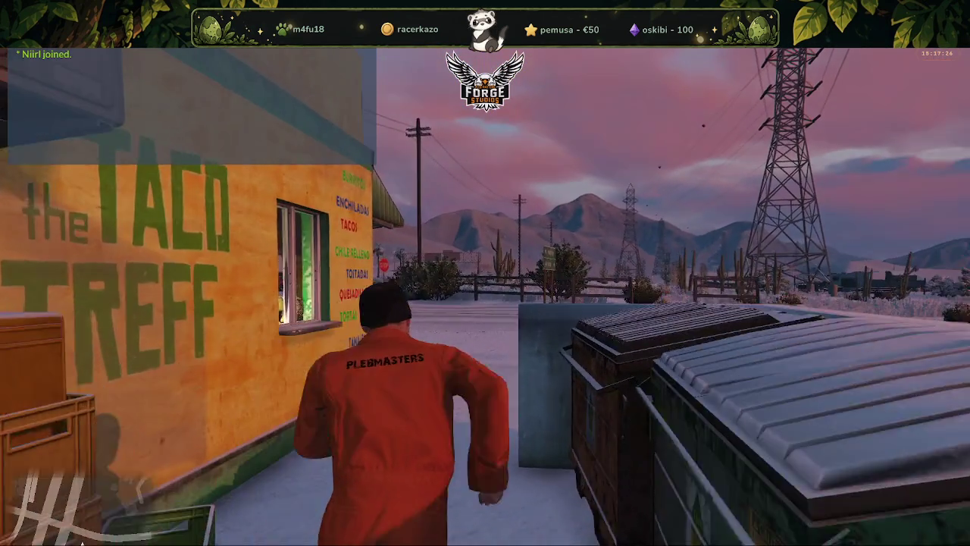
key("w")
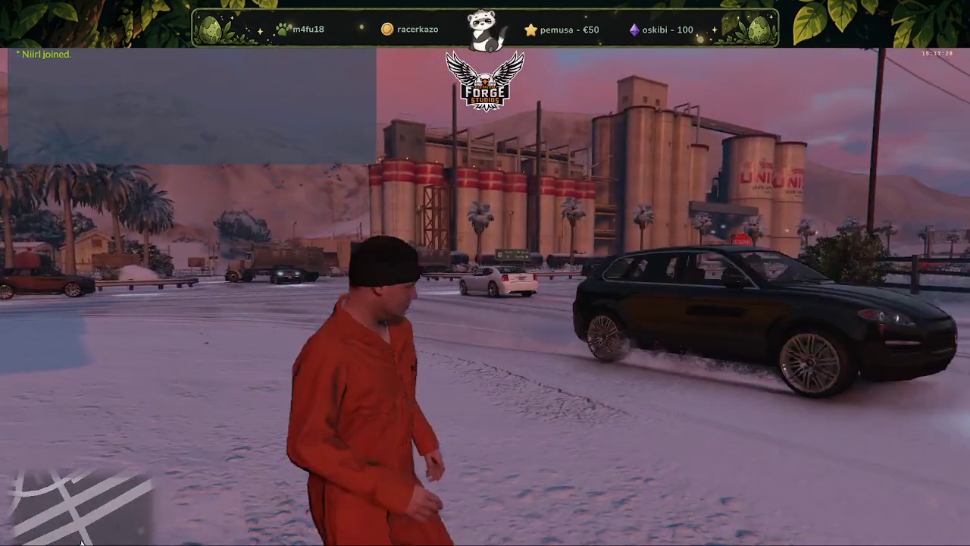
key("w")
key("F5")
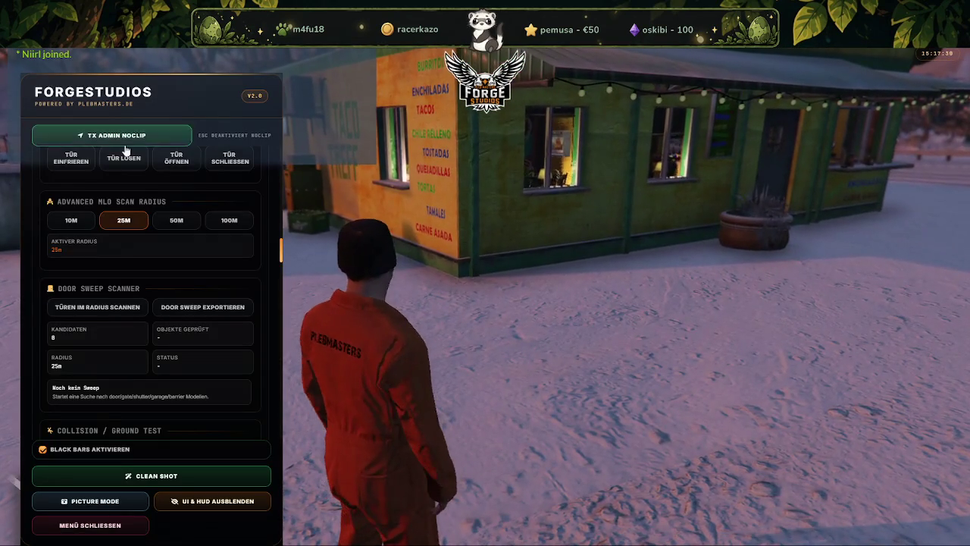
Turn on TX ADMIN NOCLIP from the ForgeStudios menu.
left_click(132, 137)
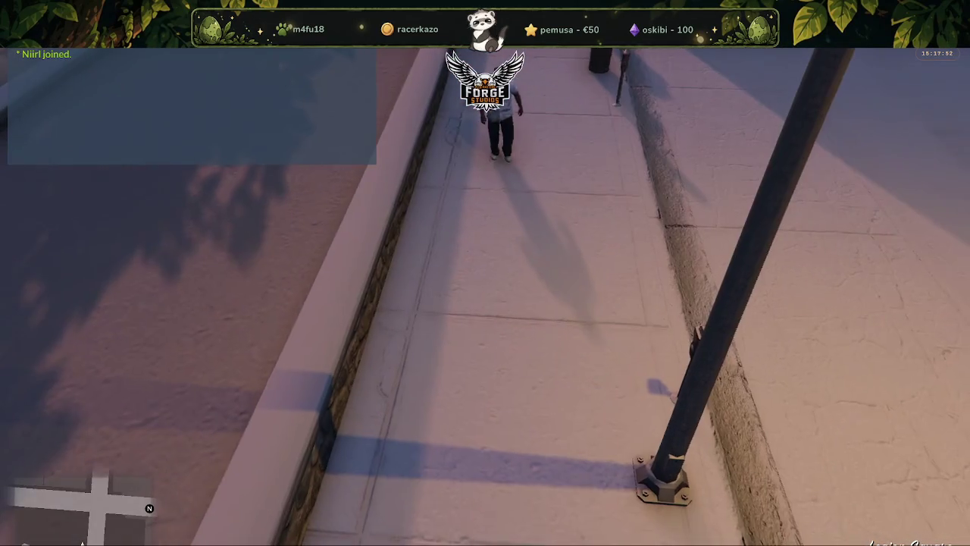
Vault the stone wall and park bench, walk through the bushes to the lit path, and open the F8 console.
key("Escape")
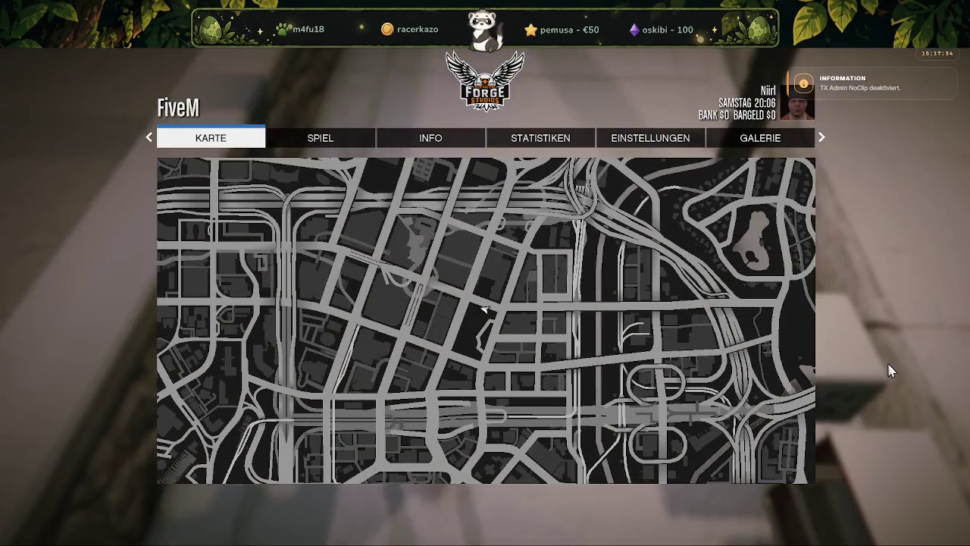
key("space")
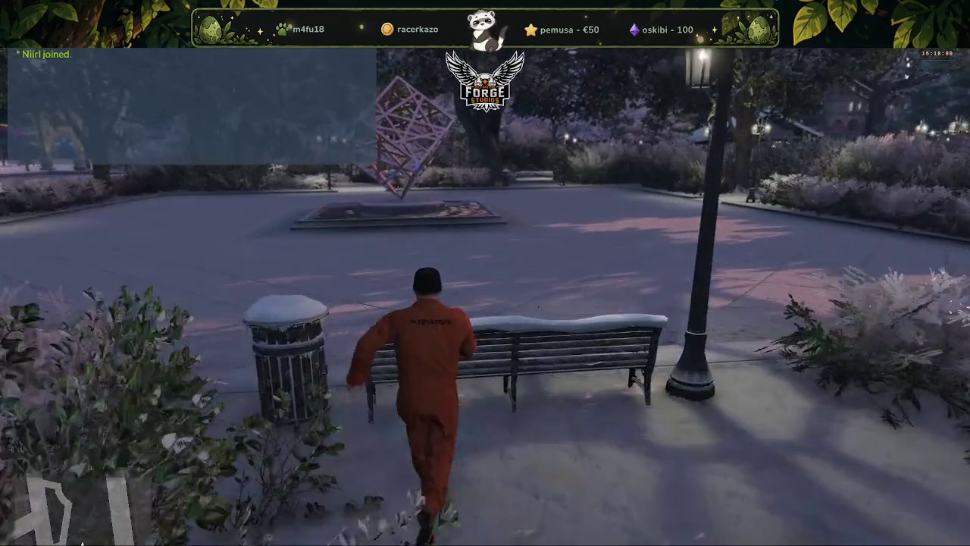
key("space")
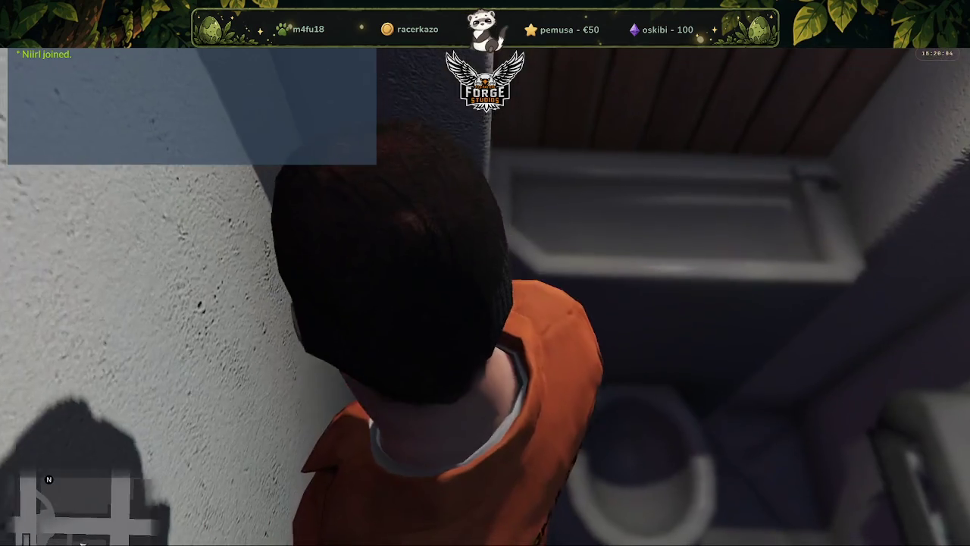
key("w")
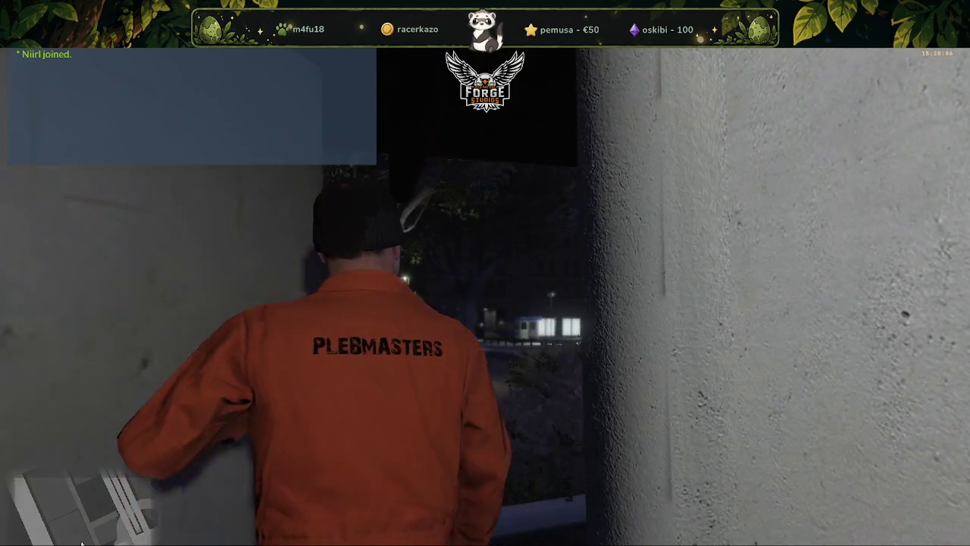
key("d")
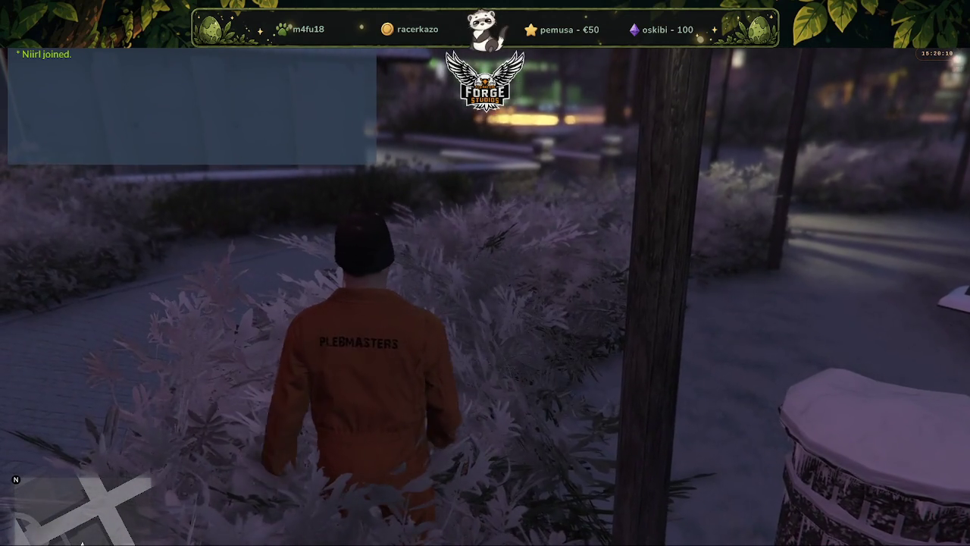
key("w")
key("w")
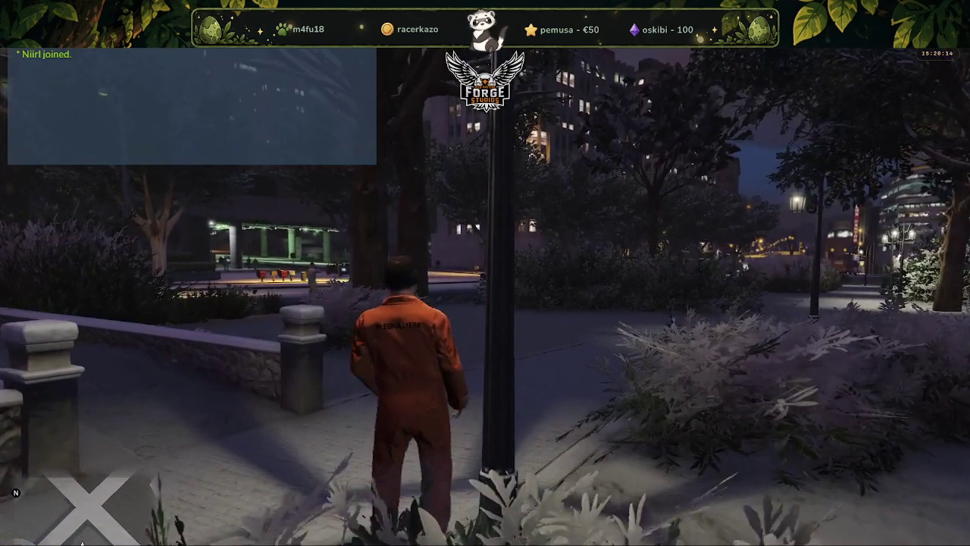
key("F8")
Type qwu in the console, then Alt+Tab out of FiveM to the desktop.
type("qwu")
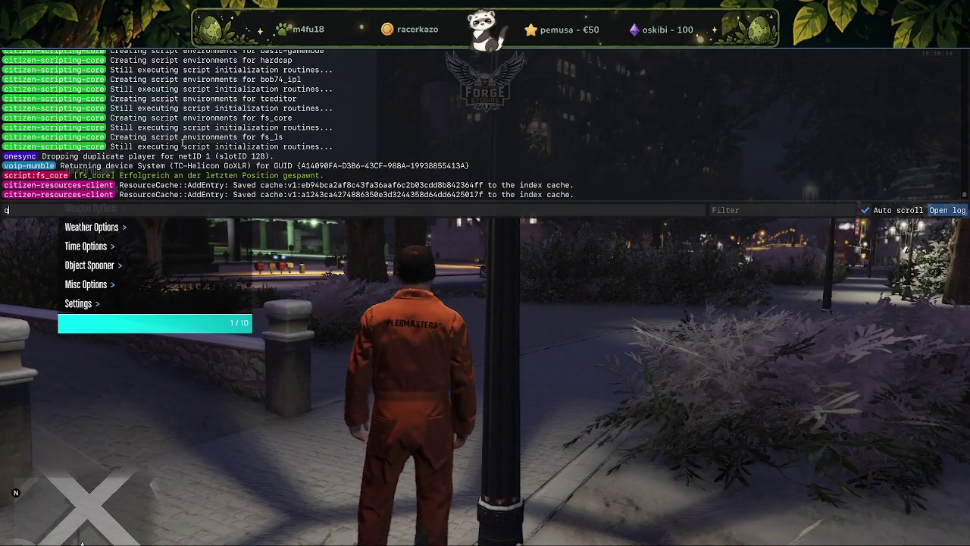
key("alt+Tab")
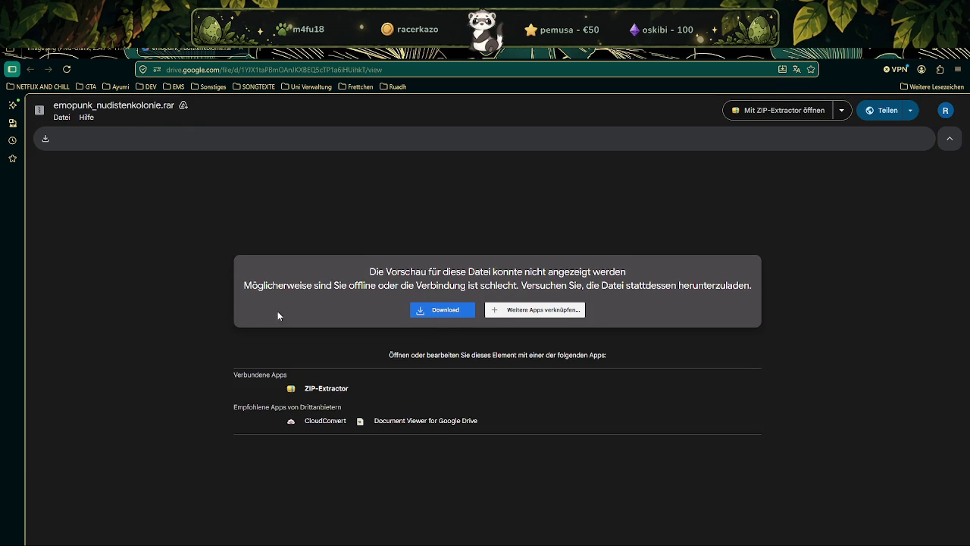
Download emopunk_nudistenkolonie.rar from Google Drive and minimize the browser.
left_click(435, 315)
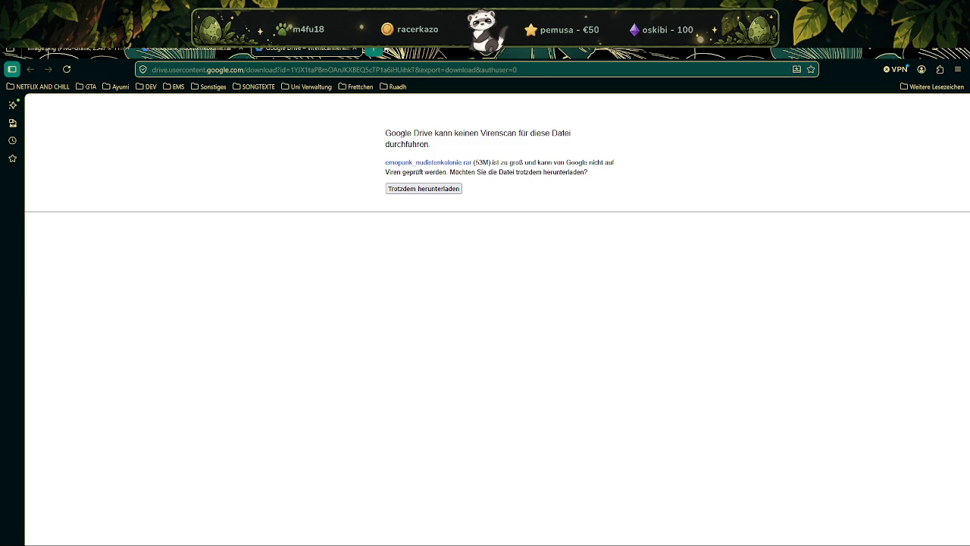
key("super+Down")
key("super+Down")
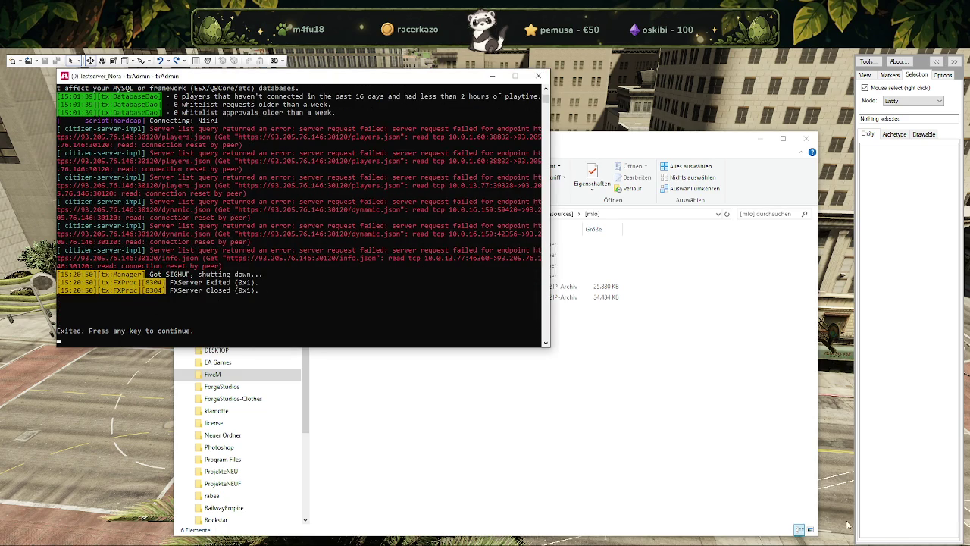
Switch to Object Mode, hide r1_09 in the Outliner, and unhide and select dt1_rd1_r1_08.
scroll(376, 351, "down", 3)
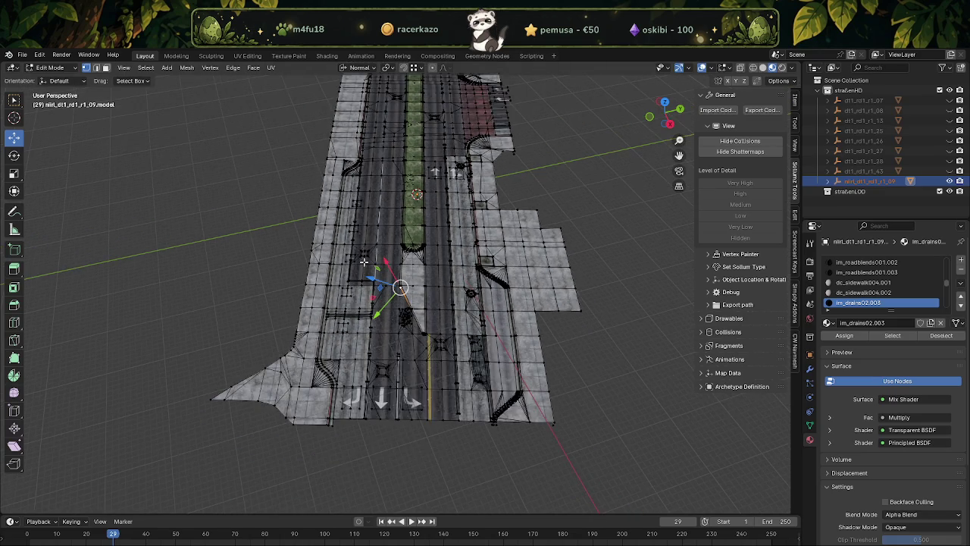
scroll(376, 351, "down", 2)
middle_click_drag(376, 351, 438, 229)
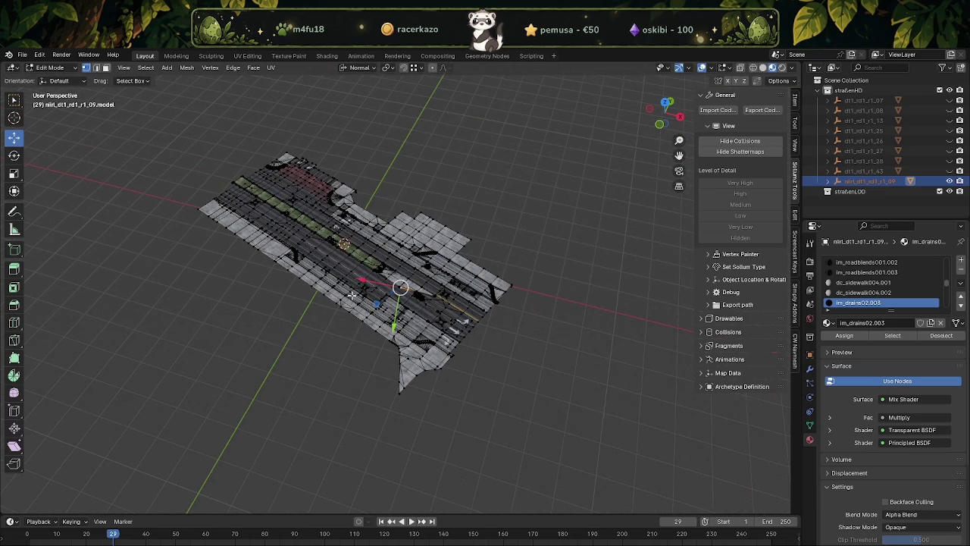
mouse_move(352, 294)
middle_mouse_down()
mouse_move(402, 288)
mouse_move(504, 244)
middle_mouse_up()
key("Tab")
scroll(433, 282, "up", 2)
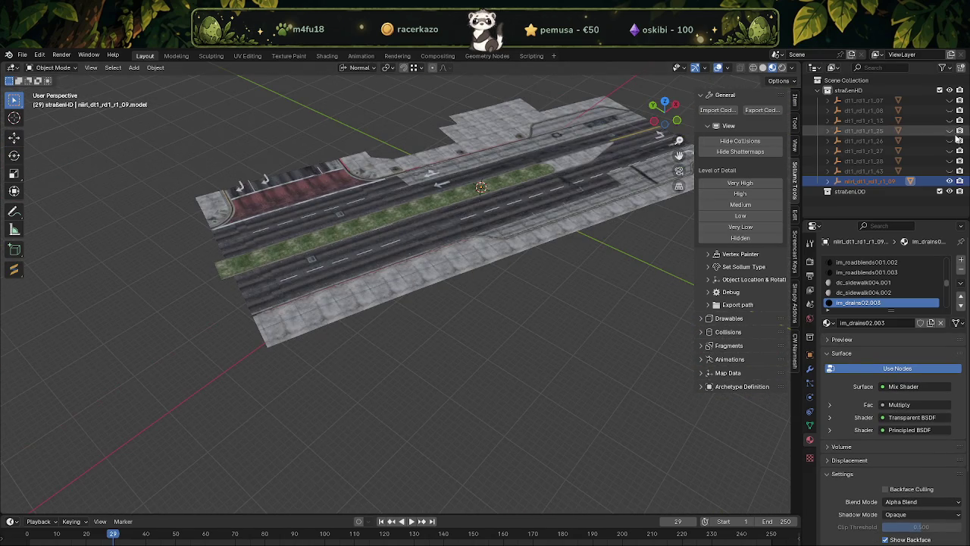
left_click(949, 181)
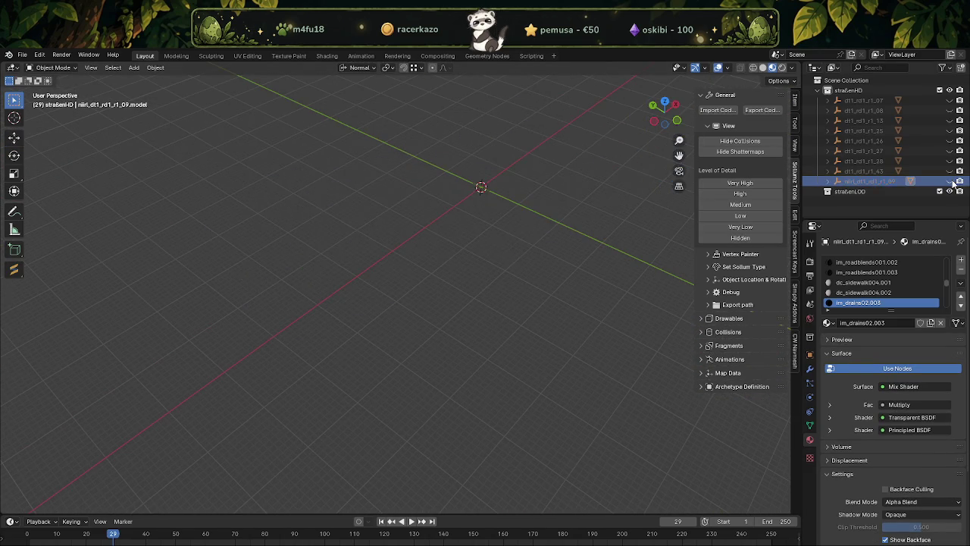
left_click(950, 110)
left_click(423, 340)
mouse_move(423, 340)
middle_mouse_down()
mouse_move(462, 251)
mouse_move(476, 276)
mouse_move(424, 278)
middle_mouse_up()
scroll(424, 278, "down", 2)
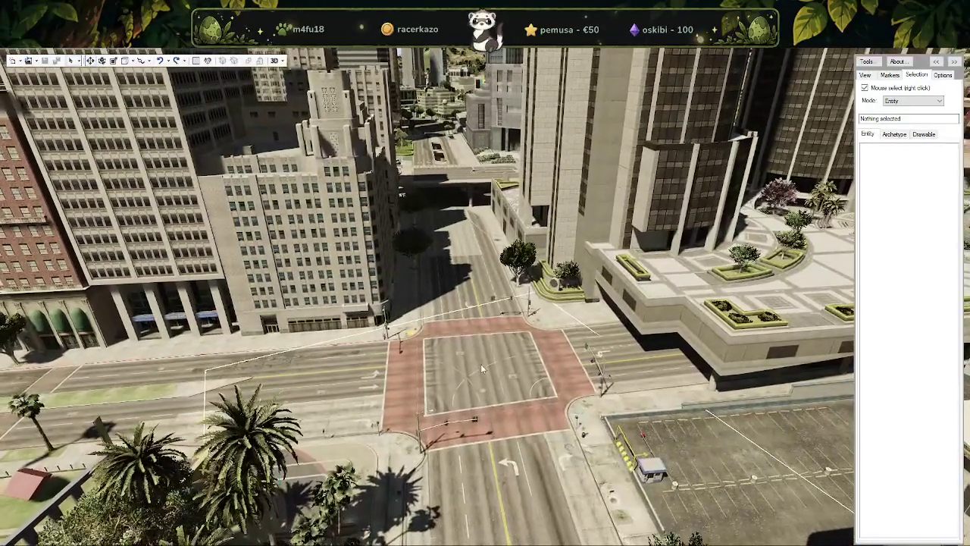
Select dt1_rd1_r1_09 in CodeWalker, read its position 208.465149, -830.4073, 29.3247337, and return to Blender.
right_click(490, 423)
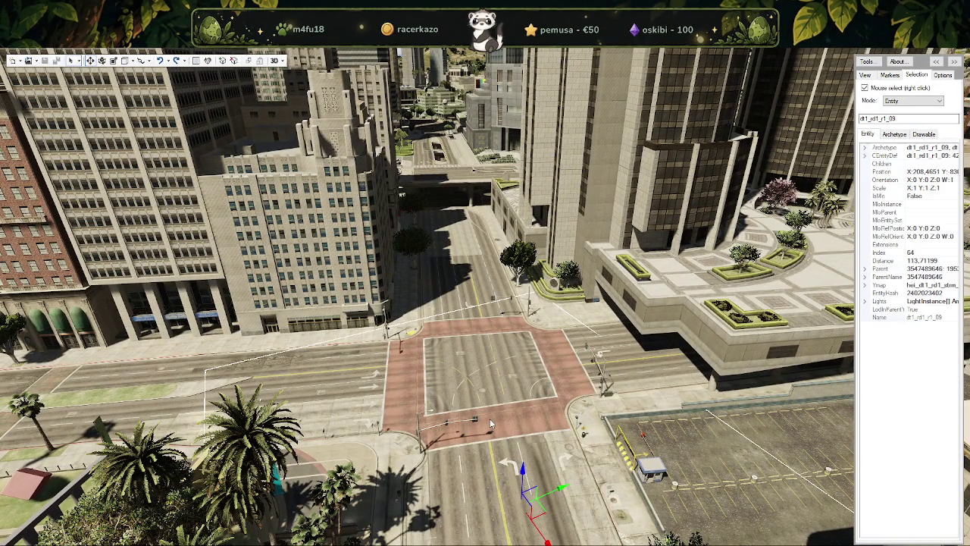
left_click_drag(490, 423, 683, 341)
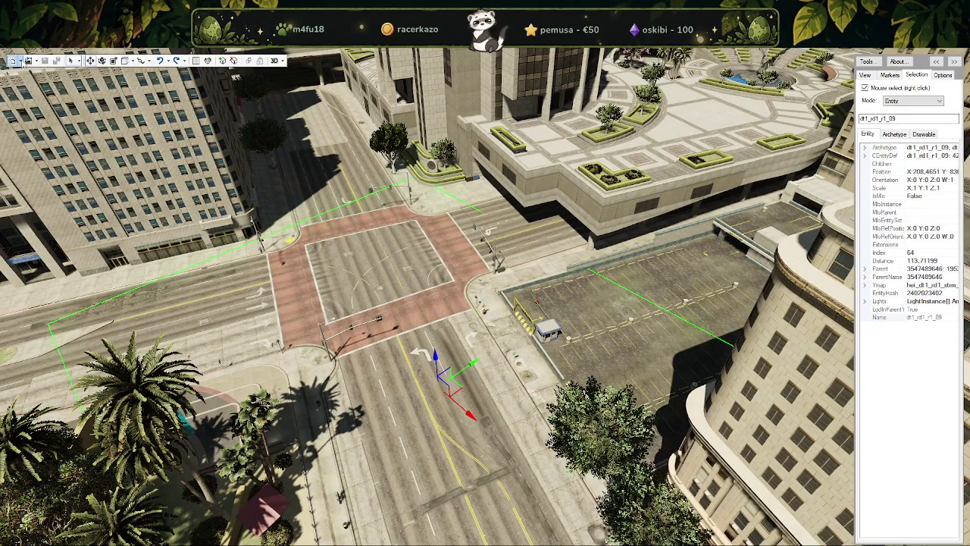
left_click(23, 64)
left_click(43, 71)
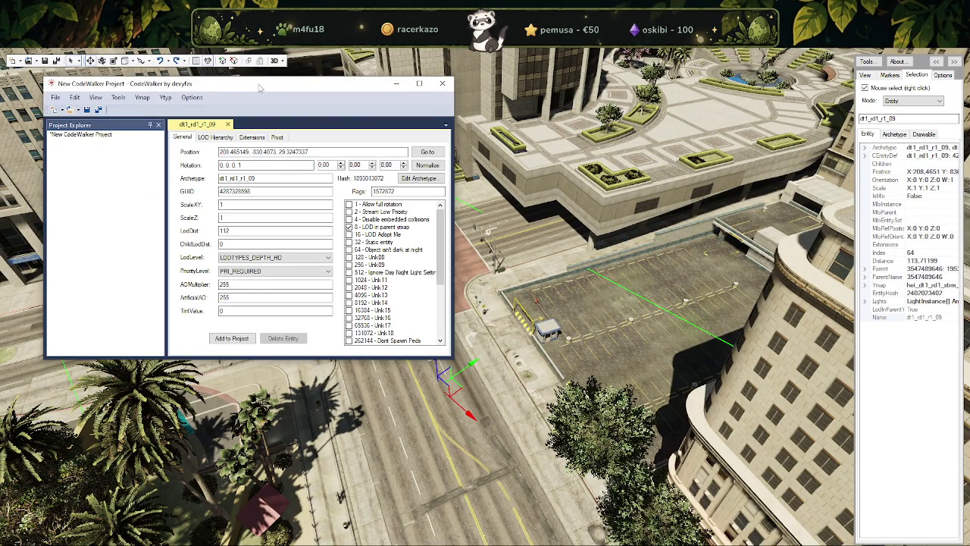
left_click(236, 77)
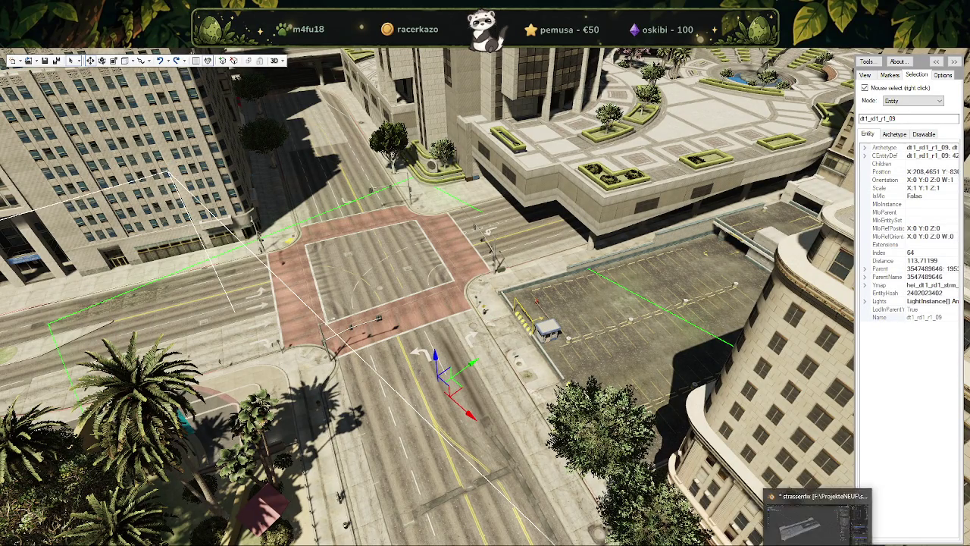
key("alt+Tab")
Set the r1_09 object's location to X 208.47 m, Y -830.41 m, Z 29.325 m.
left_click(867, 181)
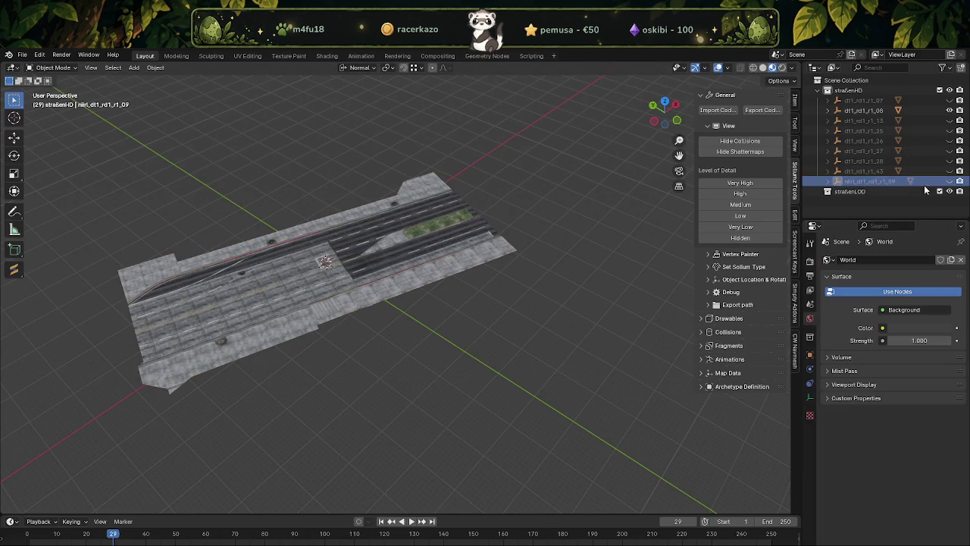
left_click(810, 355)
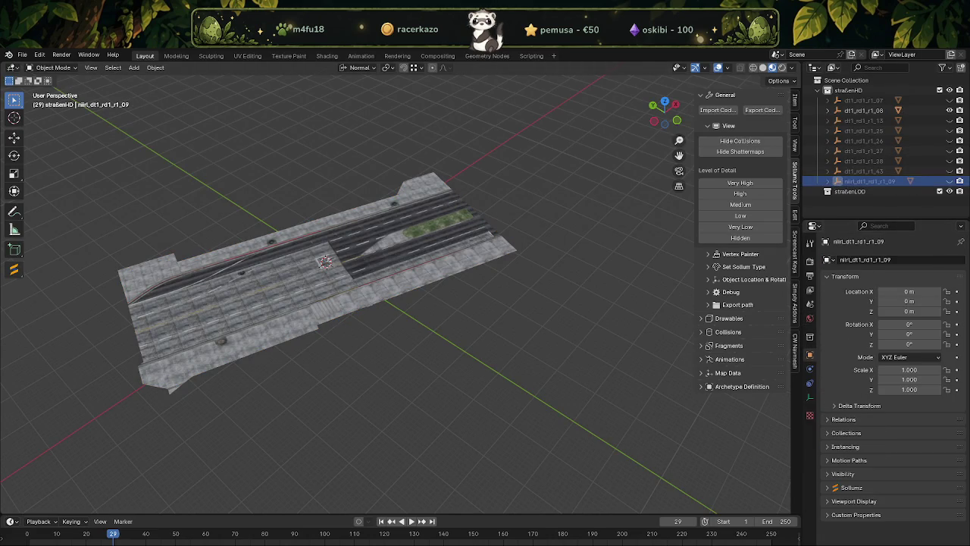
key("alt+Tab")
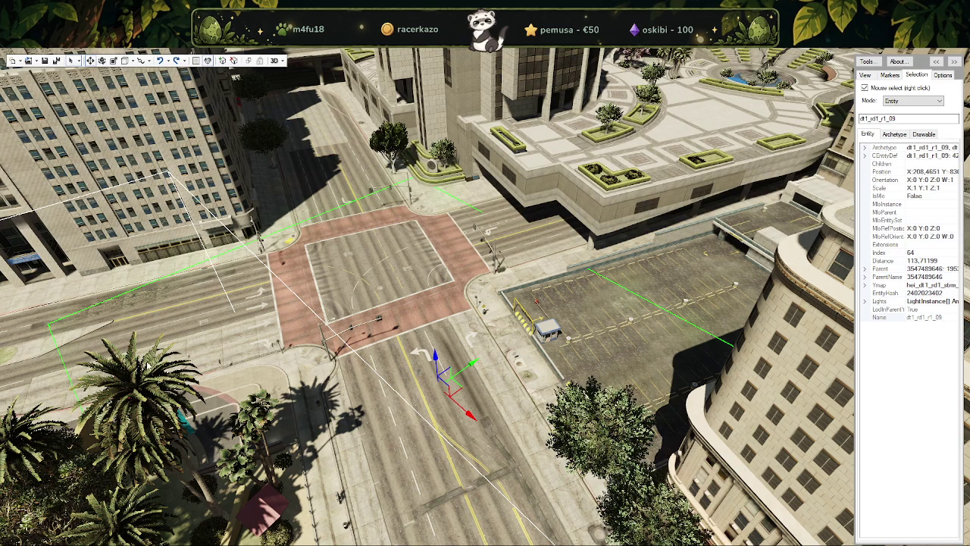
key("alt+Tab")
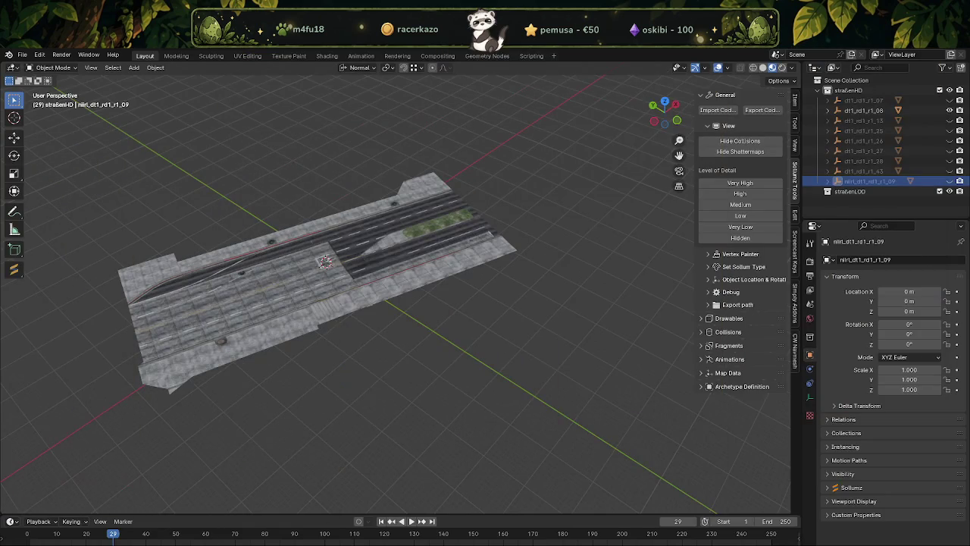
left_click(892, 295)
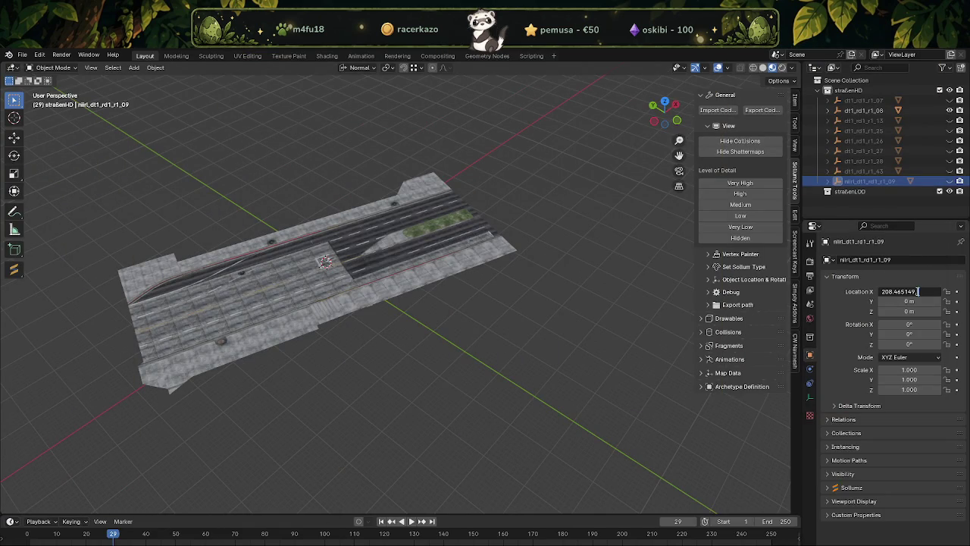
key("Return")
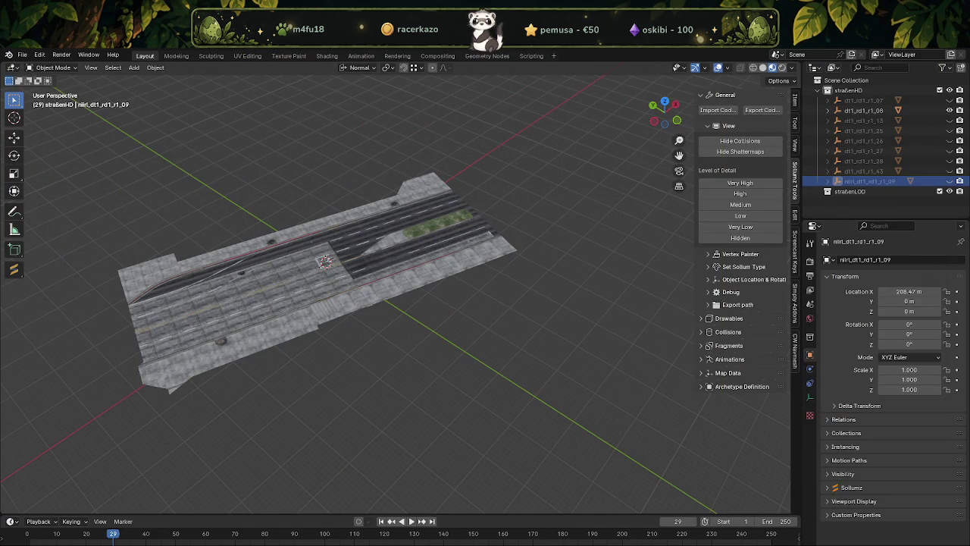
left_click(906, 301)
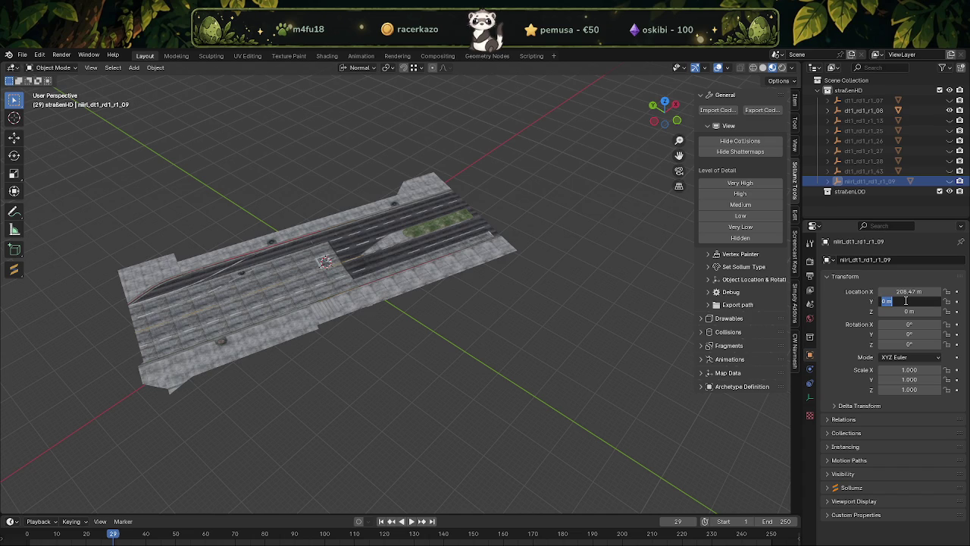
type("-830.403")
key("Return")
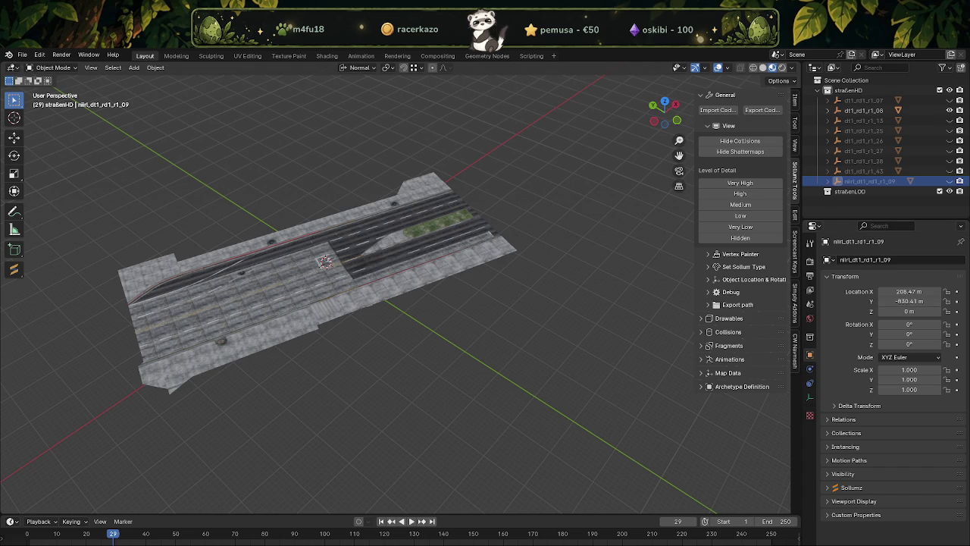
left_click(880, 312)
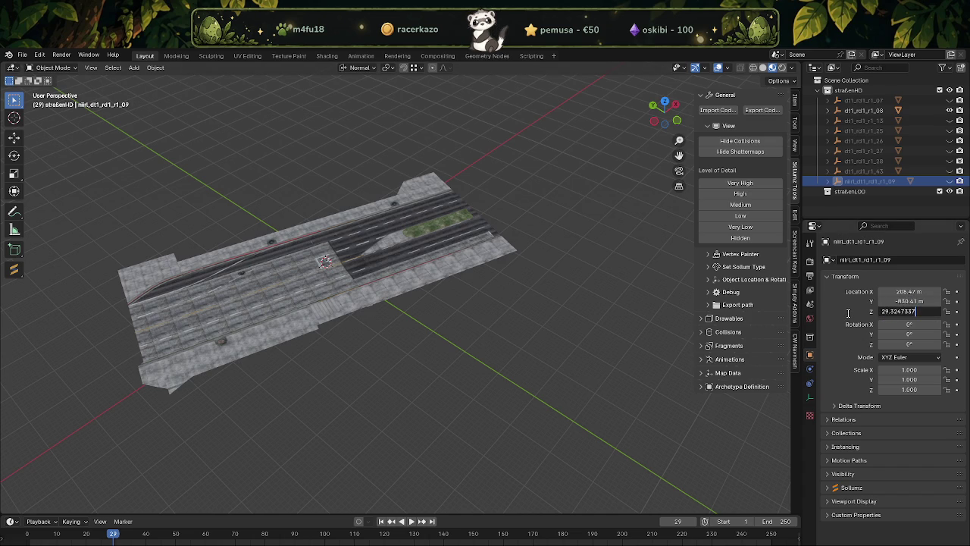
key("Return")
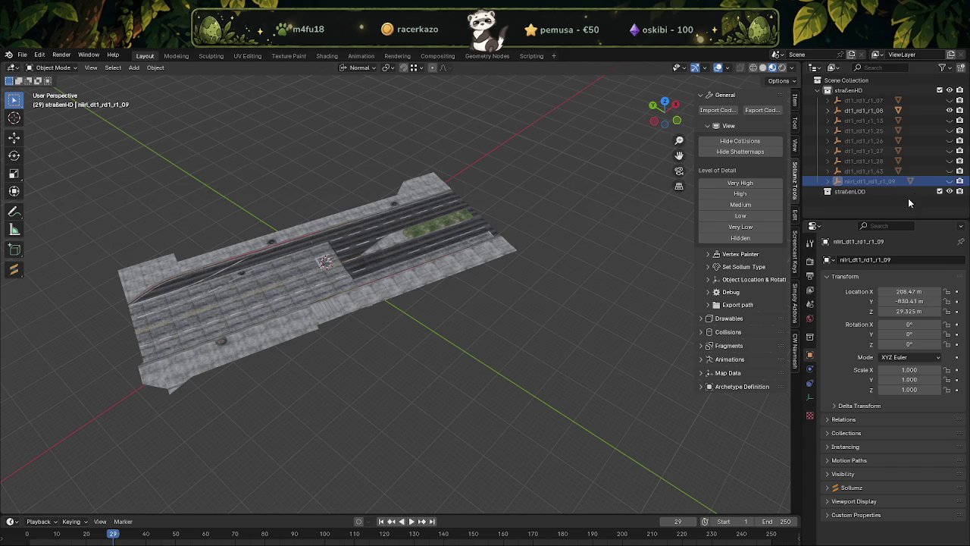
left_click(864, 110)
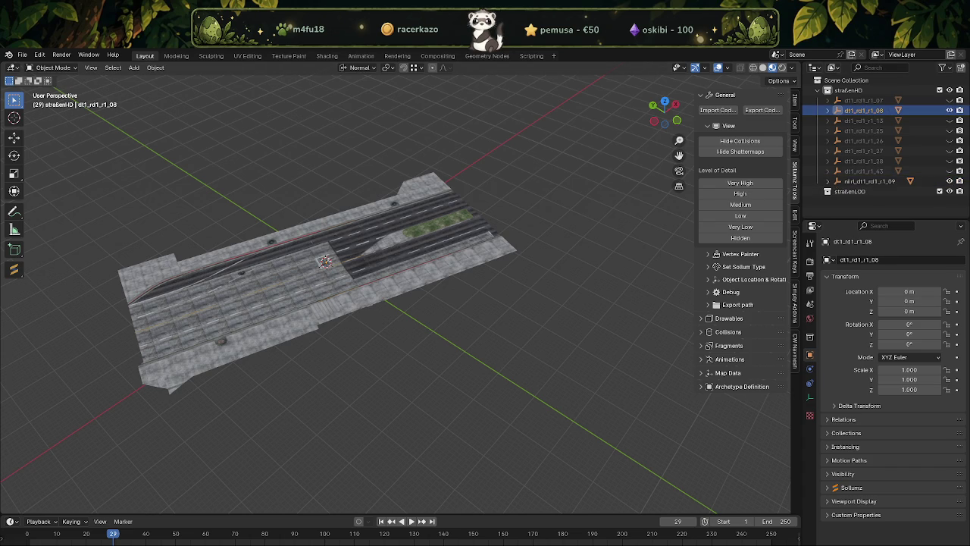
Paste CodeWalker coordinates into dt1_rd1_r1_08's location: X 104.26, Y -793.95, Z 30.41 m.
key("alt+Tab")
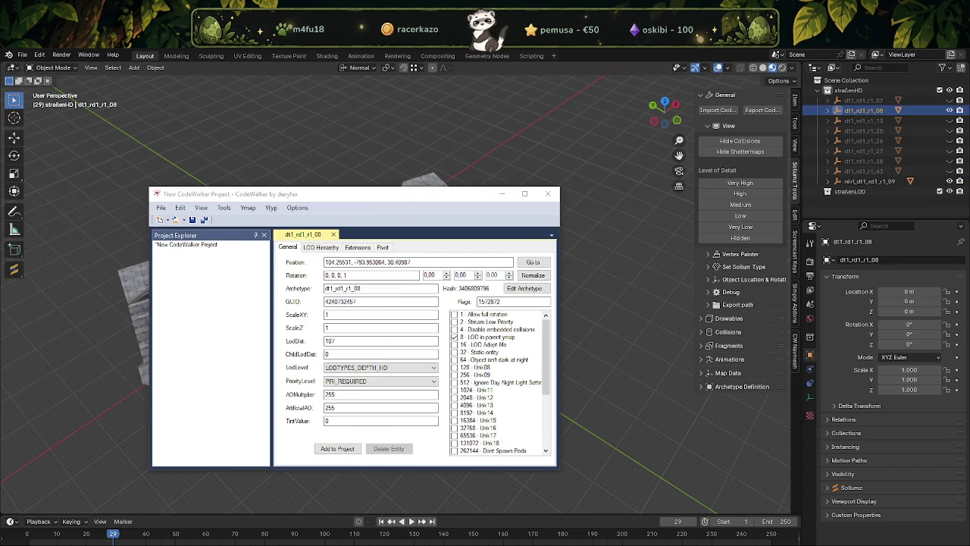
mouse_move(318, 235)
left_mouse_down()
mouse_move(348, 274)
mouse_move(432, 322)
mouse_move(415, 347)
left_mouse_up()
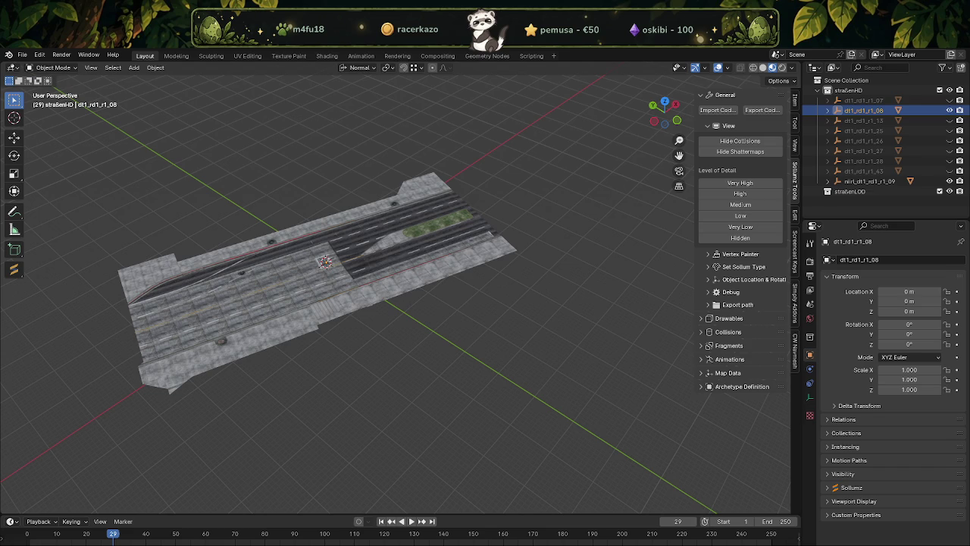
left_click(900, 291)
type("104.25531,")
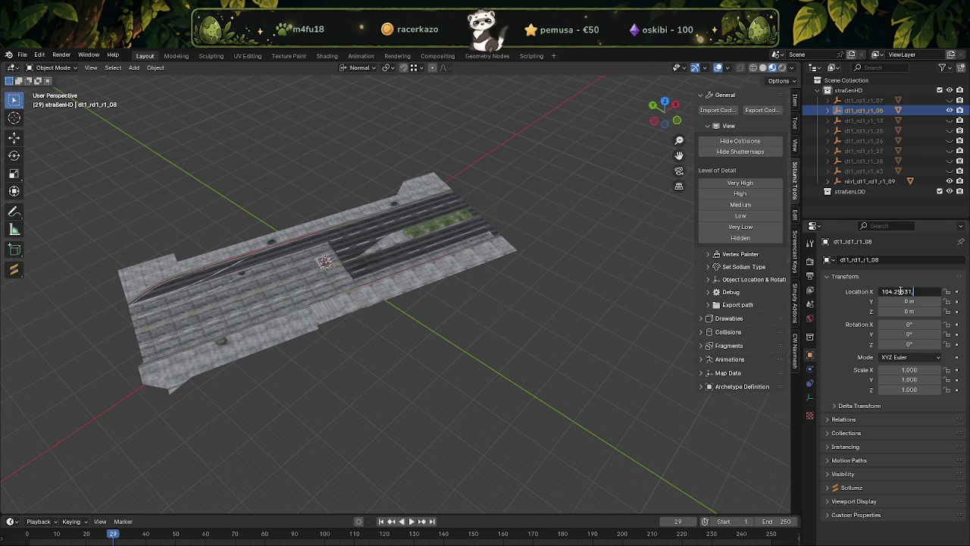
key("Return")
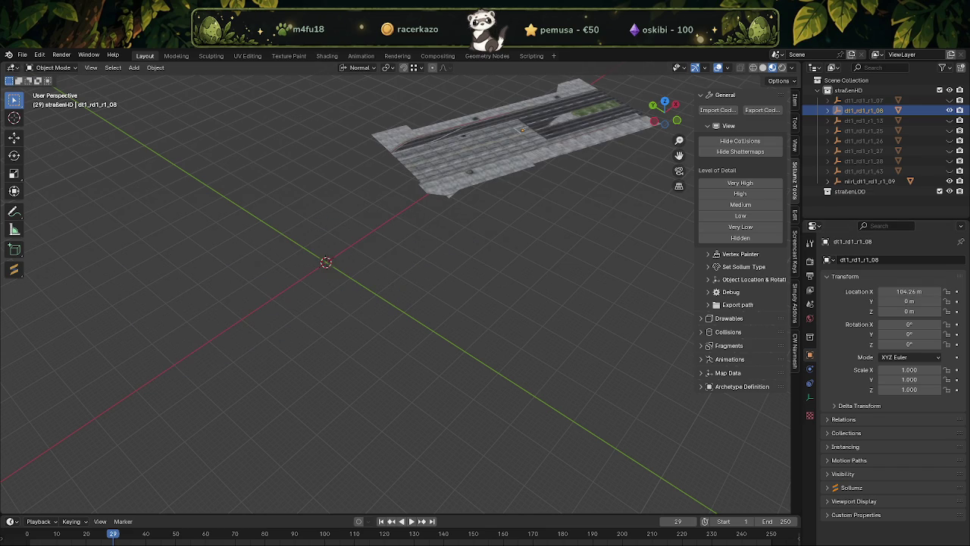
left_click(920, 298)
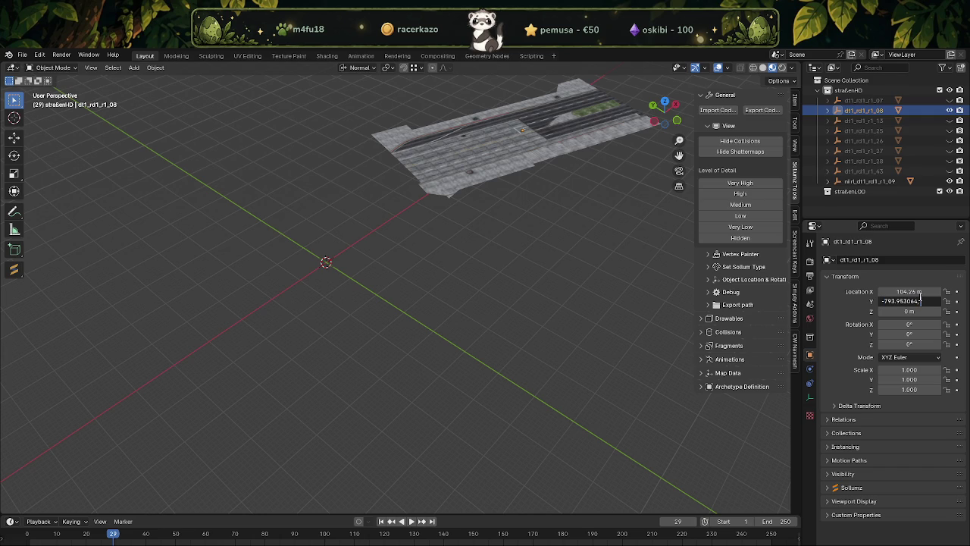
key("Return")
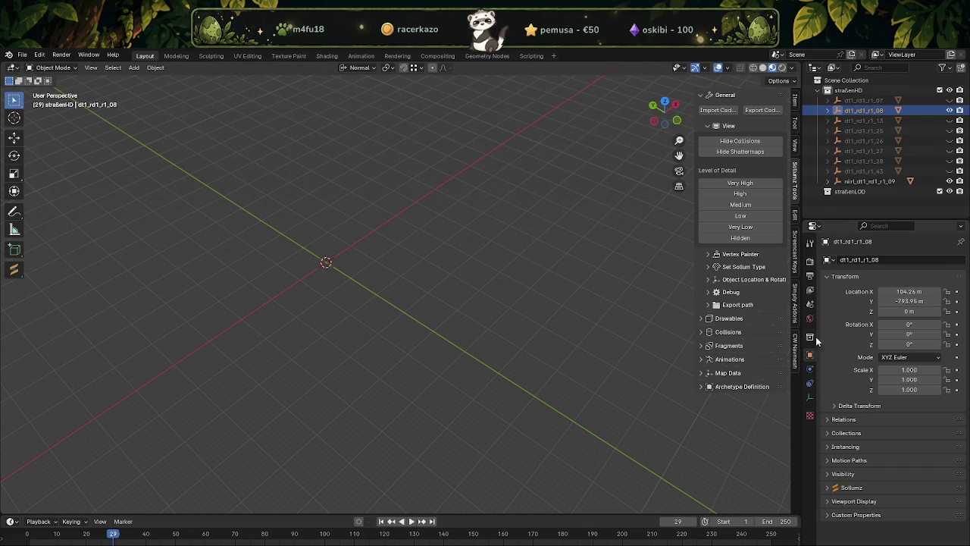
left_click(902, 311)
type("30.40987")
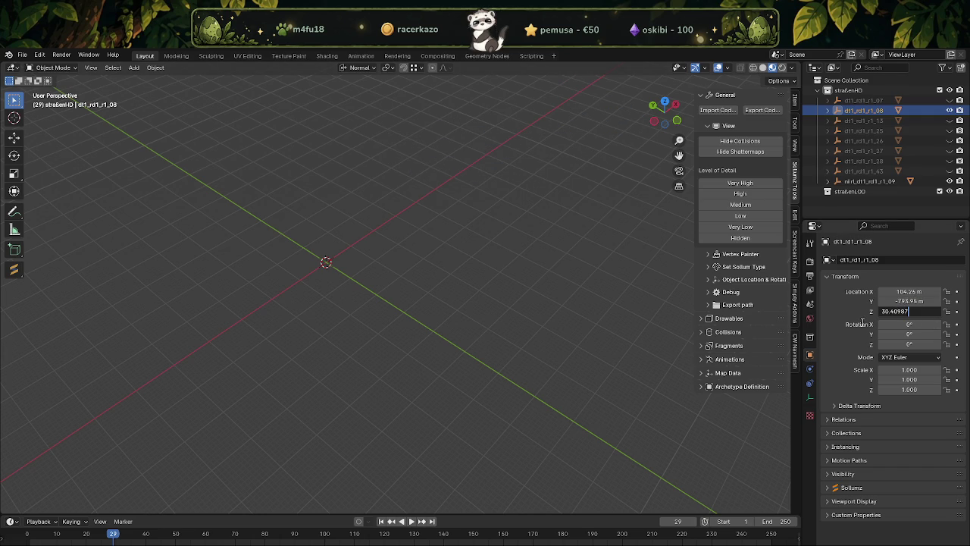
key("Return")
left_click(828, 111)
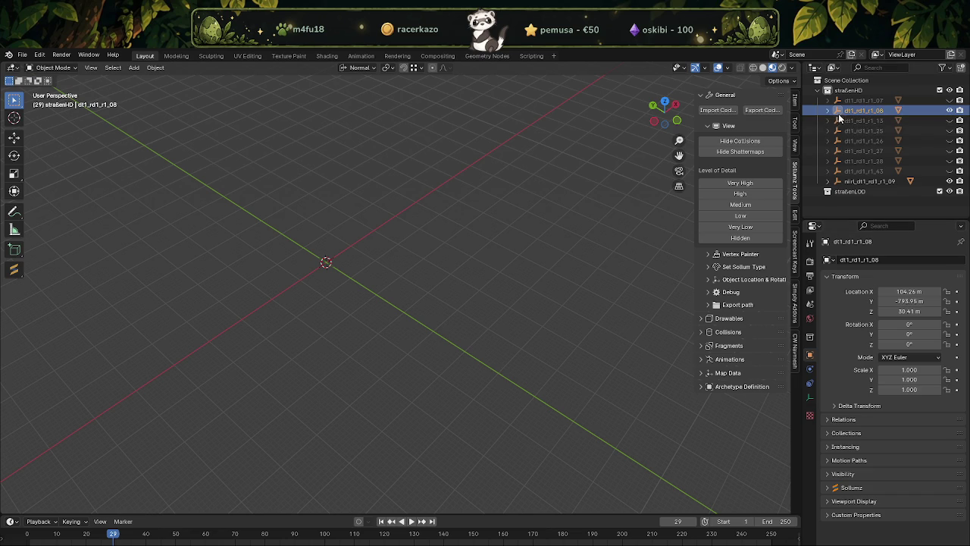
Select and frame the dt1_rd1_r1_08.model mesh and zoom in on its corner.
left_click(879, 121)
key("KP_Decimal")
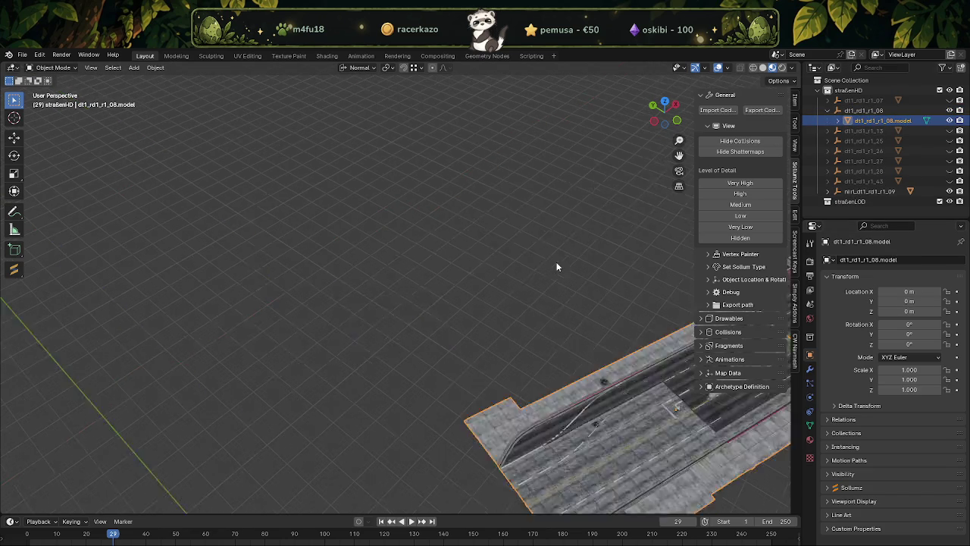
middle_click_drag(556, 276, 410, 268)
scroll(410, 268, "up", 5)
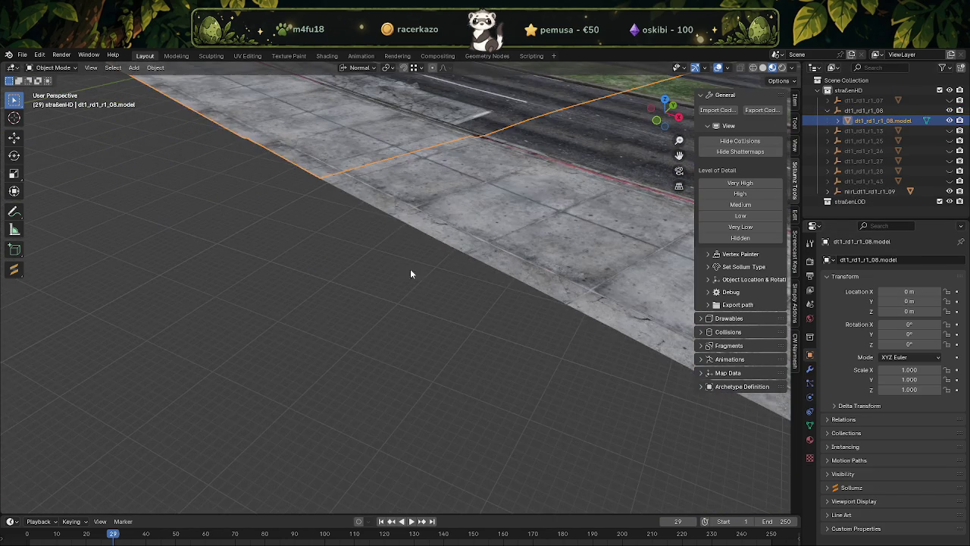
left_click(399, 191)
key("Tab")
key("Tab")
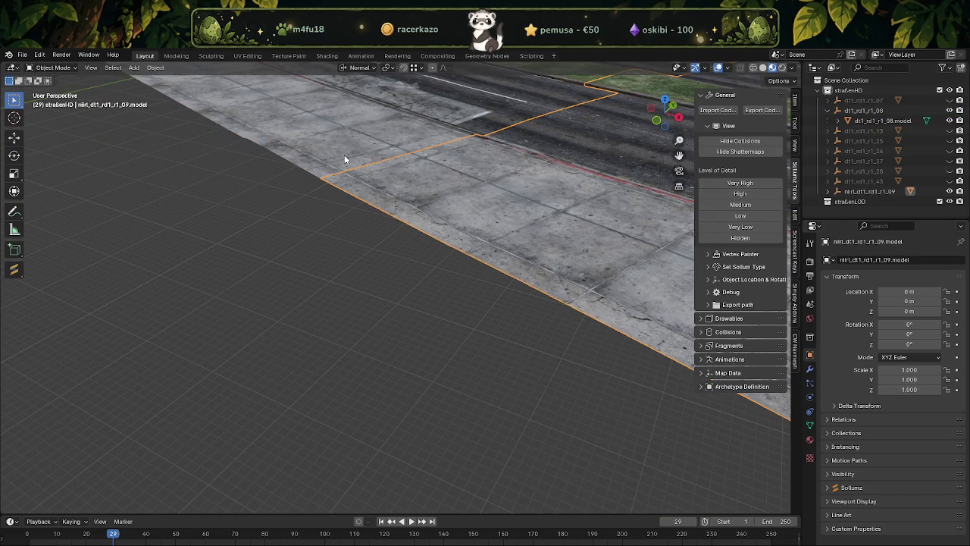
left_click(344, 155)
key("Tab")
scroll(386, 185, "up", 4)
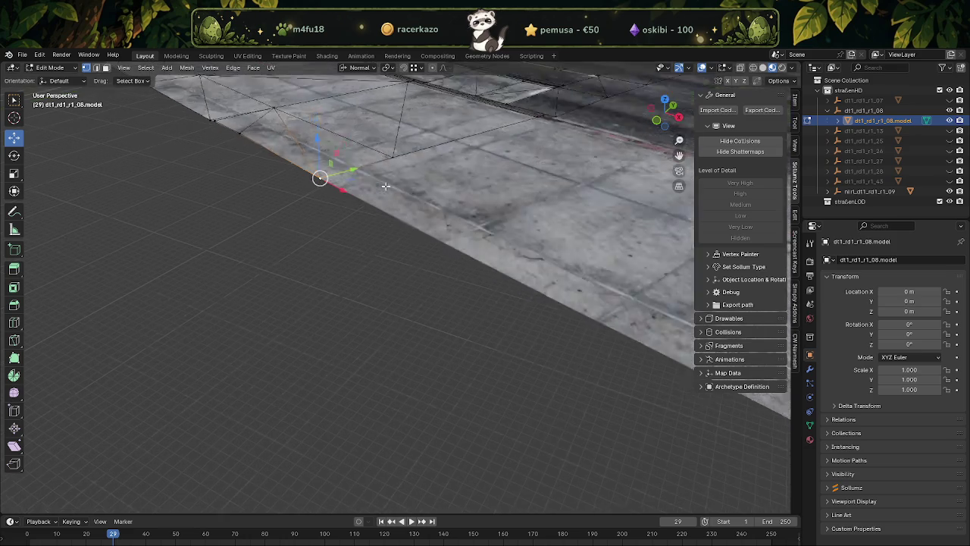
mouse_move(386, 186)
middle_mouse_down()
mouse_move(393, 333)
mouse_move(448, 333)
middle_mouse_up()
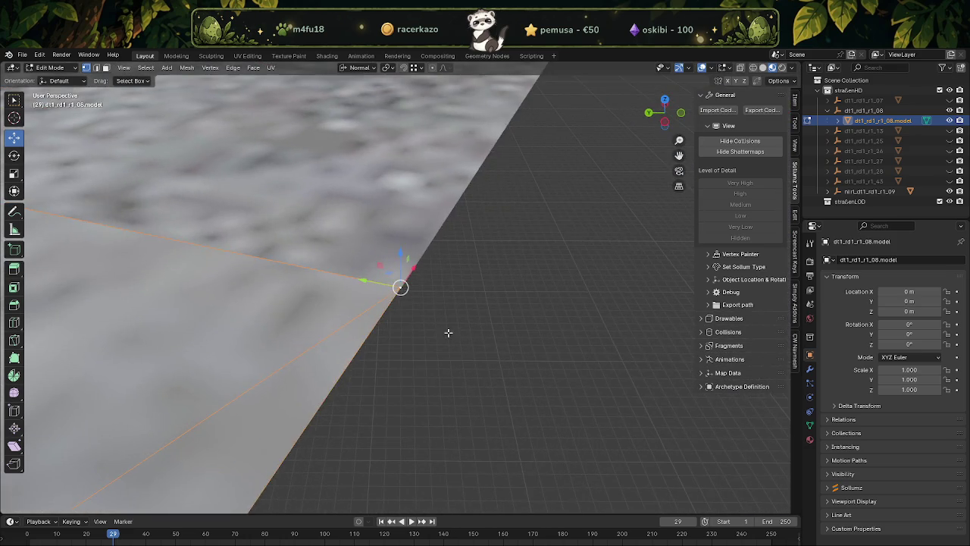
In wireframe, snap the corner vertex onto its neighbour and convert the corner triangles to quads.
key("shift+z")
key("g")
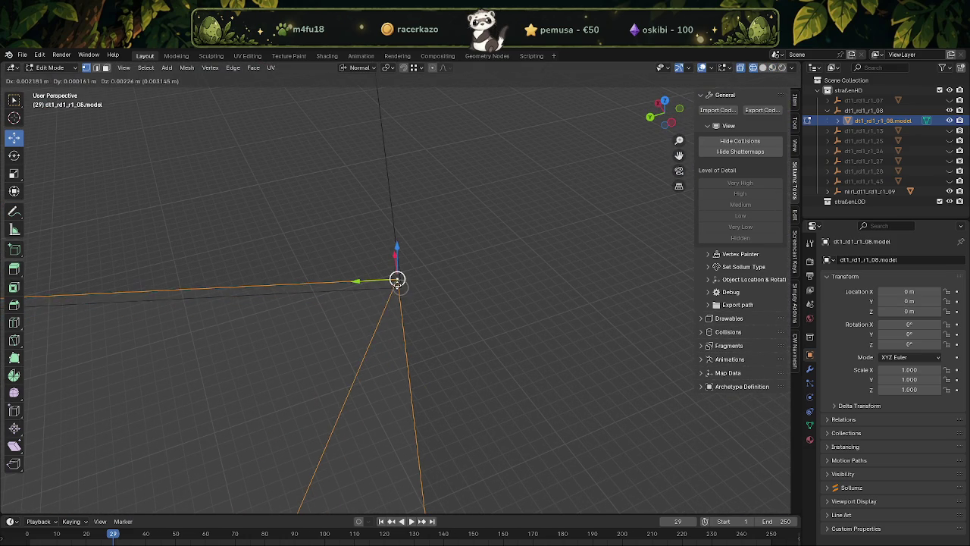
key("shift+Tab")
left_click(391, 295)
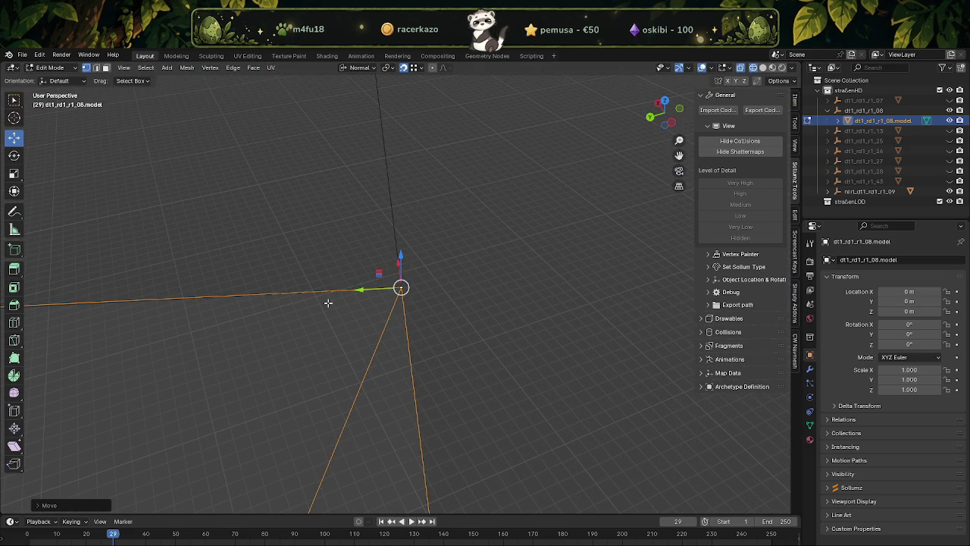
mouse_move(281, 341)
middle_mouse_down()
mouse_move(335, 369)
mouse_move(353, 397)
mouse_move(326, 417)
mouse_move(342, 371)
mouse_move(357, 404)
mouse_move(360, 325)
middle_mouse_up()
key("l")
key("alt+j")
Collapse the stray edge with Merge and centre the view on the corner vertex.
left_click(357, 222)
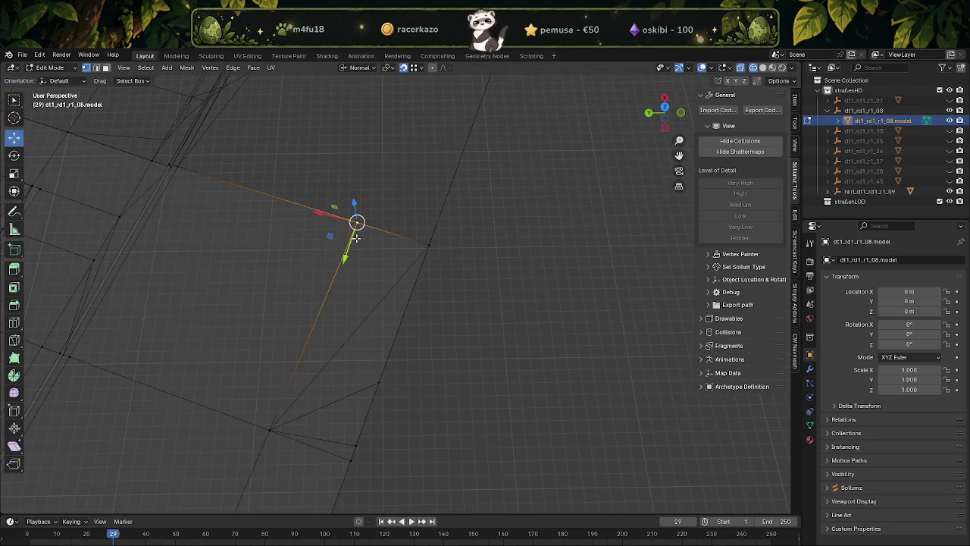
left_click(342, 291)
left_click(326, 292)
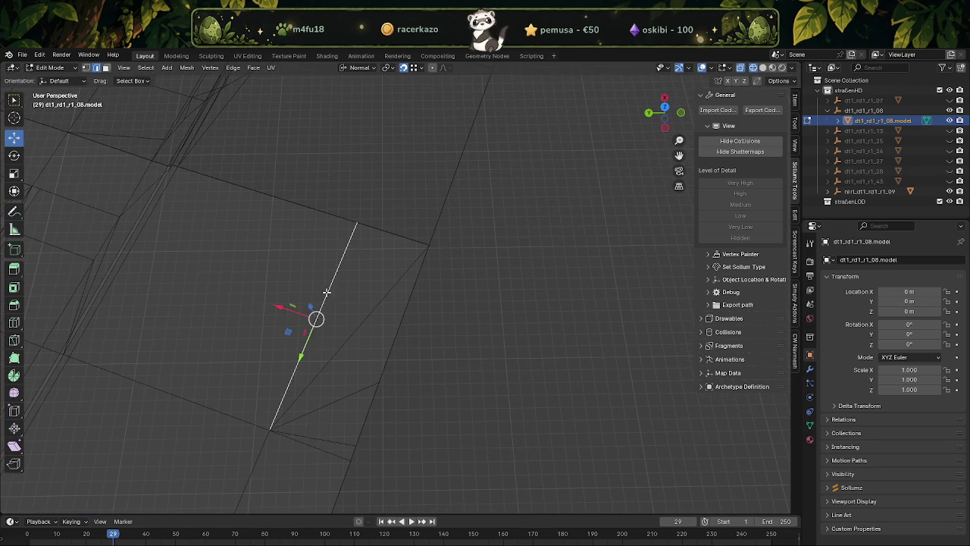
key("m")
left_click(326, 284)
key("1")
mouse_move(340, 219)
middle_mouse_down("shift")
mouse_move(351, 263)
mouse_move(381, 264)
middle_mouse_up("shift")
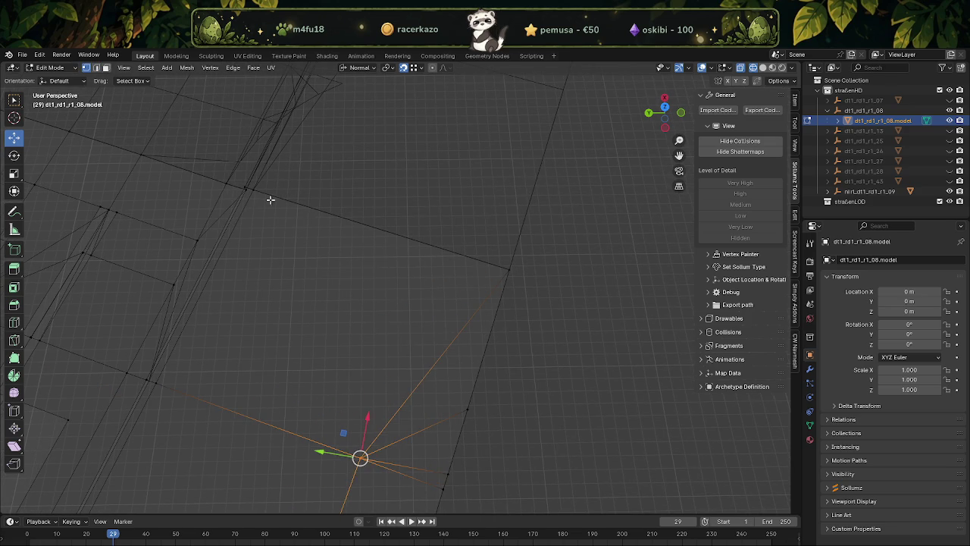
left_click(357, 250)
left_click(254, 188)
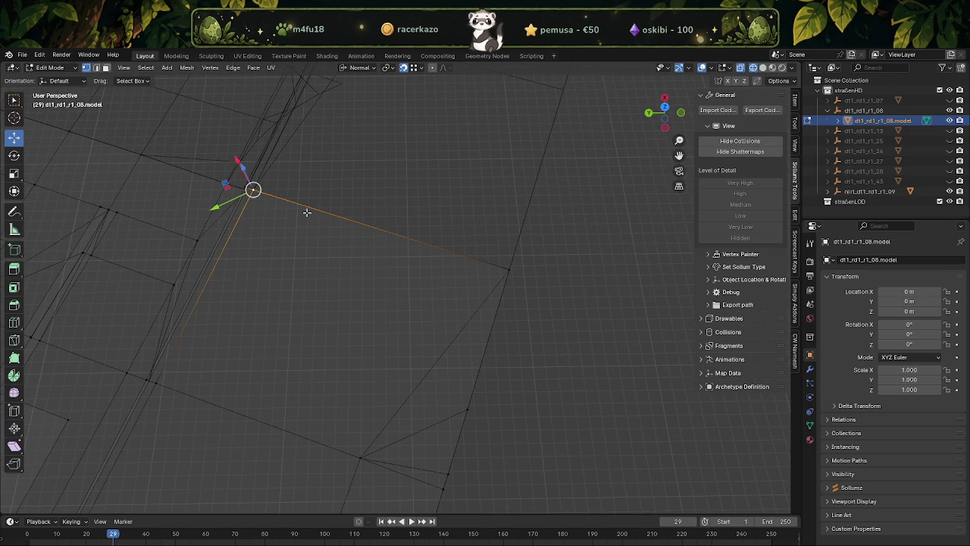
key("KP_Decimal")
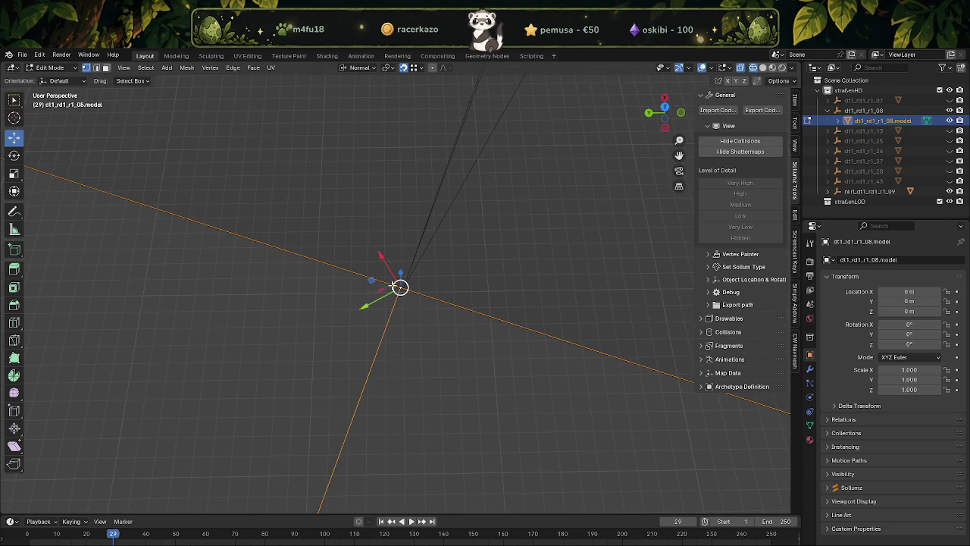
left_click_drag(401, 287, 403, 288)
Slide the corner vertex along its normal.
scroll(238, 286, "down", 2)
scroll(233, 276, "down", 2)
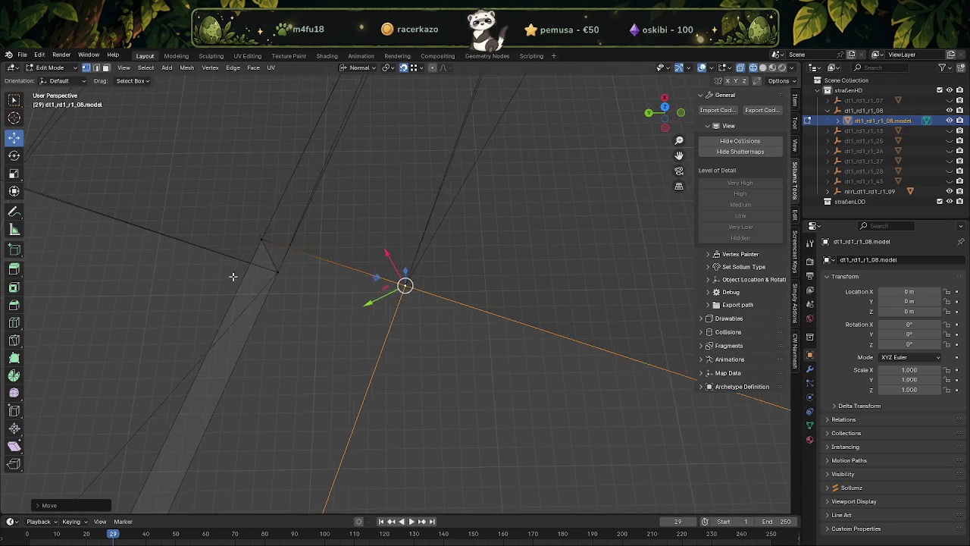
mouse_move(233, 276)
middle_mouse_down()
mouse_move(381, 275)
mouse_move(303, 356)
middle_mouse_up()
left_click_drag(305, 354, 308, 356)
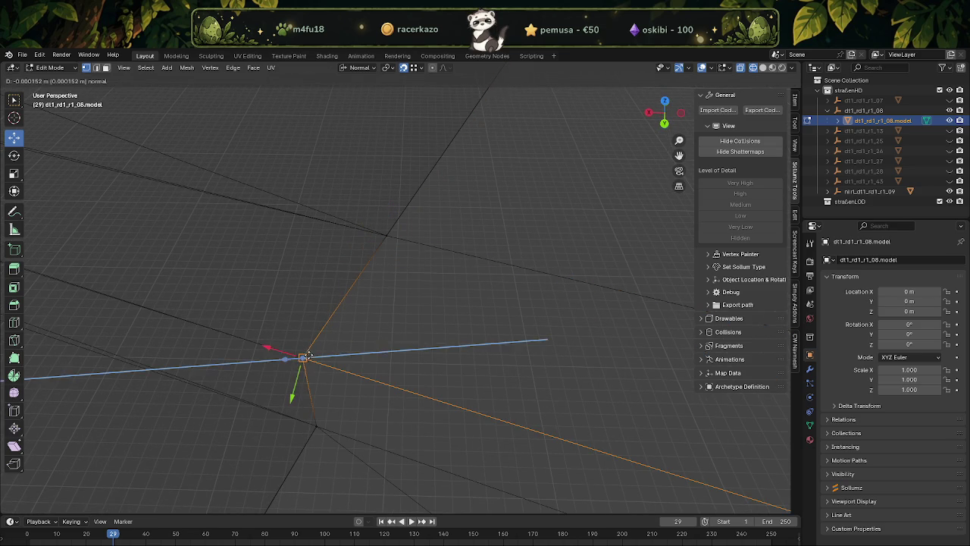
left_click(316, 416)
Move the neighbouring vertex into place, checking it from several angles.
left_click(316, 426)
left_click_drag(317, 425, 356, 361)
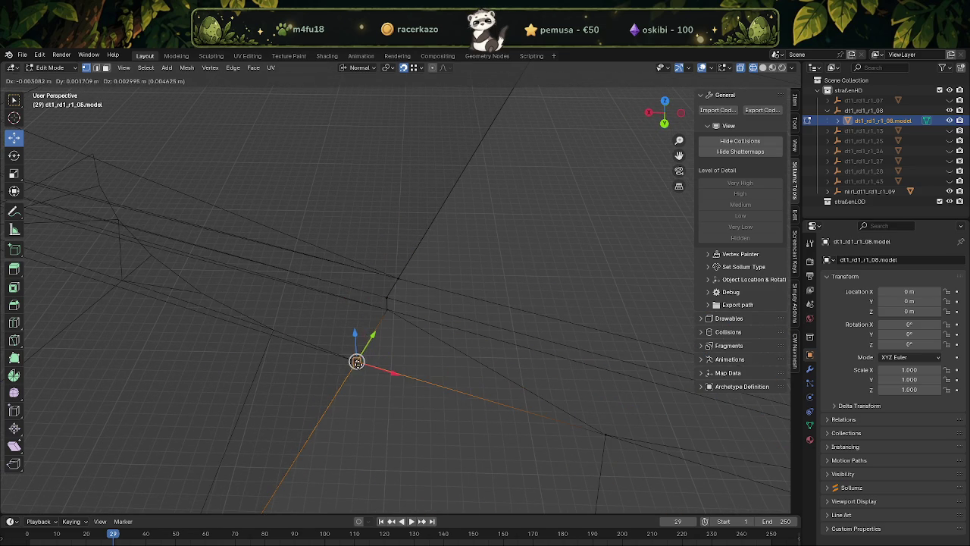
middle_click_drag(356, 362, 341, 347)
mouse_move(356, 362)
left_mouse_down()
mouse_move(340, 337)
mouse_move(293, 413)
left_mouse_up()
mouse_move(292, 413)
middle_mouse_down()
mouse_move(334, 366)
mouse_move(310, 414)
mouse_move(210, 364)
mouse_move(418, 351)
mouse_move(426, 376)
mouse_move(346, 296)
mouse_move(308, 281)
middle_mouse_up()
left_click_drag(308, 282, 310, 295)
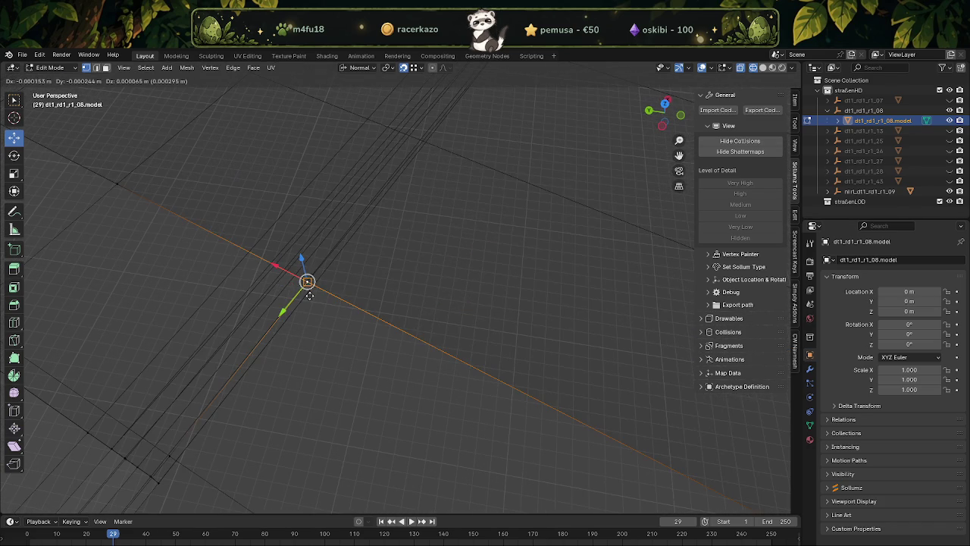
mouse_move(169, 251)
middle_mouse_down()
mouse_move(336, 353)
mouse_move(321, 314)
middle_mouse_up()
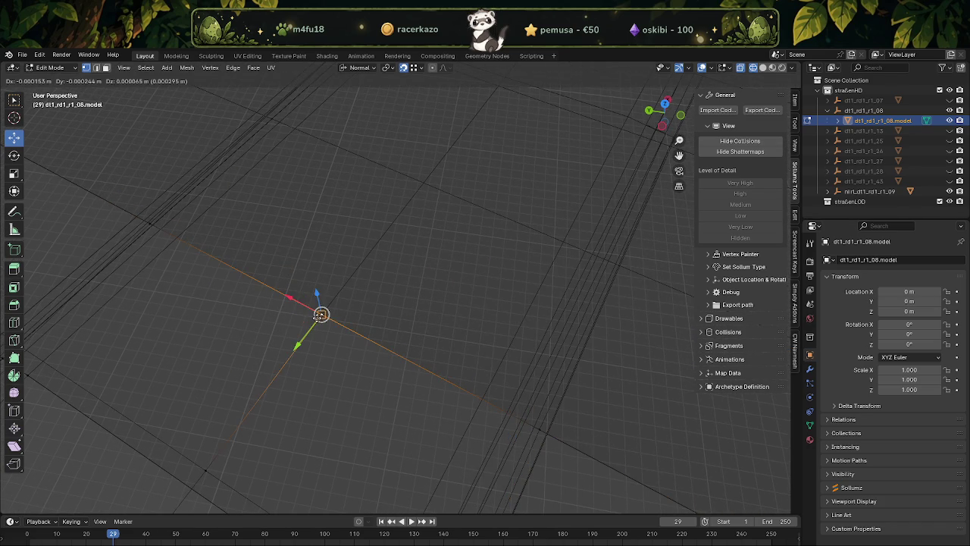
left_click(321, 314)
mouse_move(141, 260)
middle_mouse_down()
mouse_move(342, 351)
mouse_move(313, 397)
mouse_move(336, 374)
mouse_move(359, 385)
mouse_move(304, 396)
mouse_move(309, 307)
middle_mouse_up()
Return to Object Mode with textured shading showing asphalt, sidewalks and median.
key("Tab")
key("shift+z")
scroll(309, 307, "down", 3)
Put dt1_rd1_r1_08 into Vertex Paint with Solid shading to inspect its vertex colours.
scroll(353, 345, "down", 2)
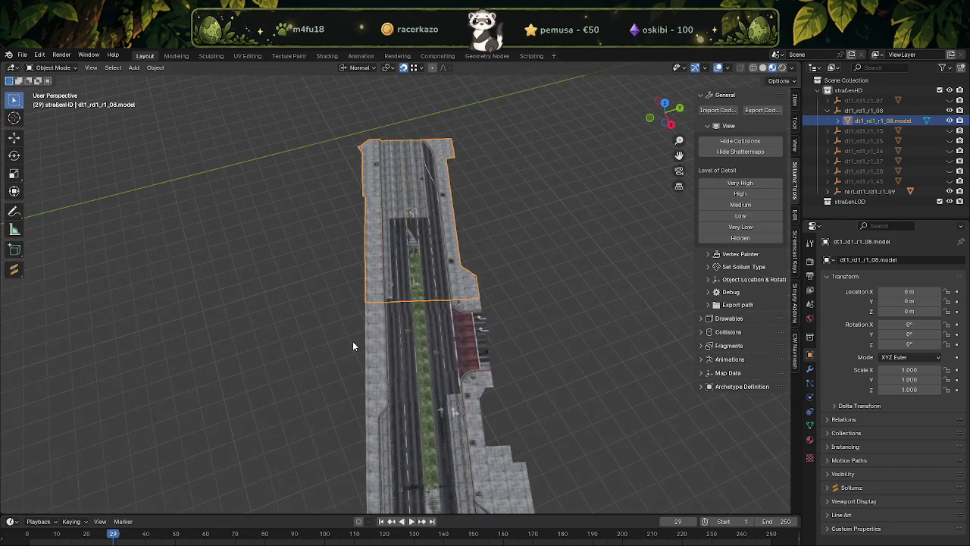
mouse_move(353, 346)
middle_mouse_down()
mouse_move(479, 357)
mouse_move(455, 355)
mouse_move(378, 387)
middle_mouse_up()
key("Tab")
scroll(382, 395, "up", 3)
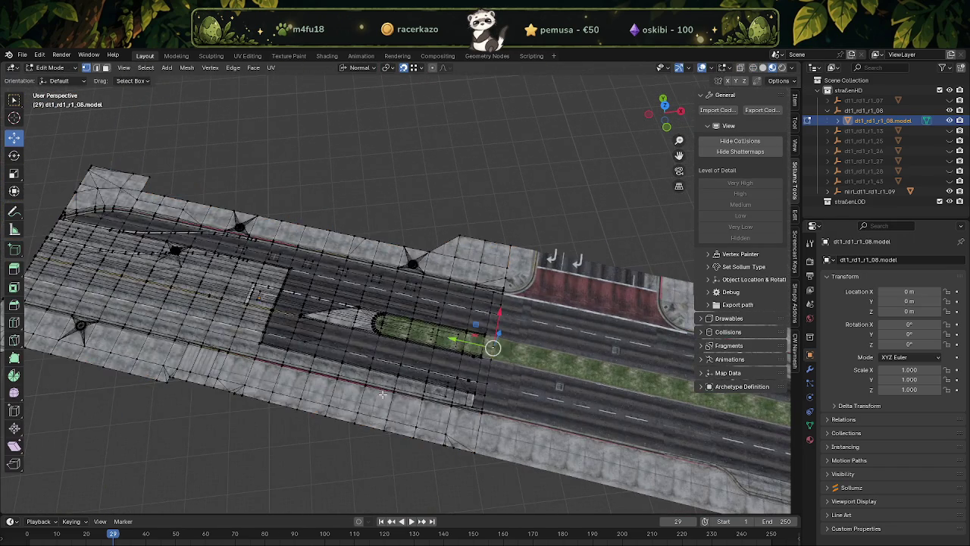
key("a")
left_click(50, 68)
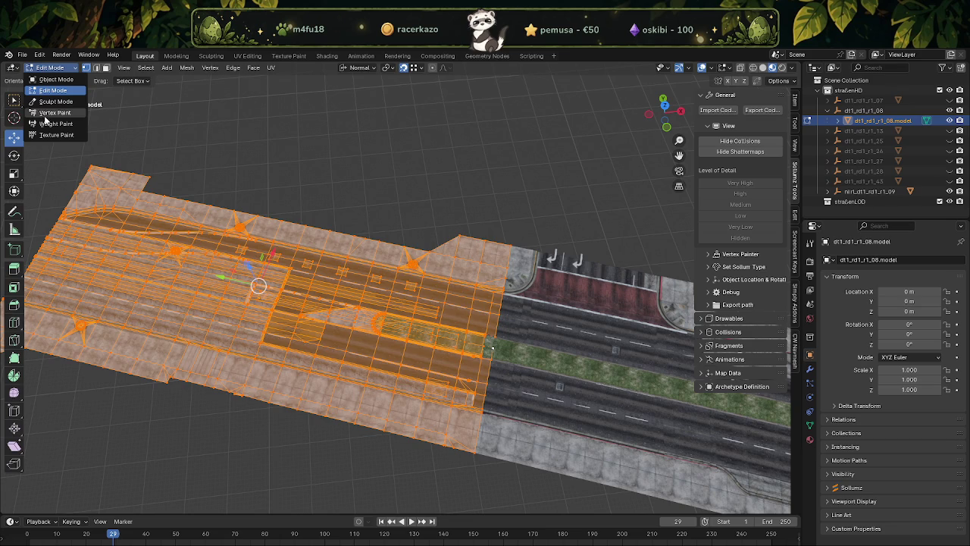
left_click(47, 115)
left_click(764, 68)
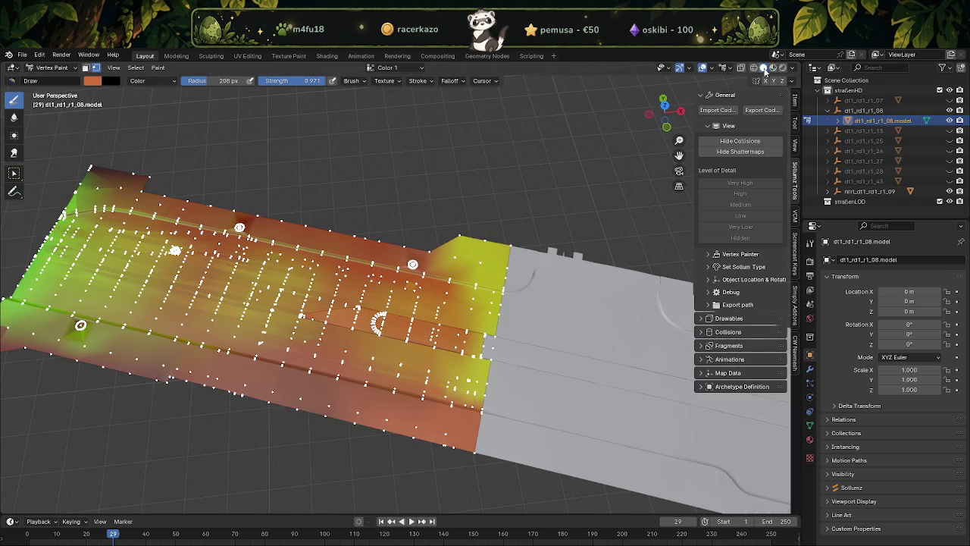
mouse_move(531, 83)
middle_mouse_down()
mouse_move(432, 86)
mouse_move(444, 98)
mouse_move(440, 138)
middle_mouse_up()
scroll(440, 137, "up", 2)
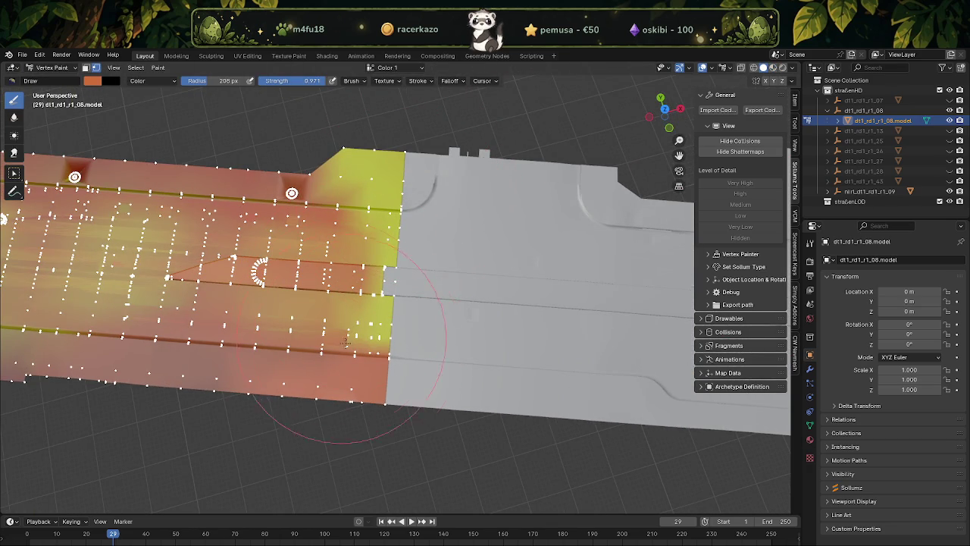
Back in Object Mode, check the nirl_dt1_rd1_r1_09 road piece, then return it to Object Mode.
left_click(52, 68)
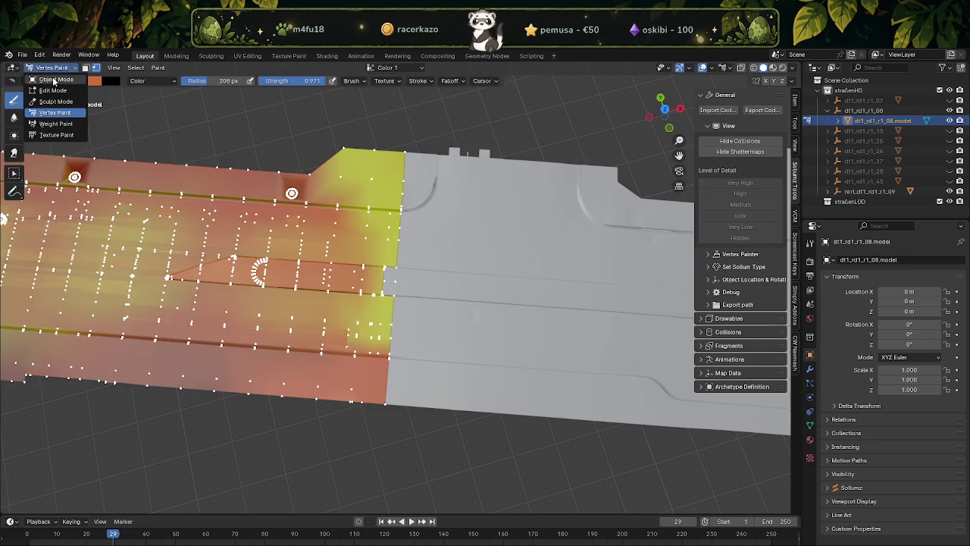
left_click(53, 81)
left_click(413, 377)
key("Tab")
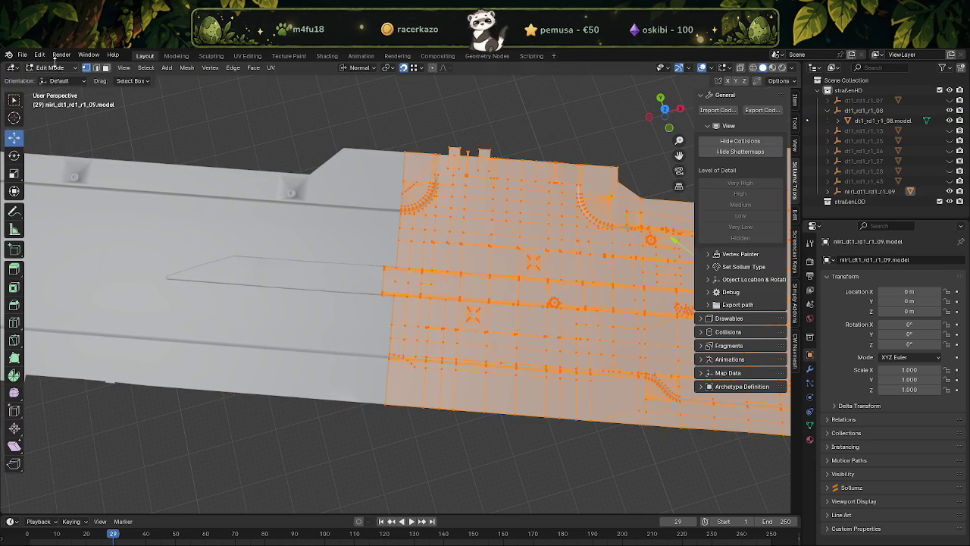
left_click(55, 68)
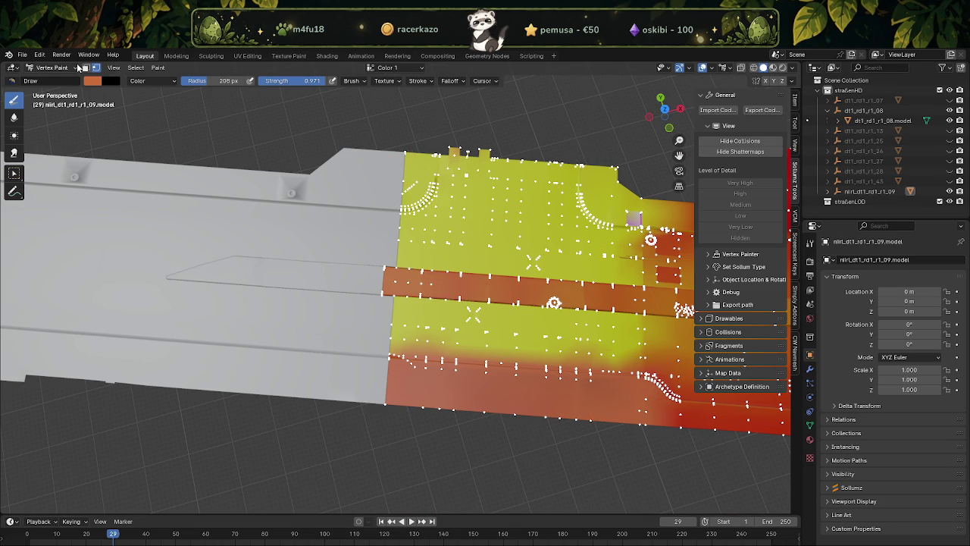
left_click(52, 67)
left_click(53, 75)
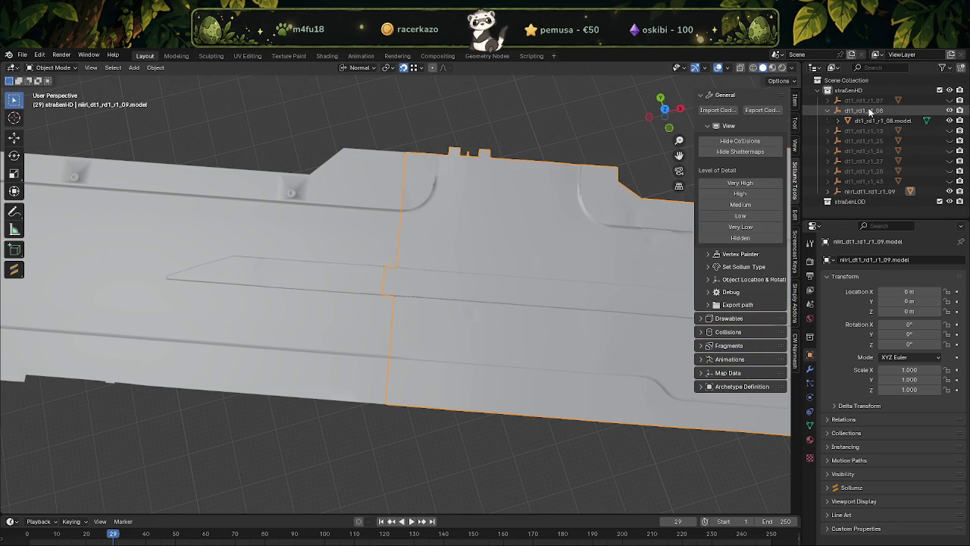
Set dt1_rd1_r1_08's location to X 0, Y 0, Z 0 m, then cancel the CodeWalker export.
left_click(843, 111)
left_click(830, 110)
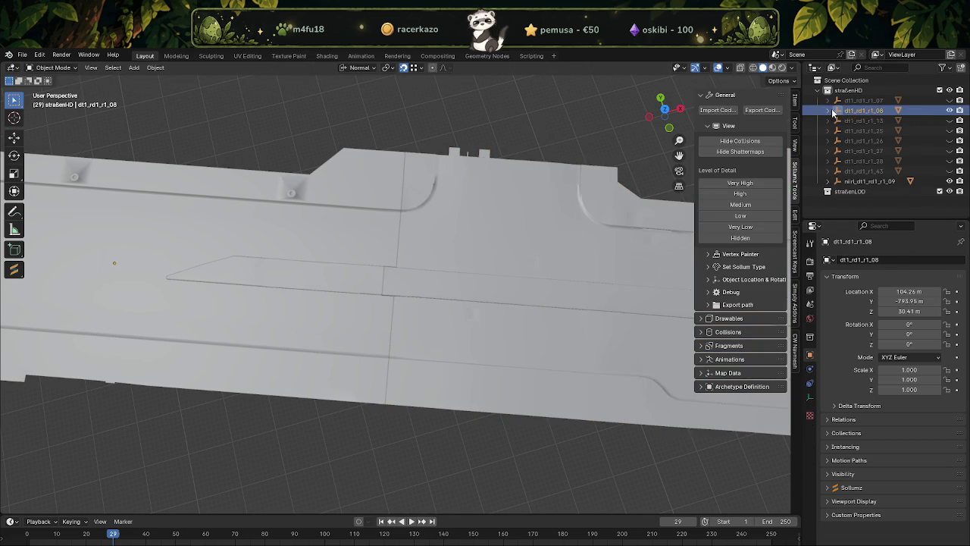
double_click(909, 291)
type("0")
key("Tab")
type("0")
key("Tab")
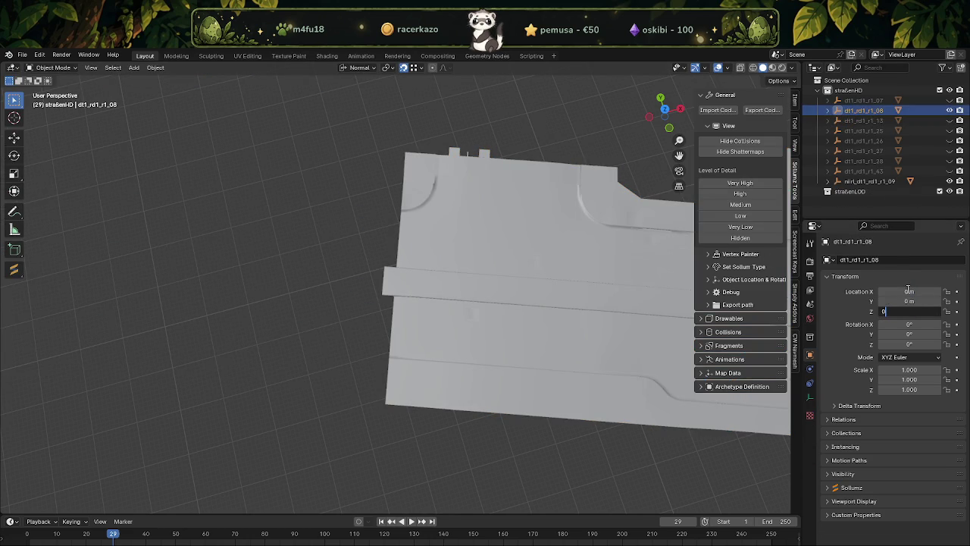
type("0")
key("Return")
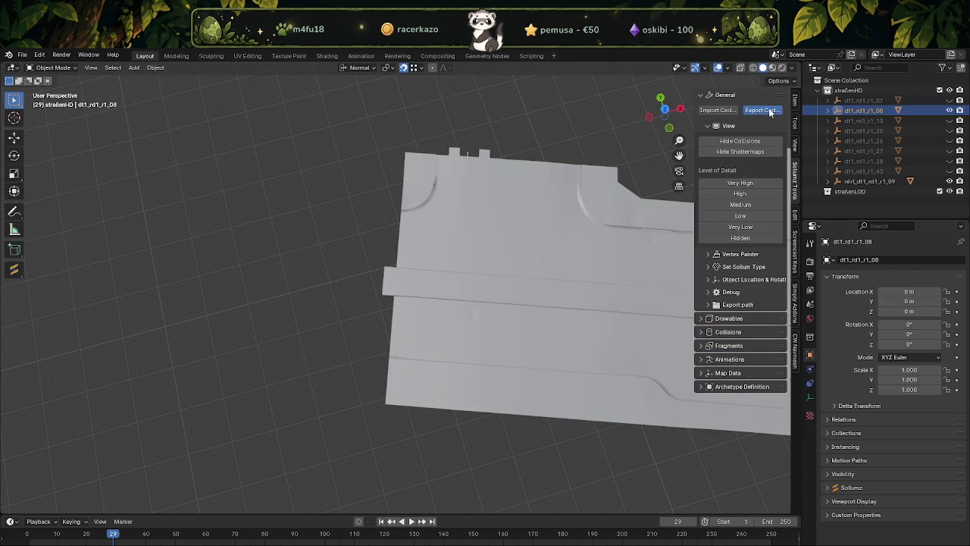
left_click(762, 110)
left_click(677, 425)
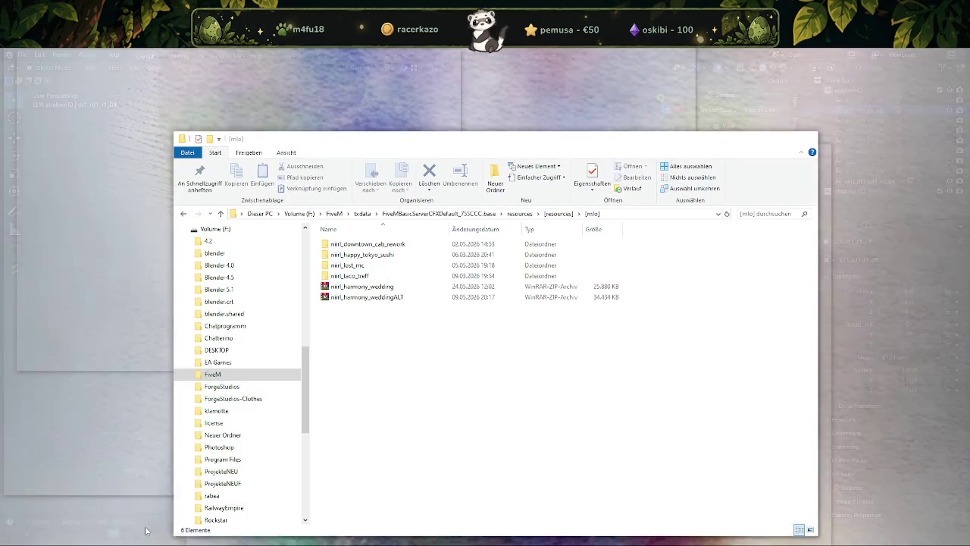
Bring File Explorer forward and open the ProjekteNEUF folder on Volume (F:).
left_click(146, 531)
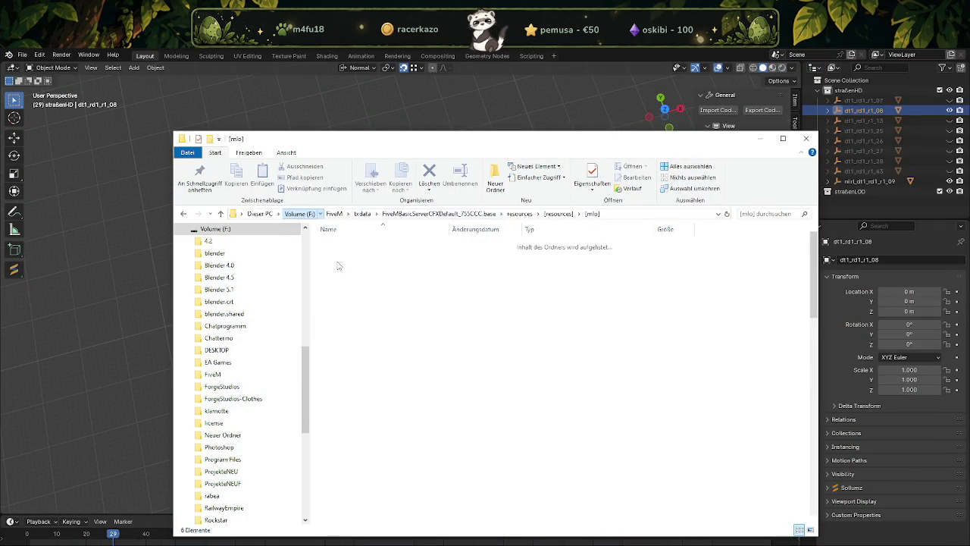
scroll(357, 341, "down", 2)
scroll(364, 379, "down", 2)
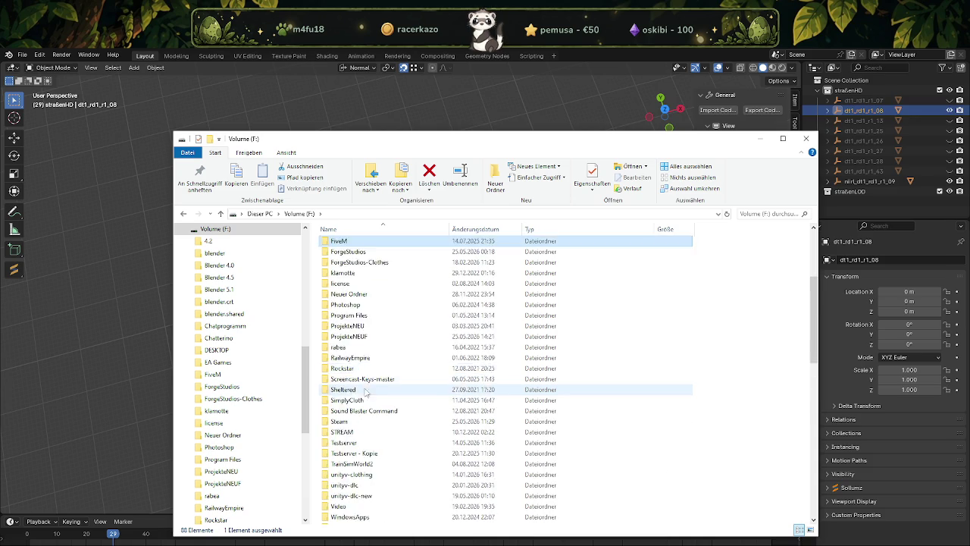
scroll(357, 349, "up", 3)
left_click(352, 432)
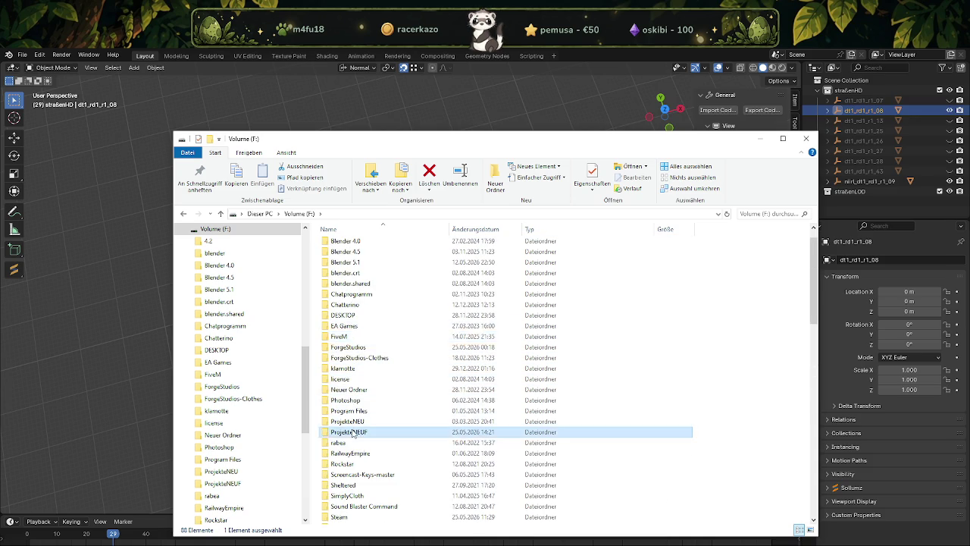
double_click(351, 432)
scroll(372, 379, "down", 5)
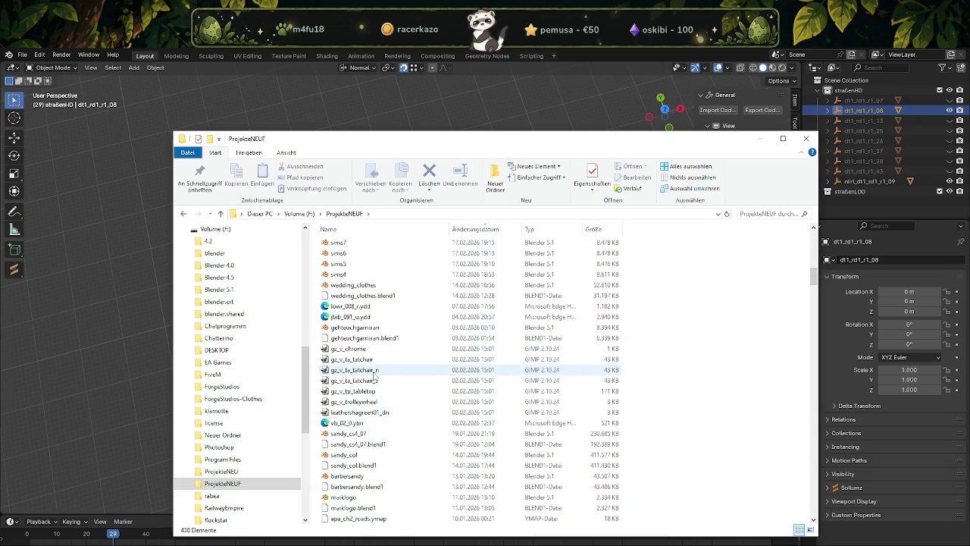
scroll(374, 377, "down", 5)
scroll(379, 377, "down", 5)
scroll(382, 378, "down", 5)
scroll(389, 379, "down", 5)
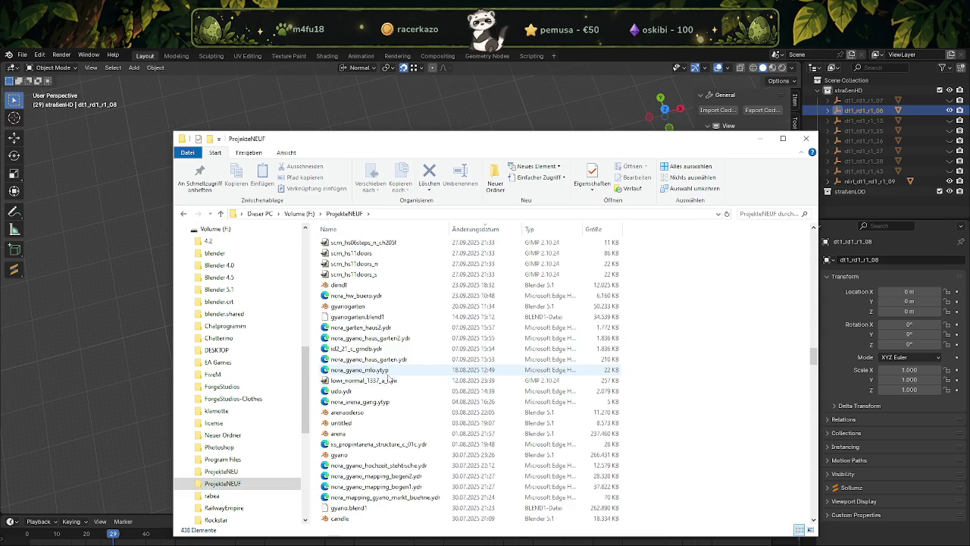
scroll(389, 377, "up", 5)
scroll(388, 378, "up", 3)
scroll(387, 383, "up", 5)
scroll(384, 391, "up", 5)
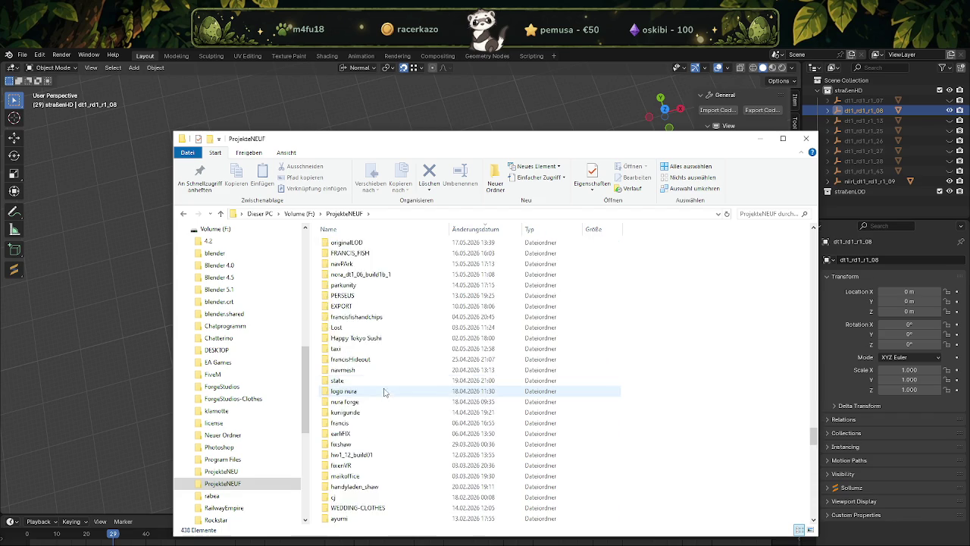
scroll(384, 392, "up", 3)
Open EXPORT > jetzt ist sie komplett bekloppt geworden > strassen.
double_click(346, 396)
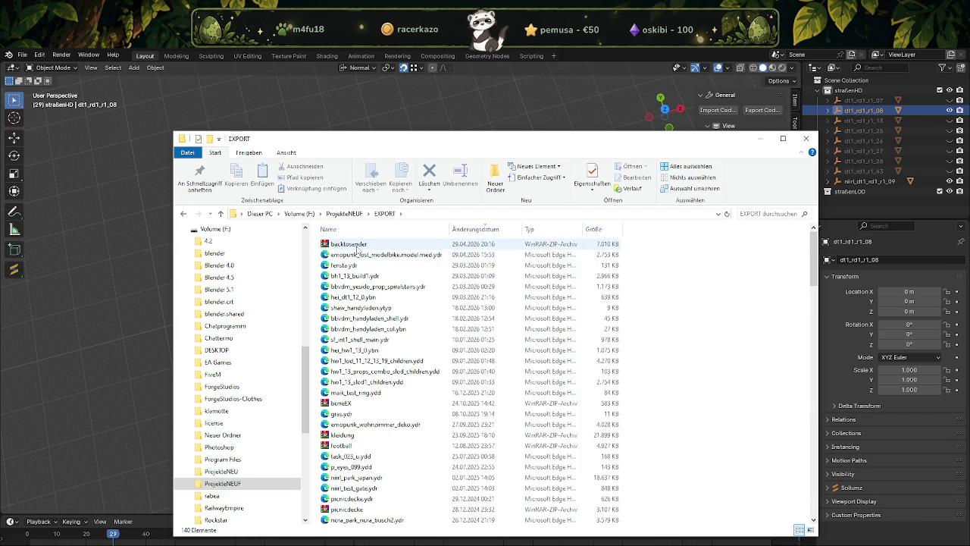
scroll(358, 249, "down", 10)
scroll(364, 258, "down", 5)
double_click(353, 254)
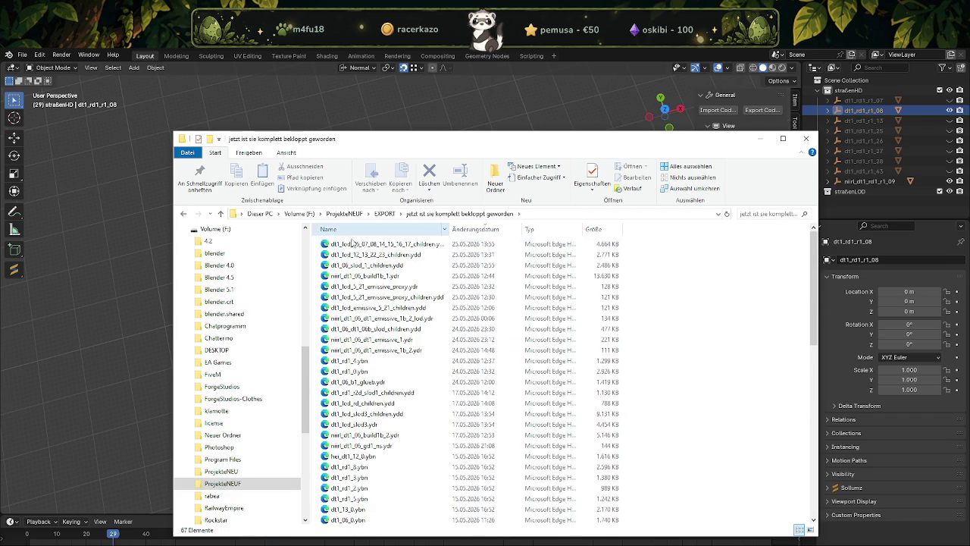
scroll(356, 303, "down", 10)
double_click(364, 349)
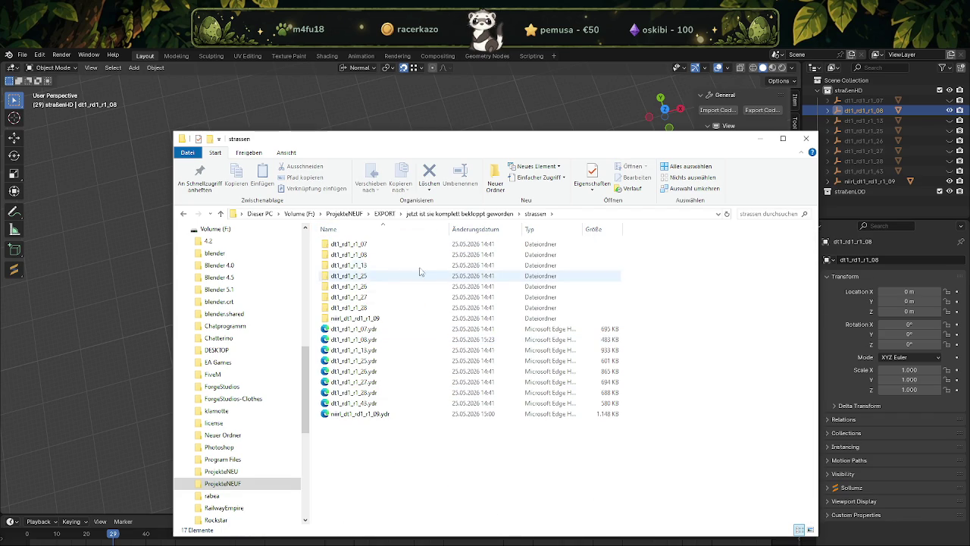
Sort strassen by date, select dt1_rd1_r1_08.ydr, and take the other Explorer window up to ProjekteNEUF.
left_click(475, 229)
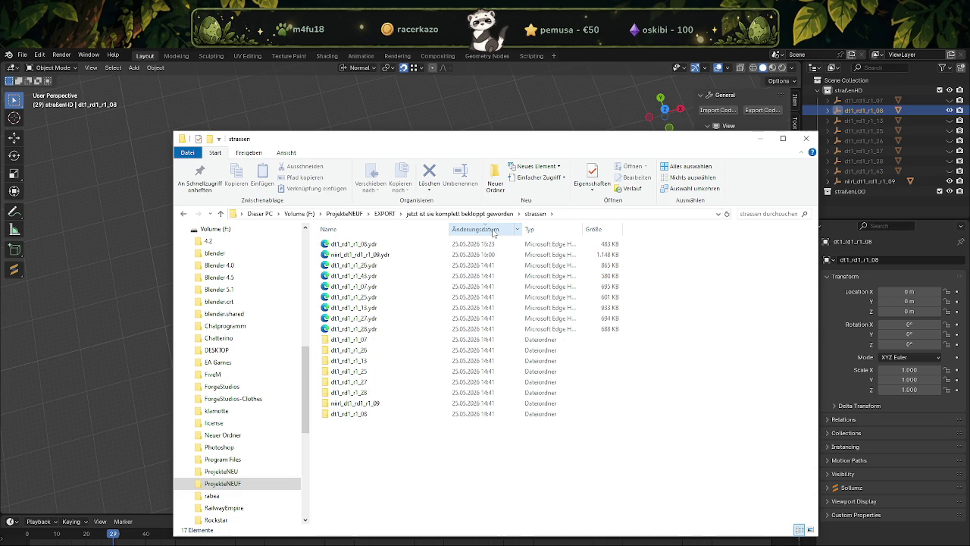
left_click(379, 247)
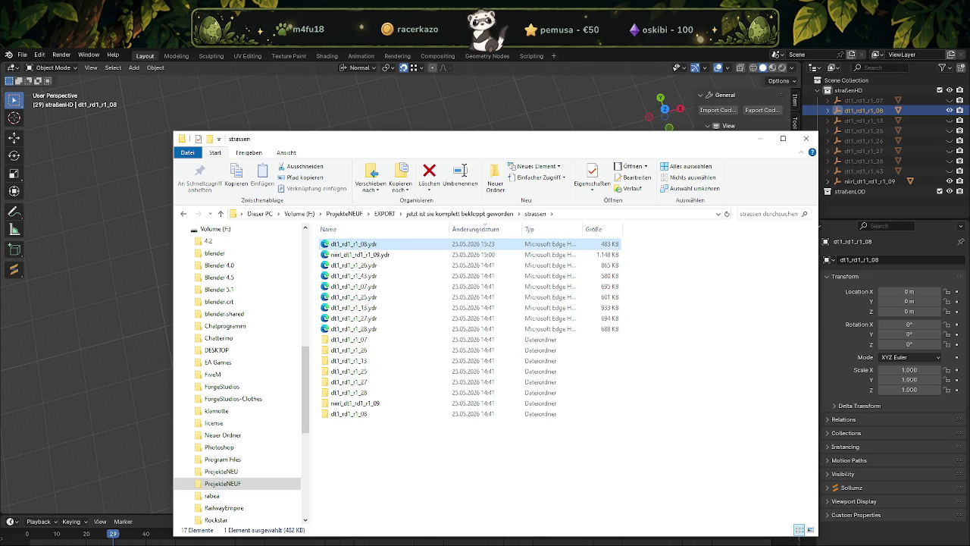
left_click(166, 531)
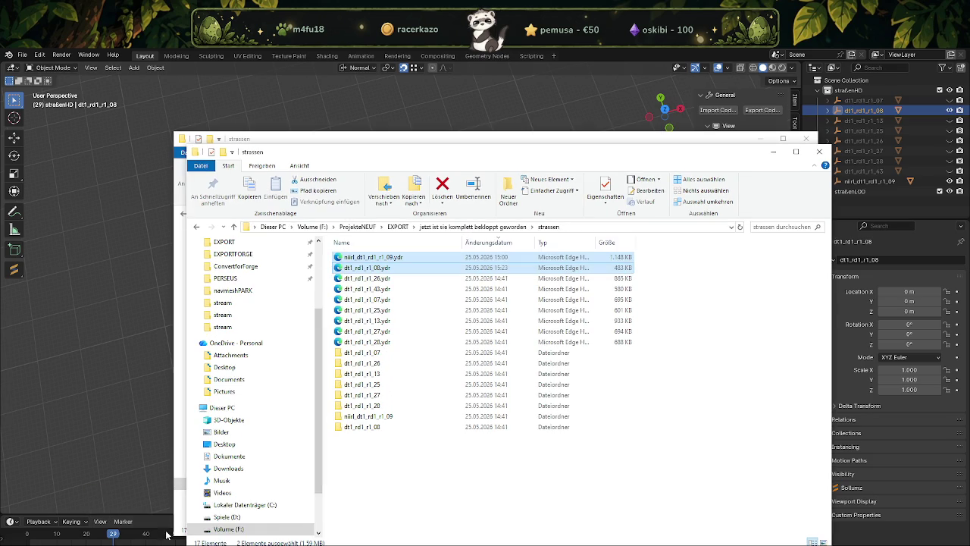
mouse_move(148, 542)
left_click(148, 523)
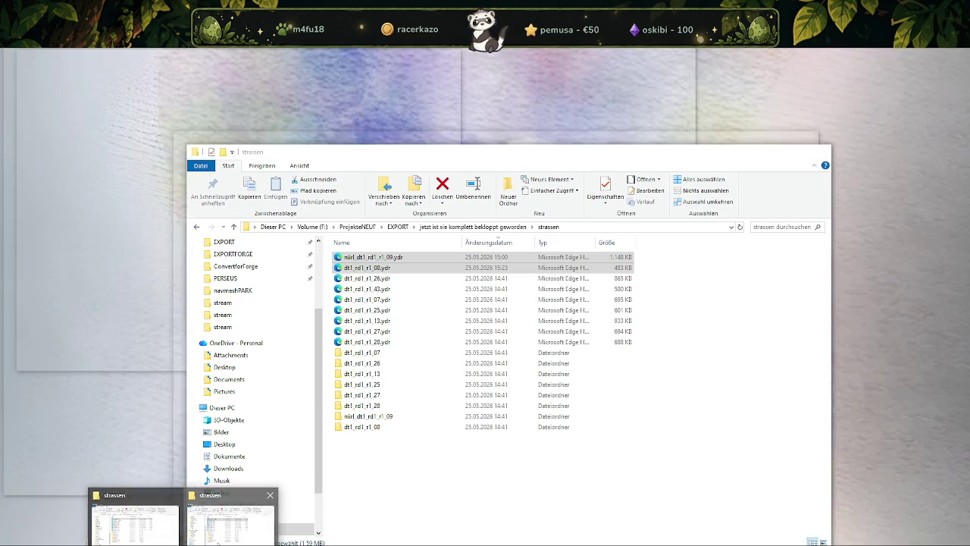
left_click(231, 516)
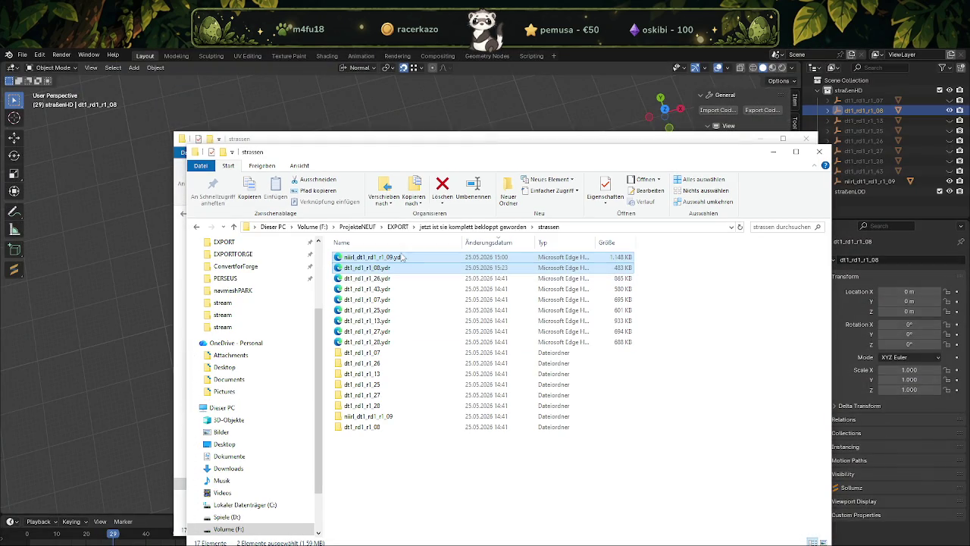
left_click(343, 227)
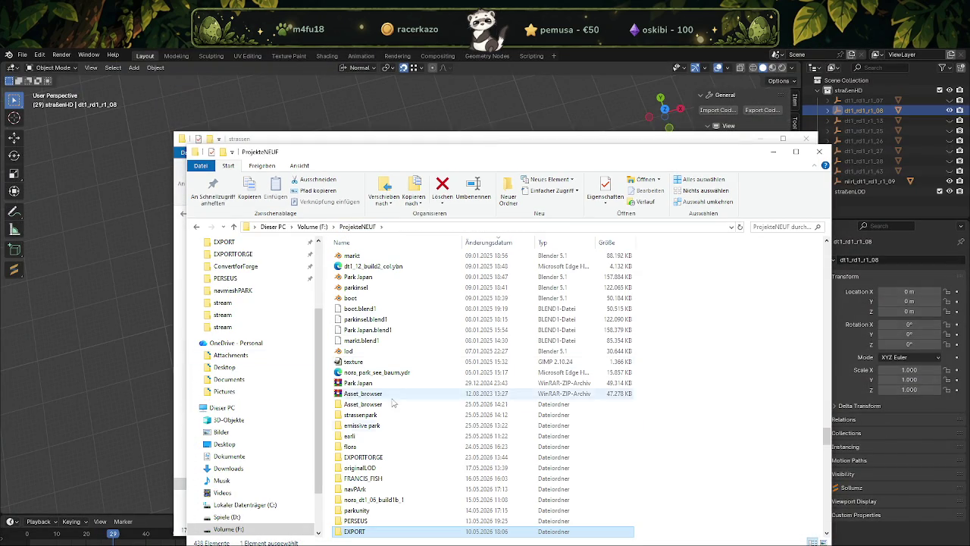
scroll(370, 474, "down", 2)
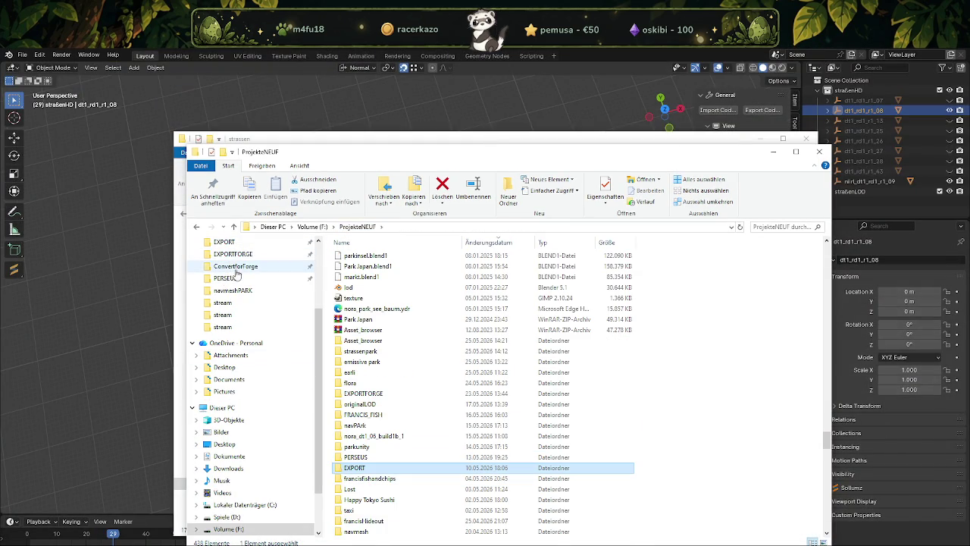
scroll(236, 294, "up", 2)
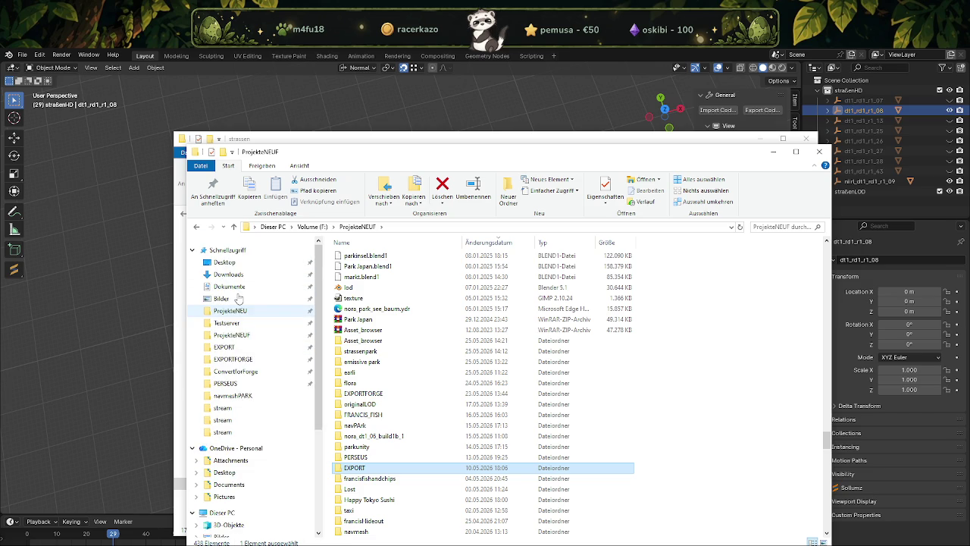
scroll(247, 348, "down", 3)
scroll(254, 397, "down", 1)
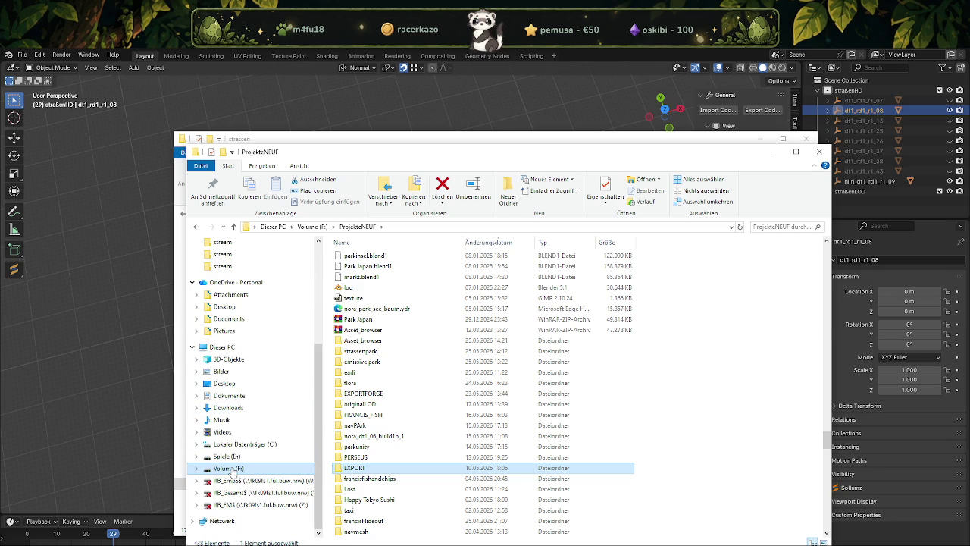
Go to F: > FiveM > txdata > FiveMBasicServerCFXDefault_755CCC.base > resources.
left_click(227, 468)
left_click(368, 379)
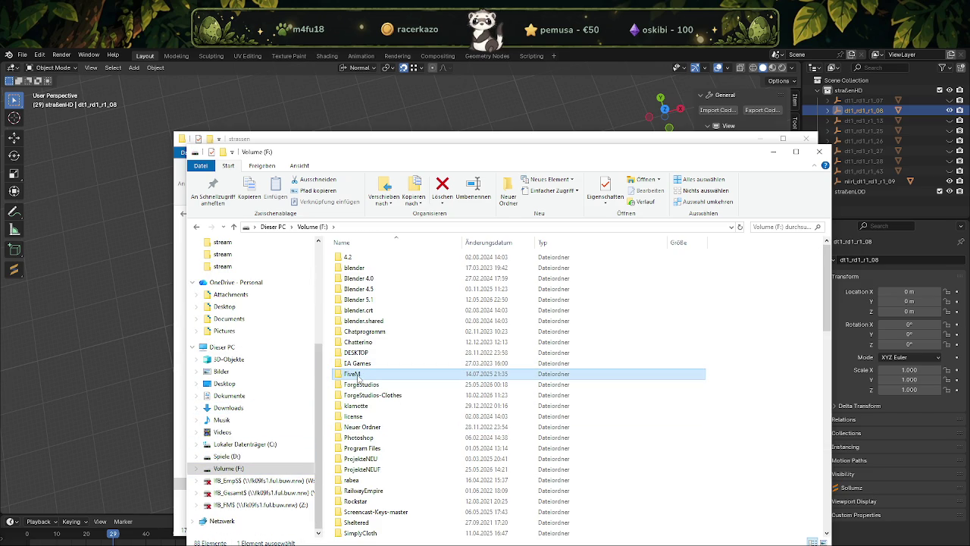
double_click(359, 376)
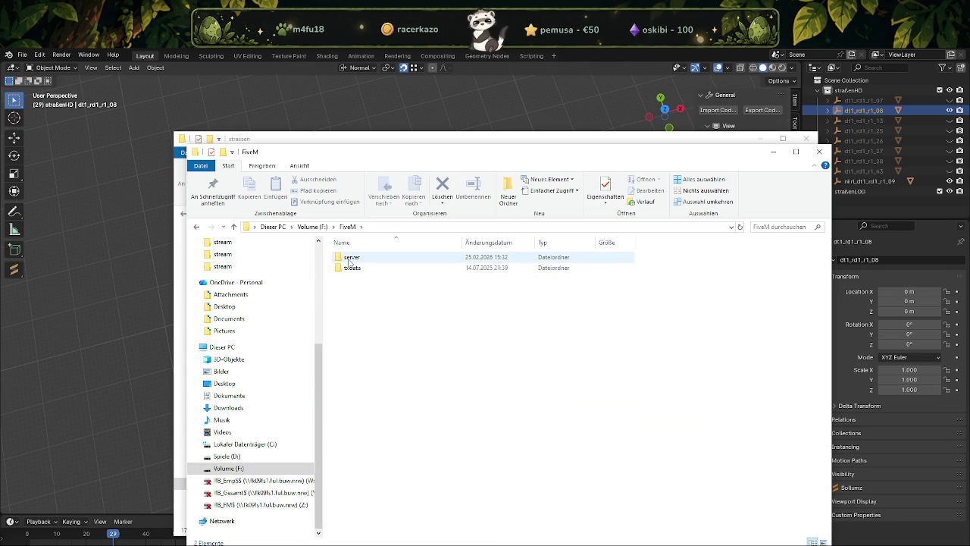
left_click(349, 271)
double_click(349, 271)
double_click(356, 269)
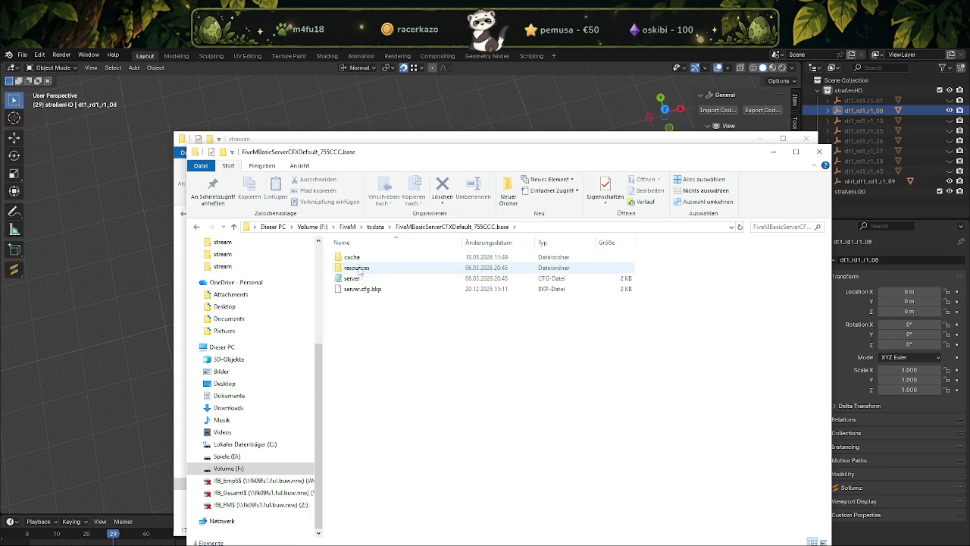
double_click(358, 269)
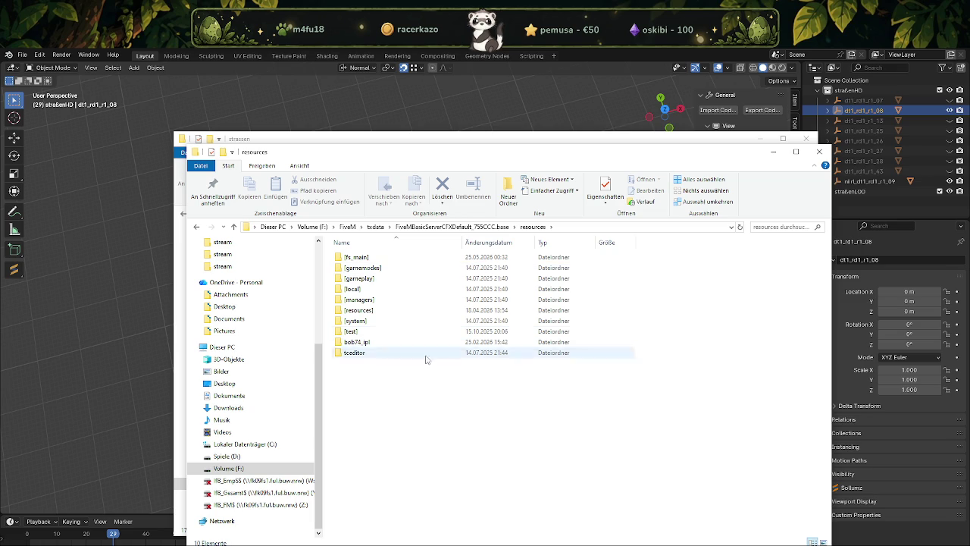
Open [resources] > [niirl_park_los_santos] > nora_ls_park > stream.
right_click(425, 411)
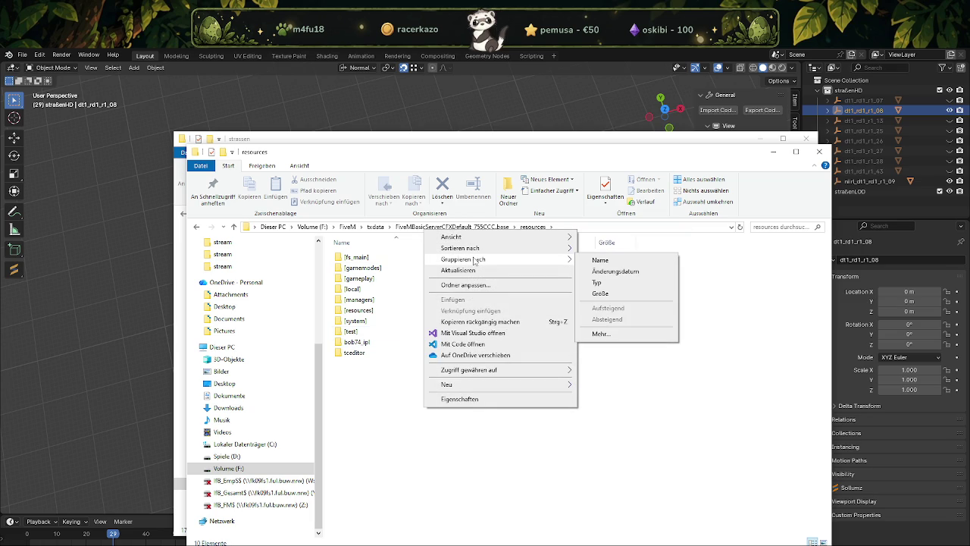
left_click(356, 412)
left_click(371, 312)
double_click(371, 312)
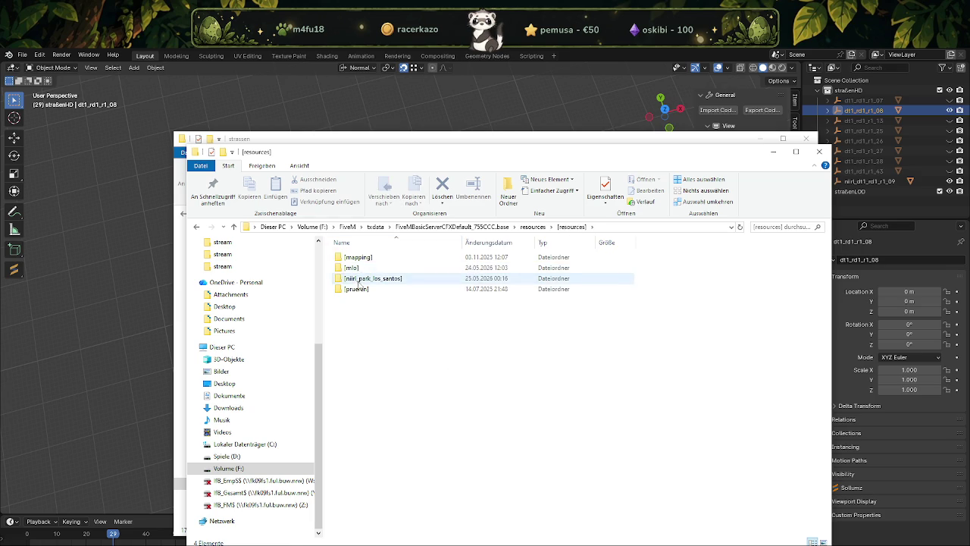
double_click(364, 278)
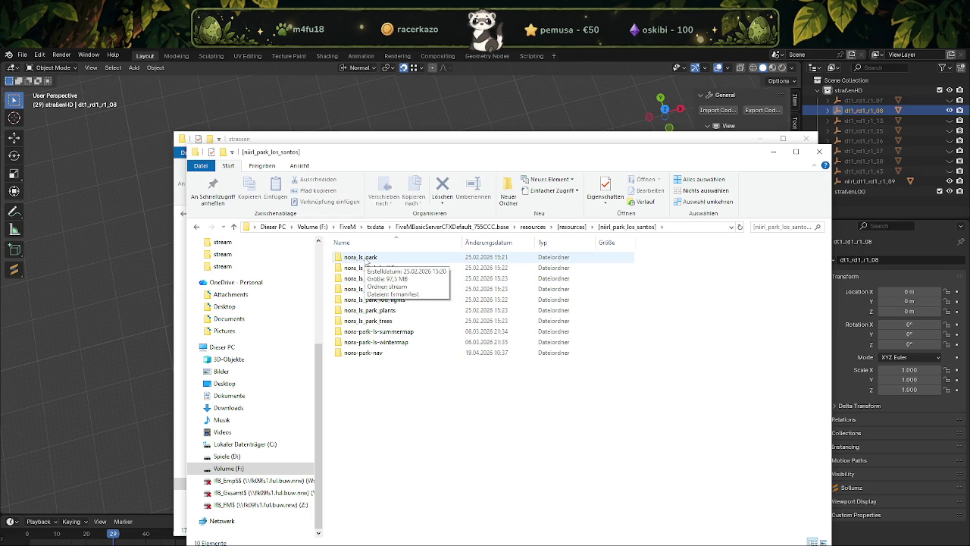
double_click(366, 258)
left_click(354, 258)
double_click(354, 261)
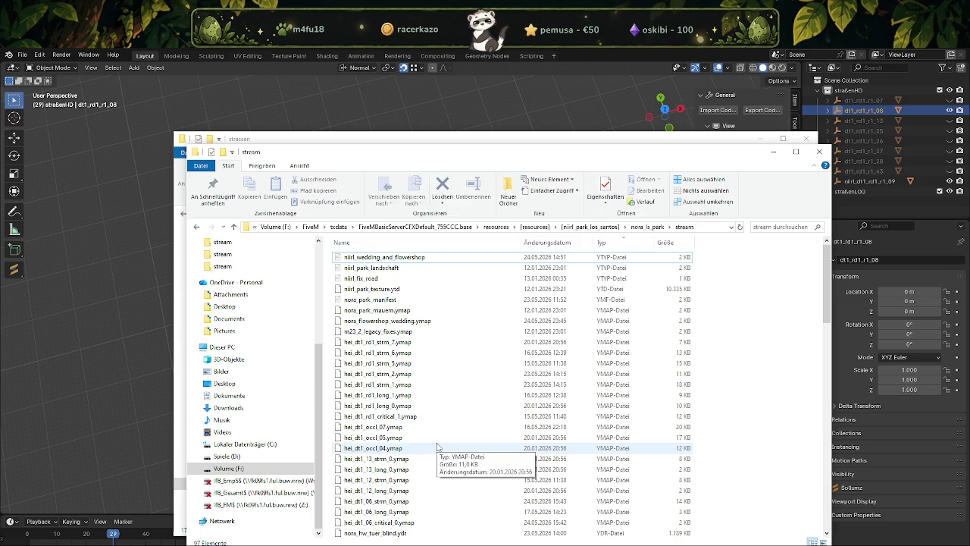
Replace dt1_rd1_r1_08.ydr in stream with the new export, then open Downloads in a new window.
left_click_drag(462, 437, 490, 429)
key("Return")
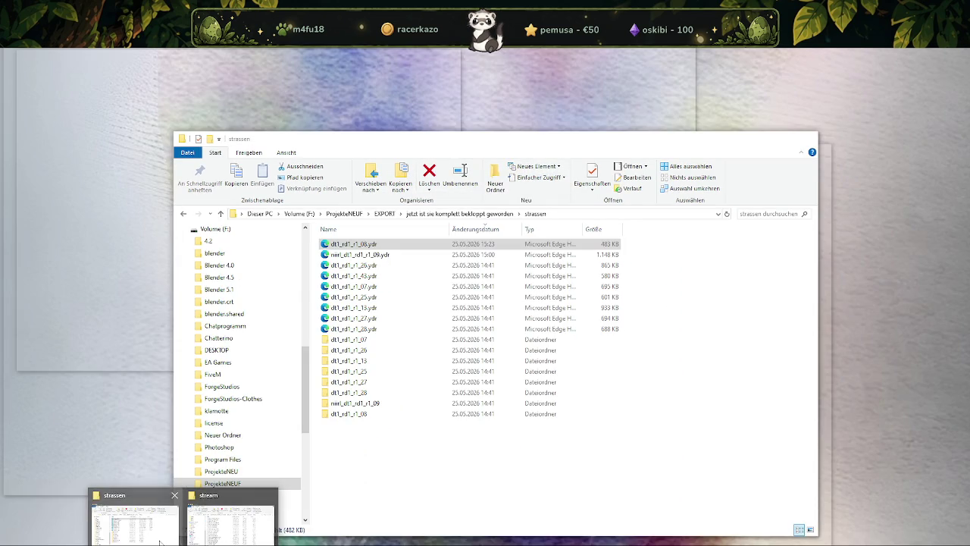
left_click(159, 541)
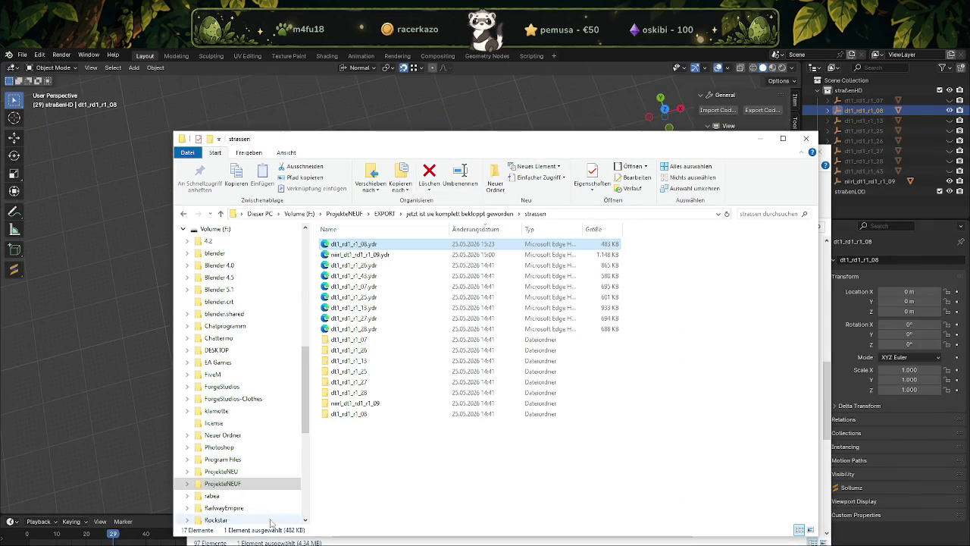
scroll(250, 318, "up", 3)
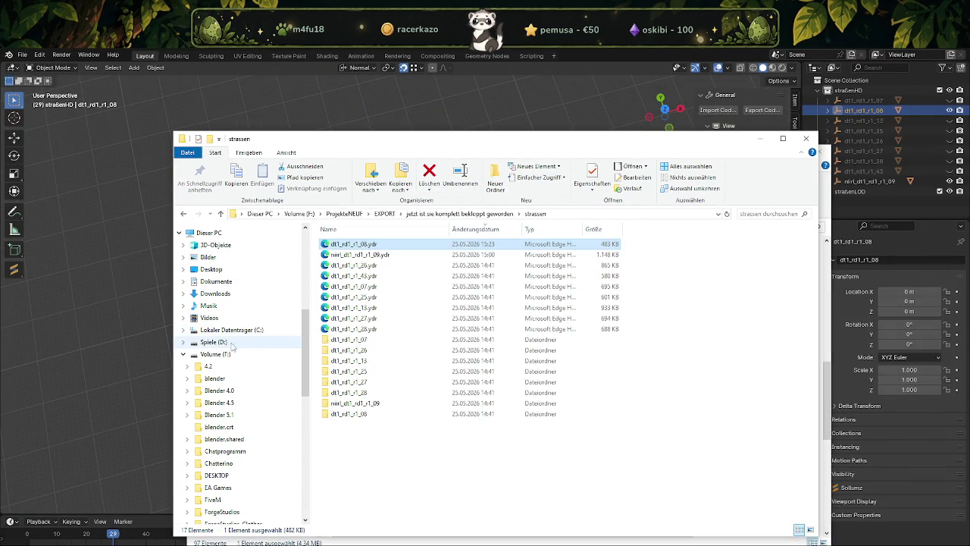
scroll(224, 342, "up", 2)
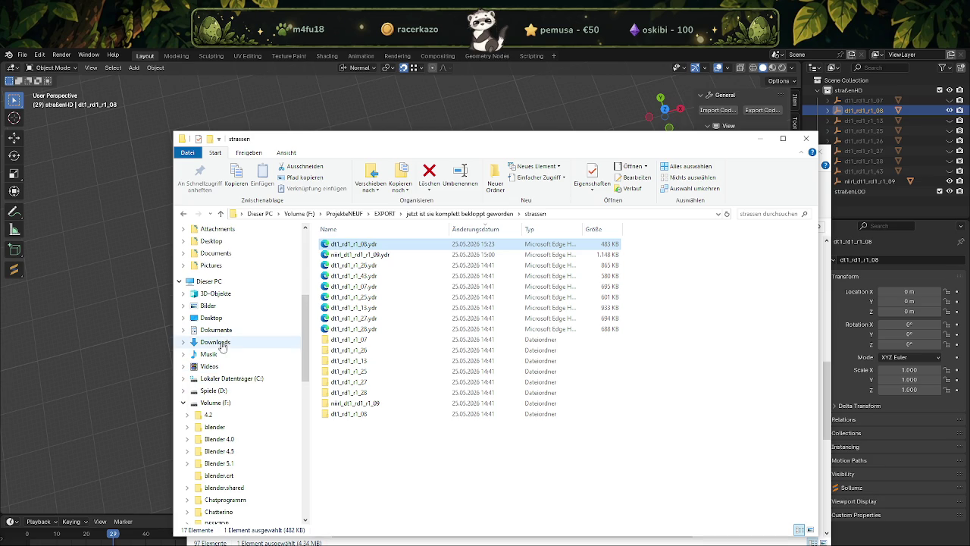
right_click(222, 342)
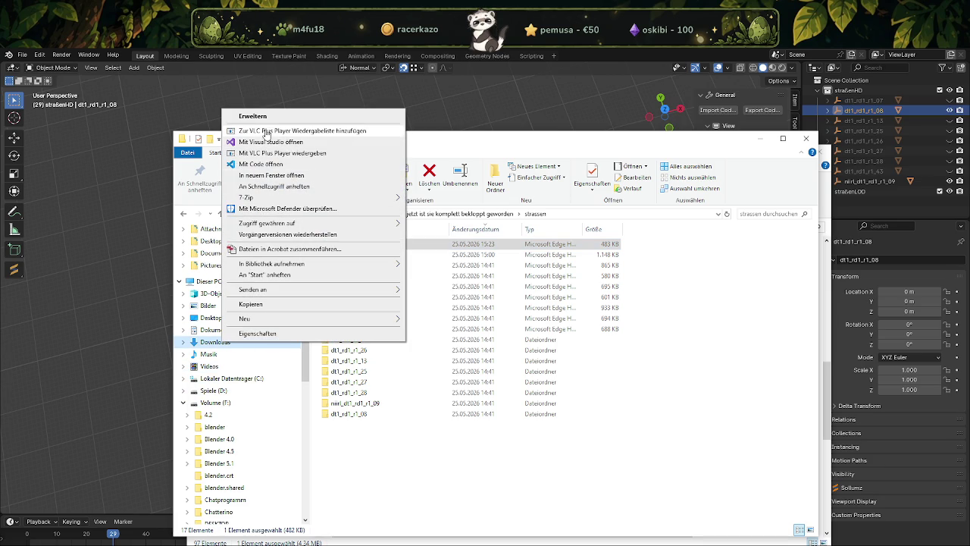
mouse_move(271, 263)
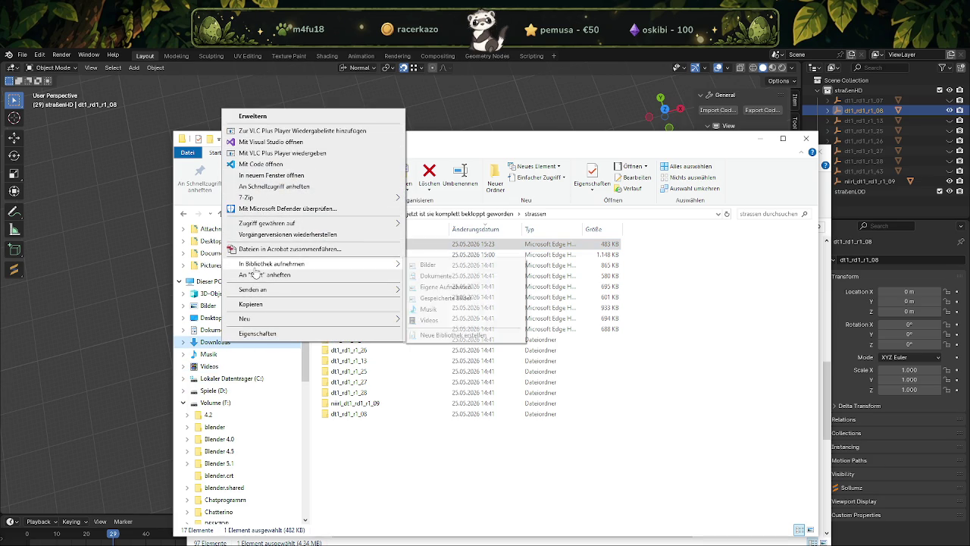
left_click(265, 175)
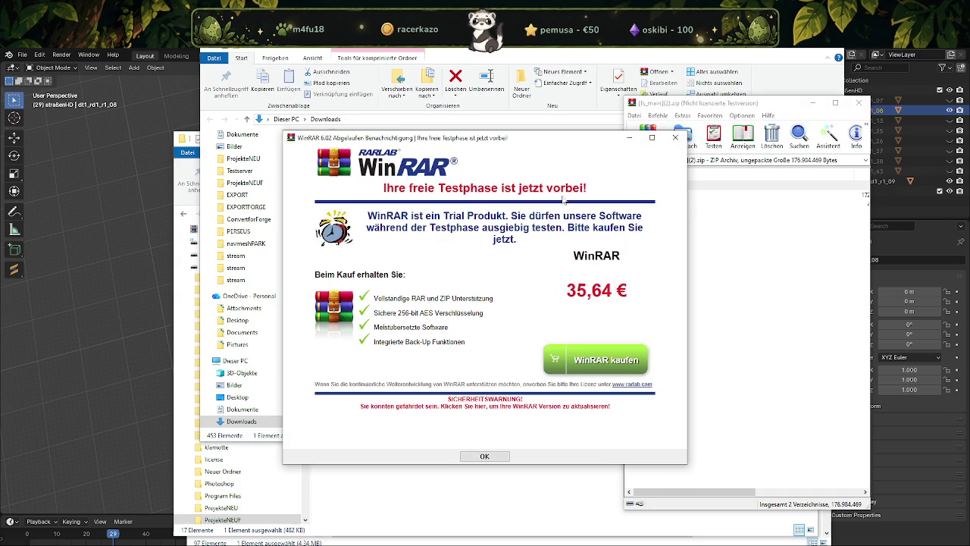
Dismiss the WinRAR trial notice, close the [fs_main](2).zip archive, and close the extra Downloads window.
key("Escape")
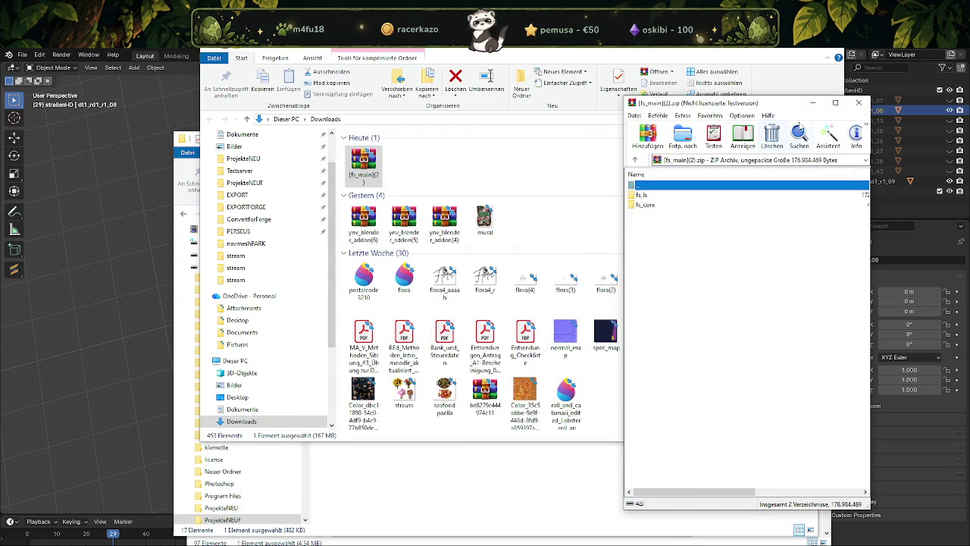
left_click(858, 102)
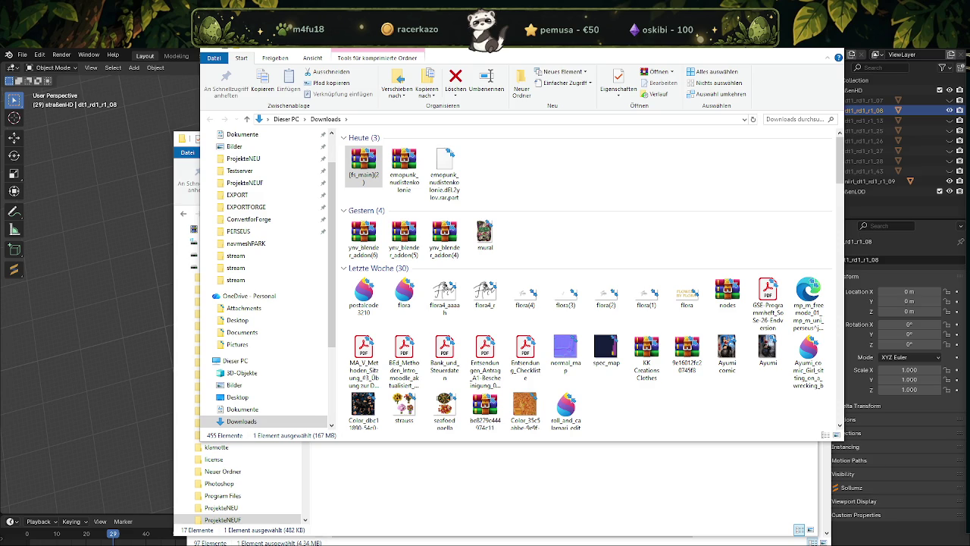
key("alt+F4")
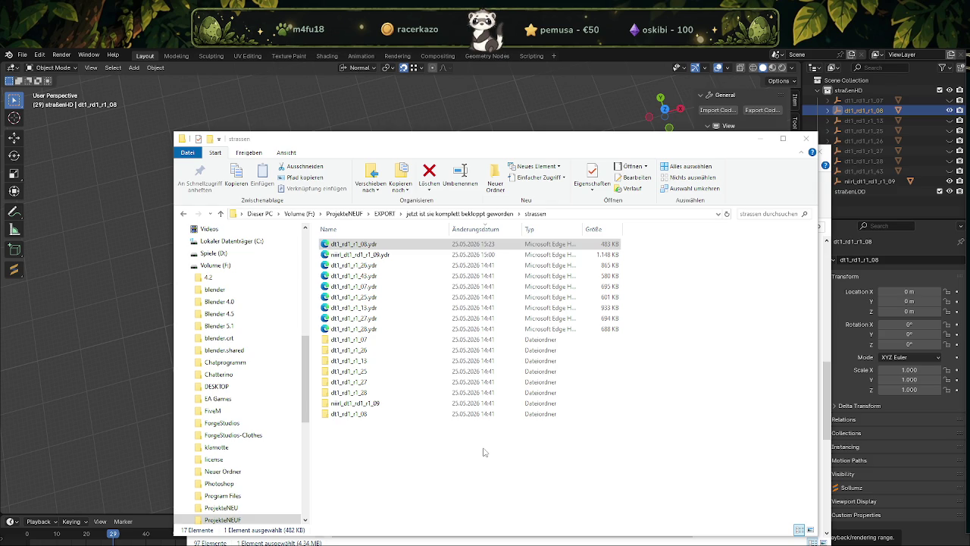
Clear the file selection in the strassen folder window.
left_click(451, 459)
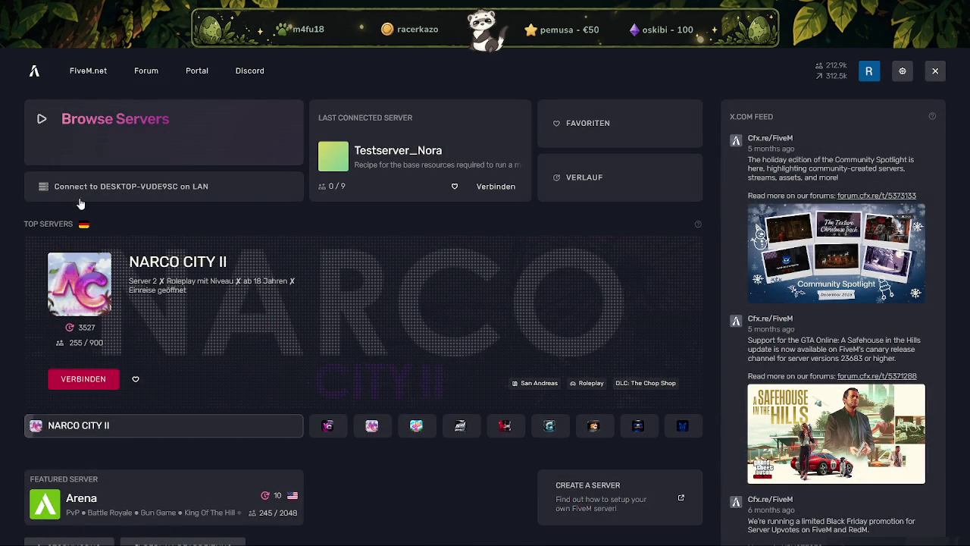
Connect to Testserver_Nora from the Last Connected Server tile.
left_click(496, 186)
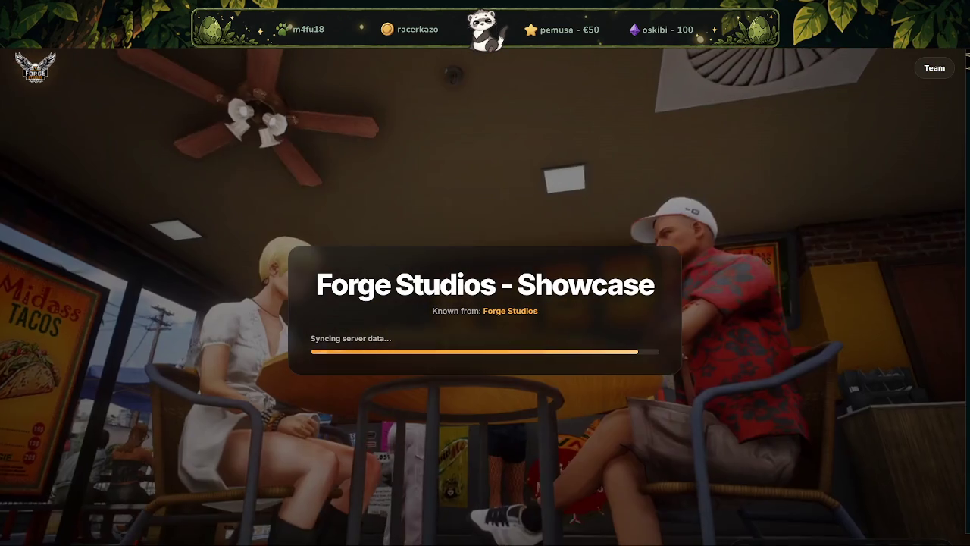
Check the park layout reference image in the browser, then move it aside to return to the game.
key("alt+Tab")
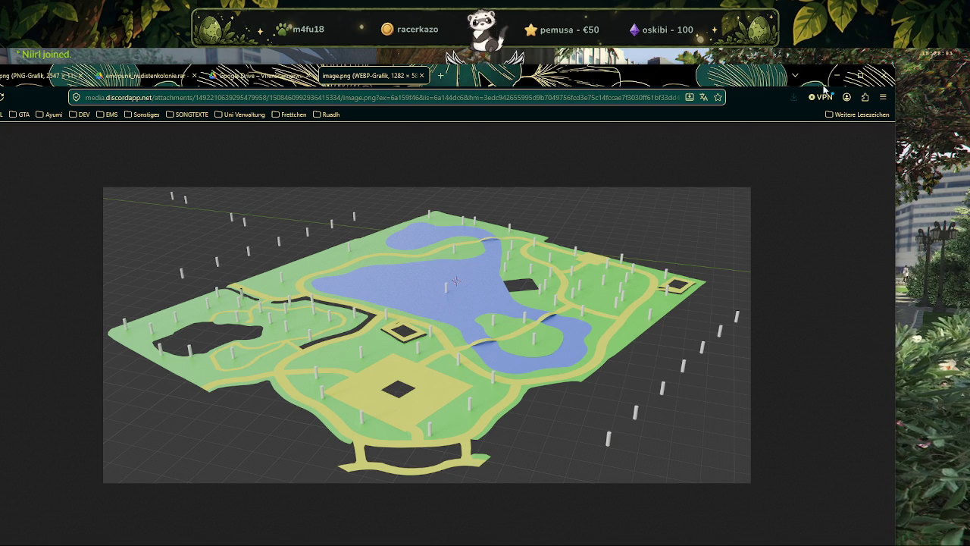
left_click_drag(615, 74, 969, 76)
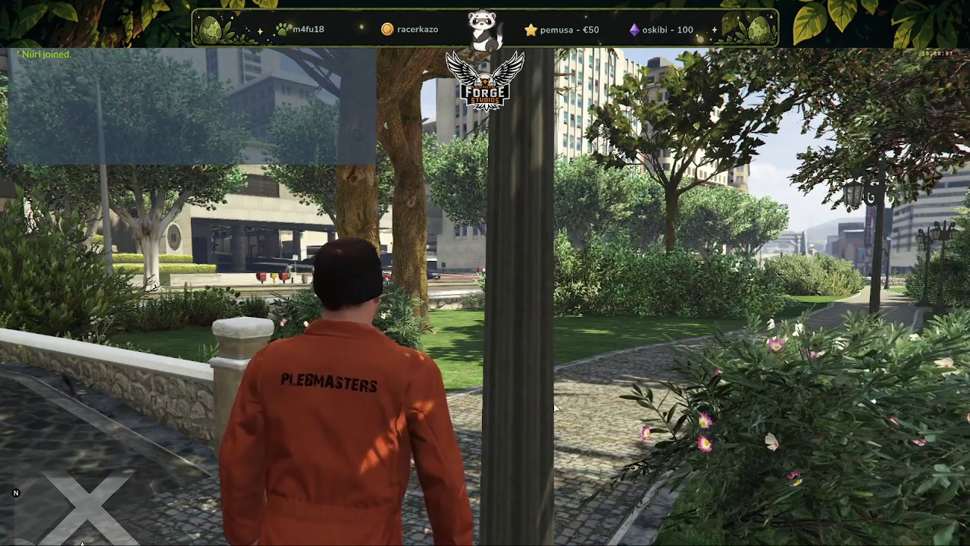
Run the character over the stone ledge and along the sidewalk beside the park, then back.
key("w")
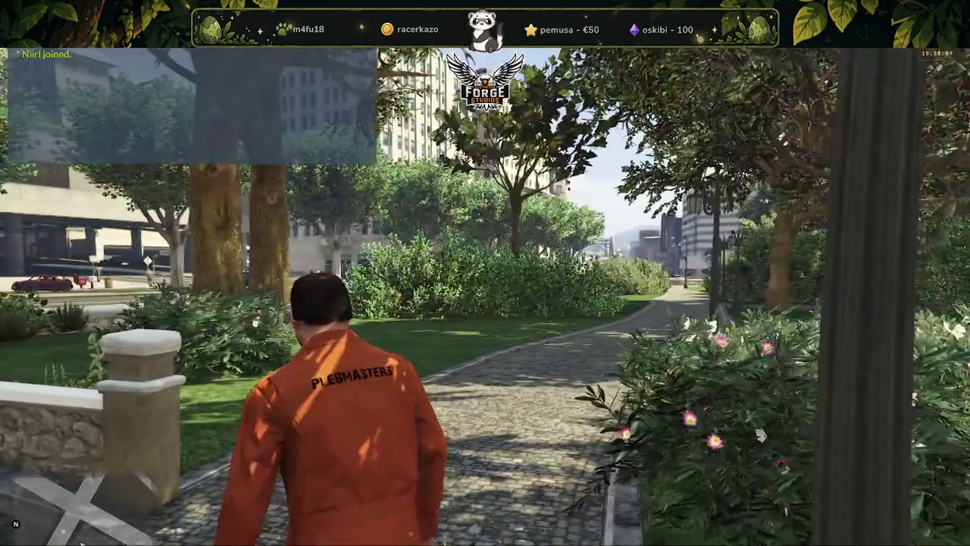
key("w")
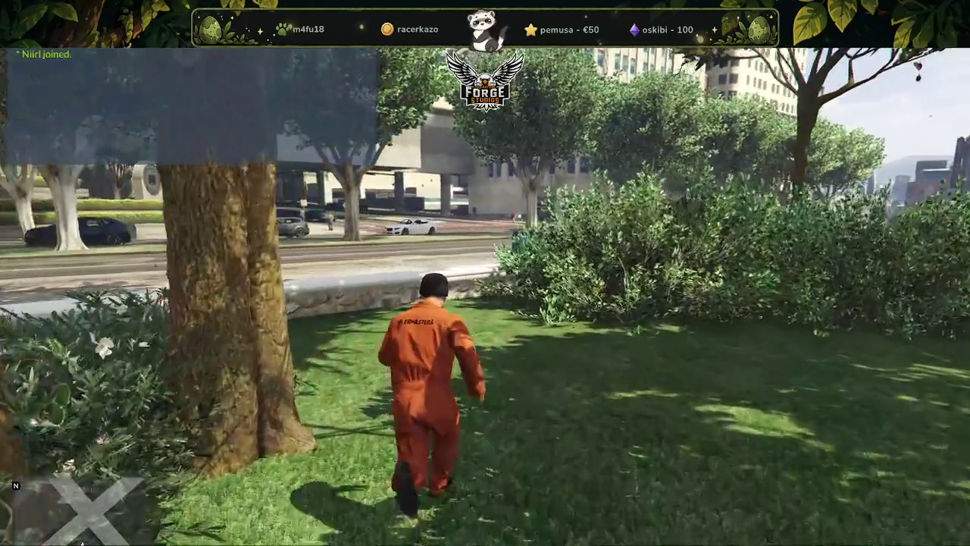
key("w")
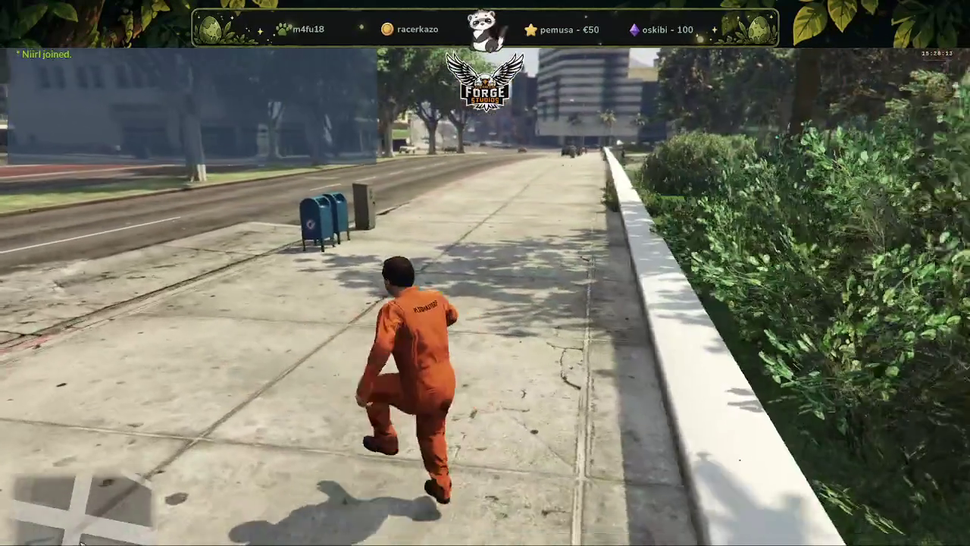
key("w")
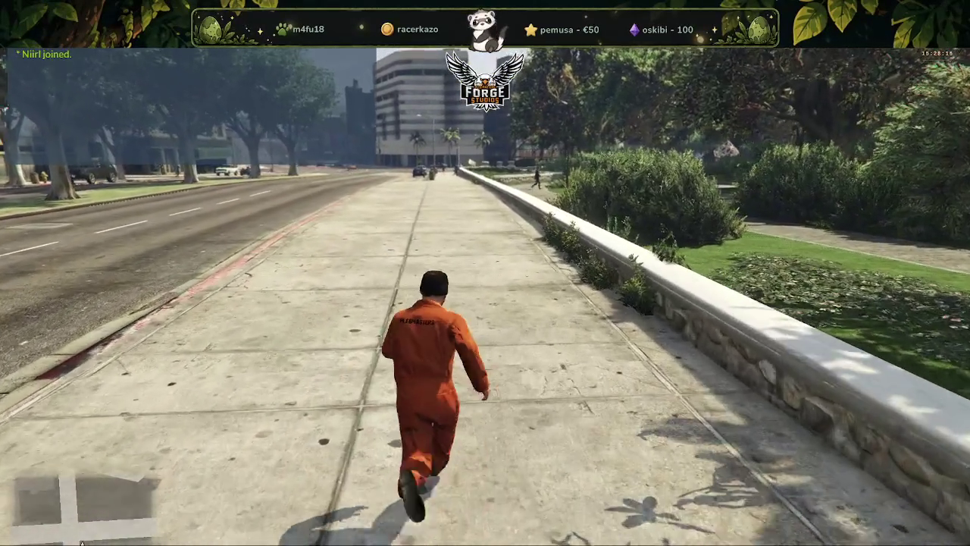
key("w")
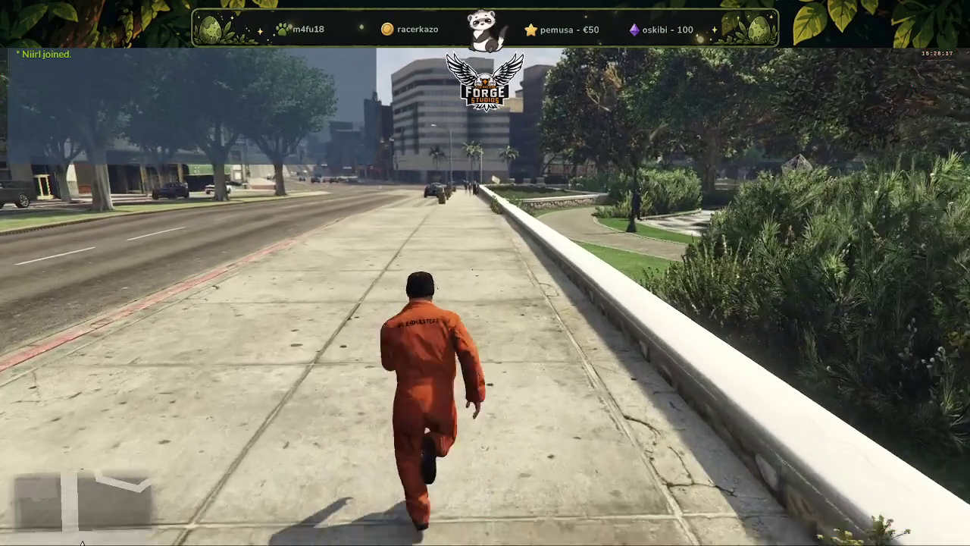
key("s")
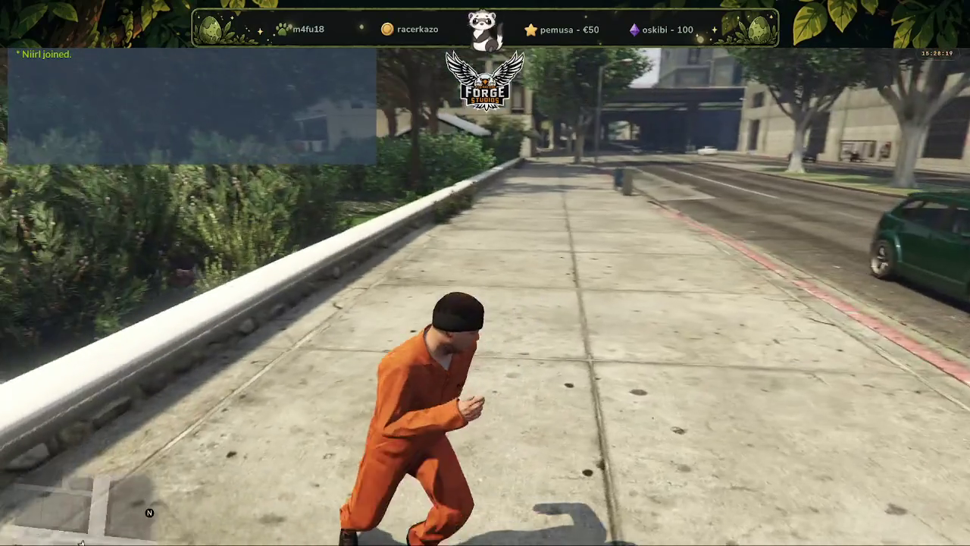
key("s")
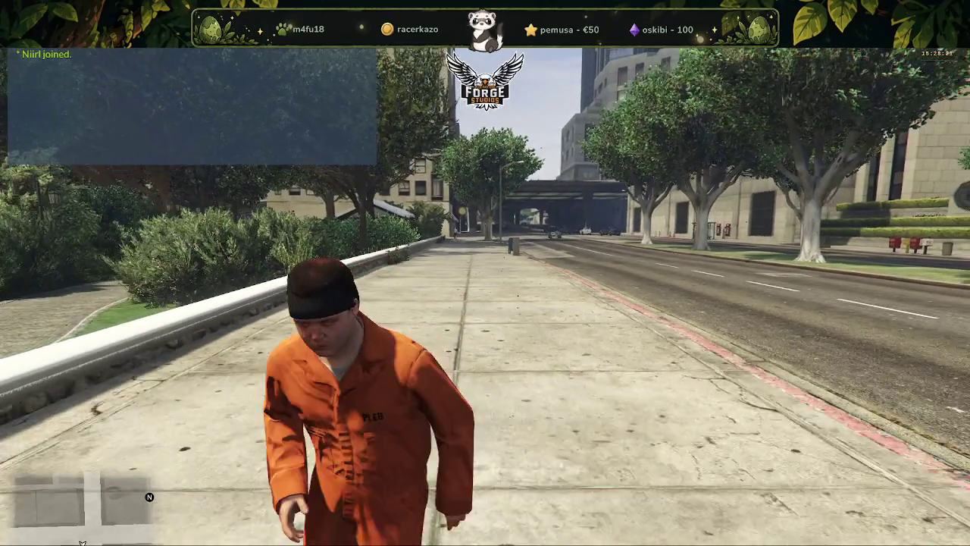
Return along the wall onto the cobbled park path and open the ForgeStudios admin menu with F5.
key("d")
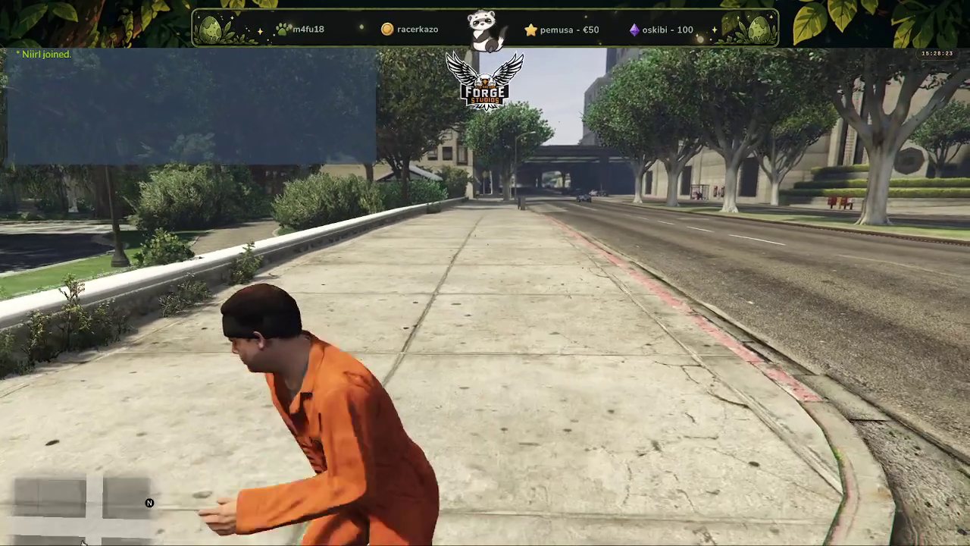
key("w")
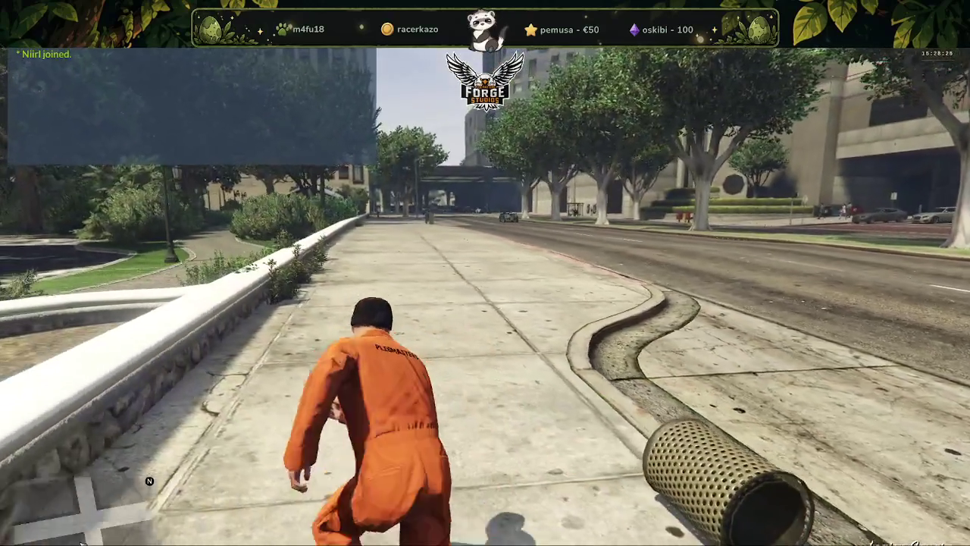
key("w")
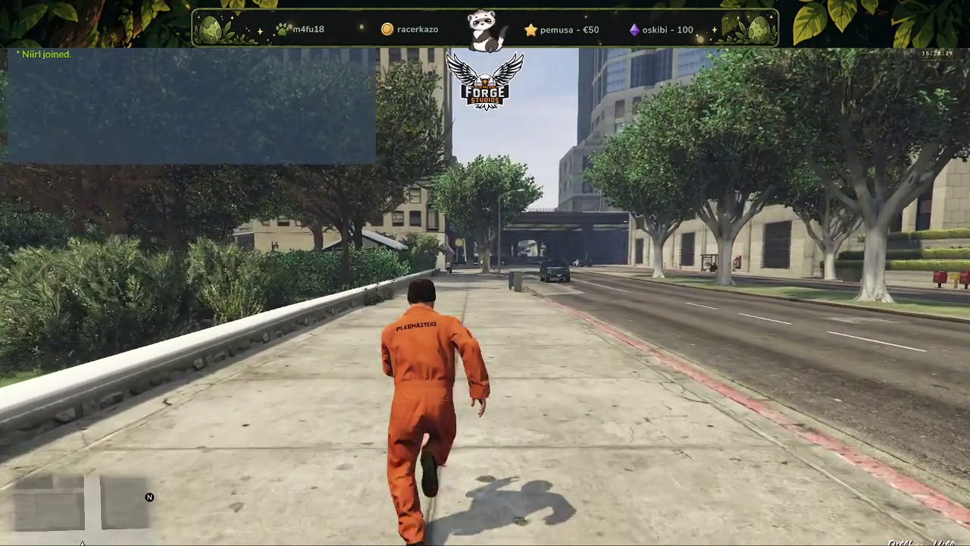
key("s")
key("w")
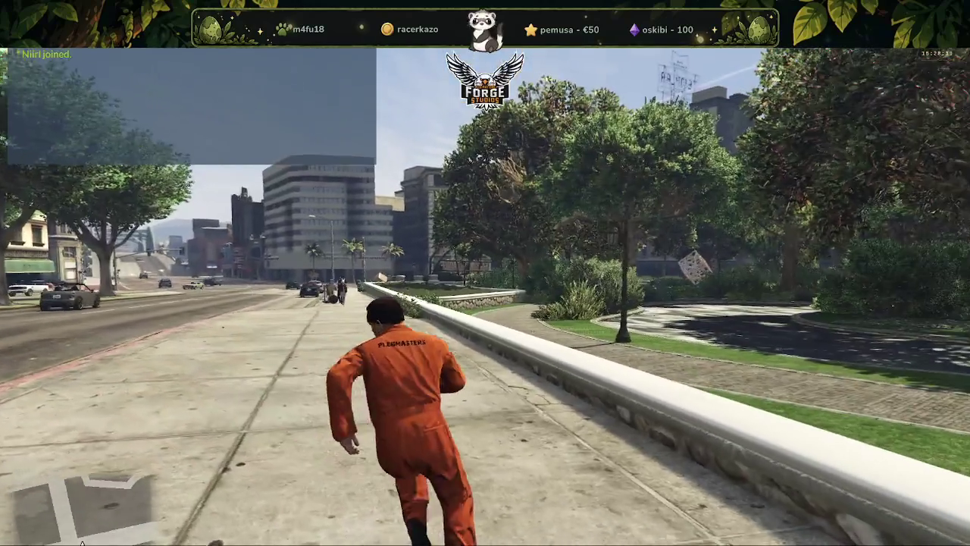
key("w")
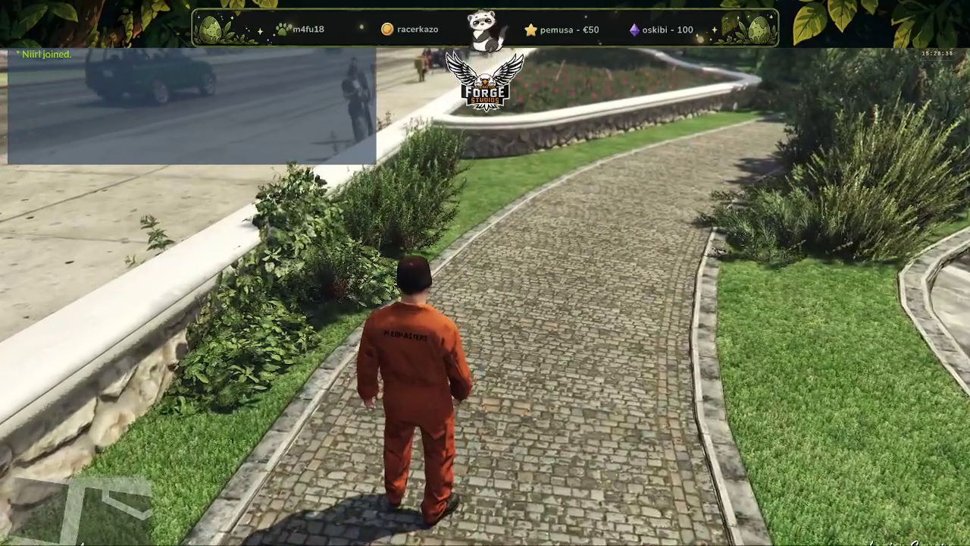
key("F5")
Load the custom park IPL by name from Welt & Interiors and close the admin panel.
scroll(154, 357, "down", 4)
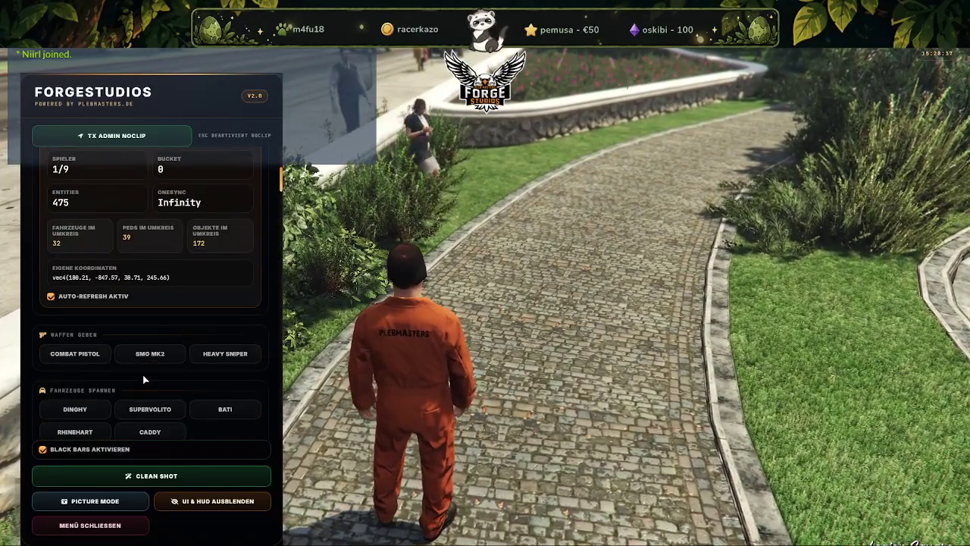
scroll(143, 374, "down", 2)
left_click(102, 284)
type("niirl_park_winter")
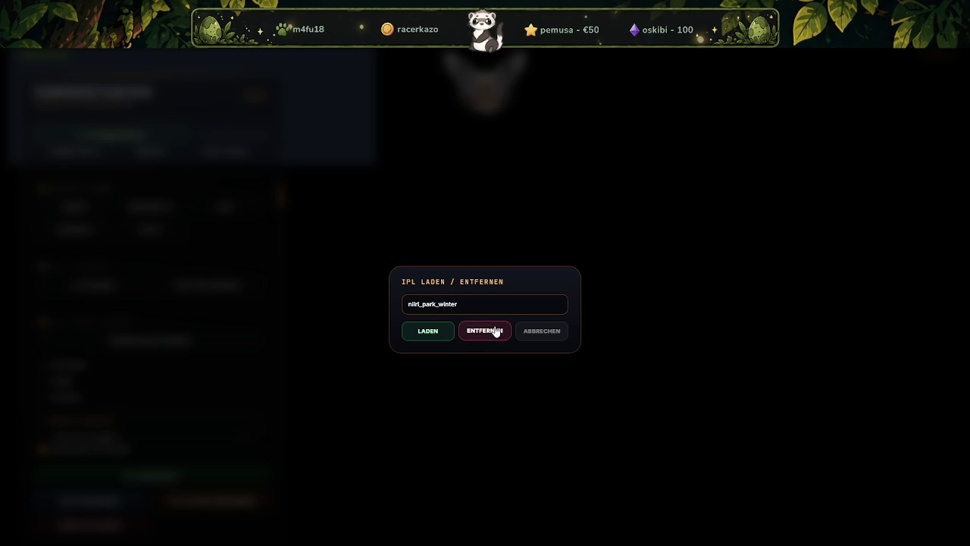
left_click(495, 331)
left_click(114, 523)
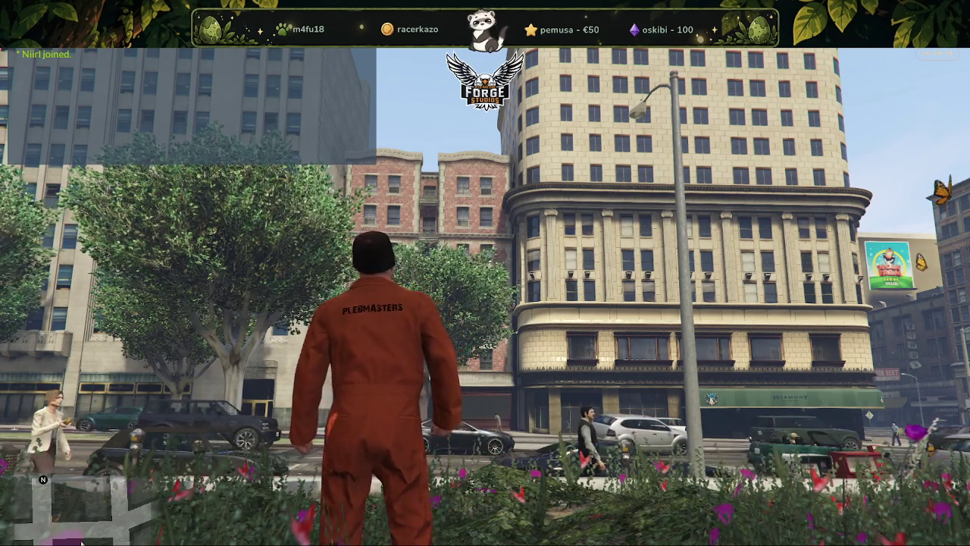
Reopen the admin menu and turn on TX ADMIN NOCLIP to fly above the park.
key("w")
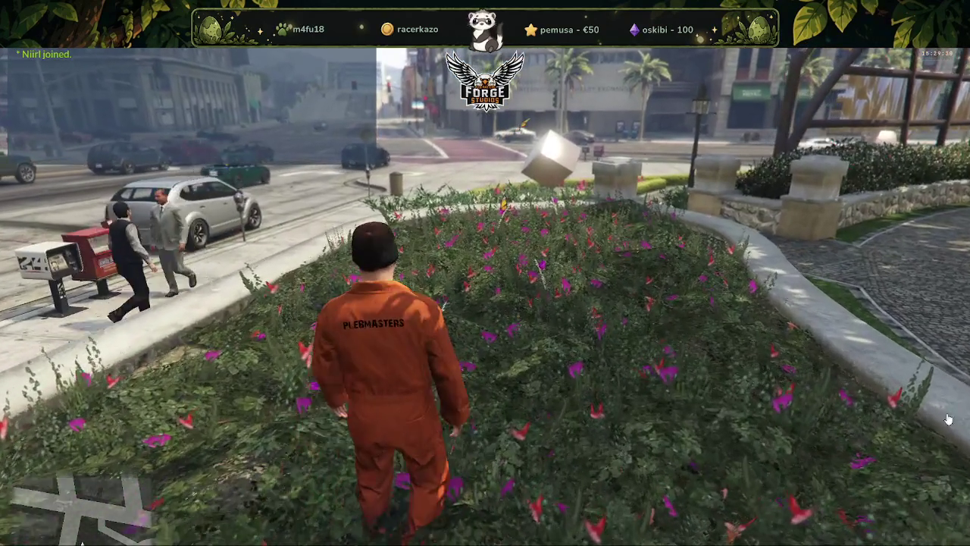
key("F6")
left_click(95, 136)
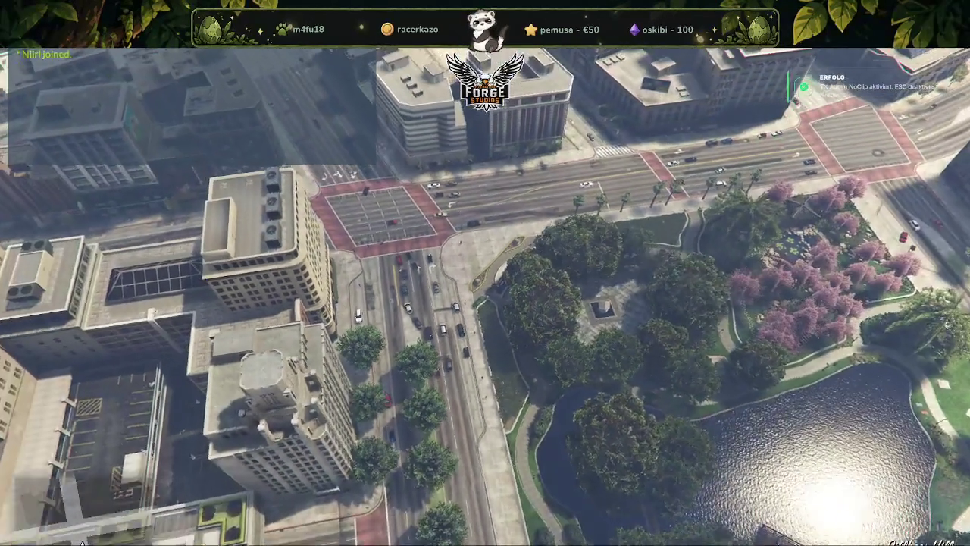
Fly the noclip camera down and back up until the park and adjacent intersection are in view.
key("w")
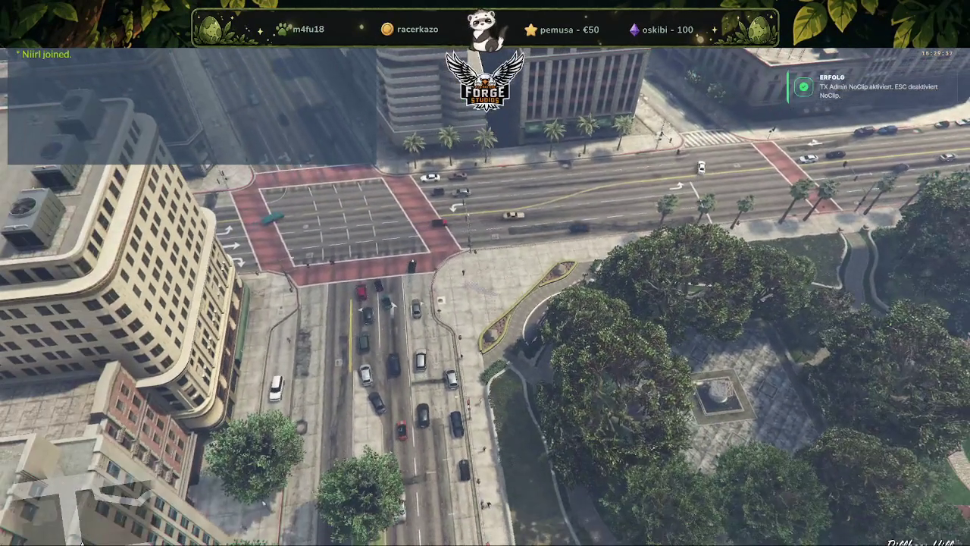
key("s")
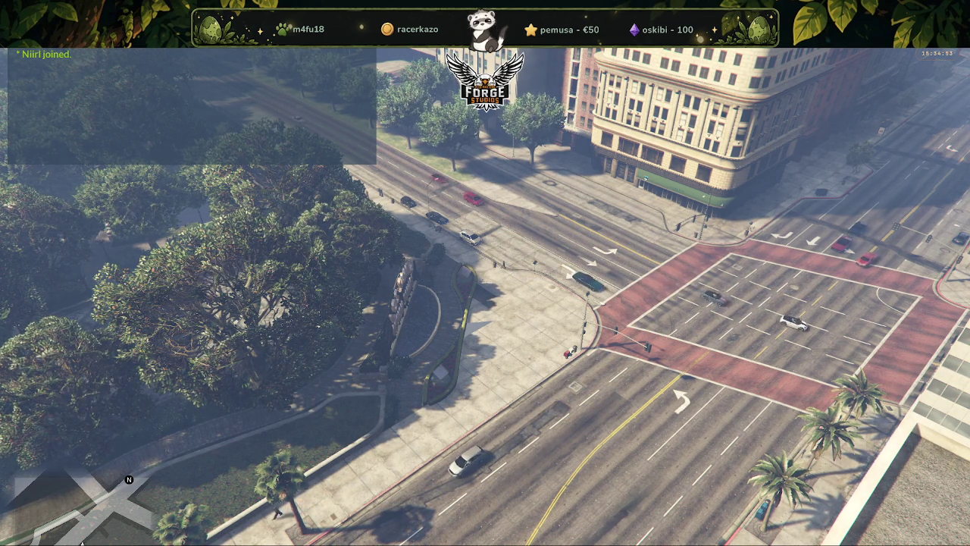
Switch to Opera GX showing the 3D park layout render with its pond and paths.
key("alt+Tab")
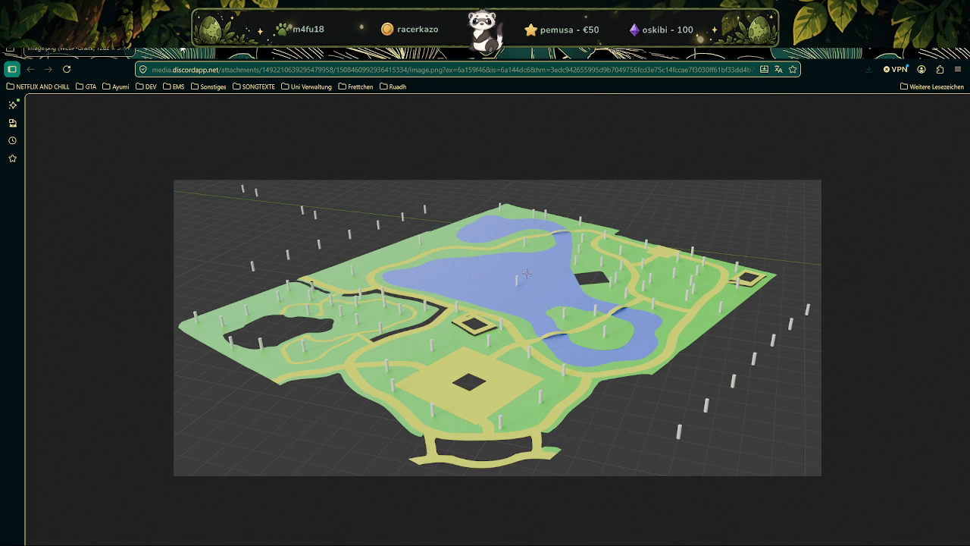
Close the Opera GX window with the park layout image to return to FiveM.
left_click(952, 55)
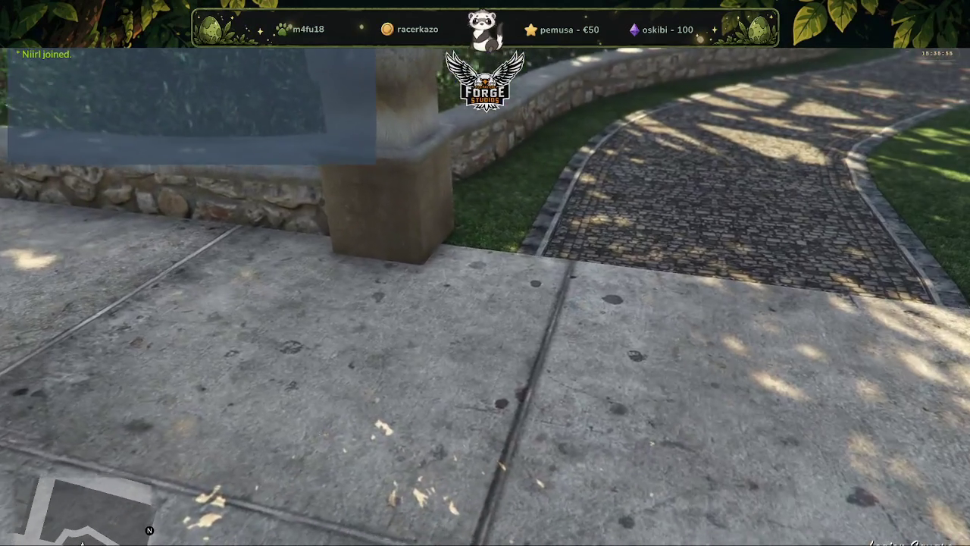
Open and close the pause map, press F8, then switch to the desktop's txAdmin and Explorer.
key("Escape")
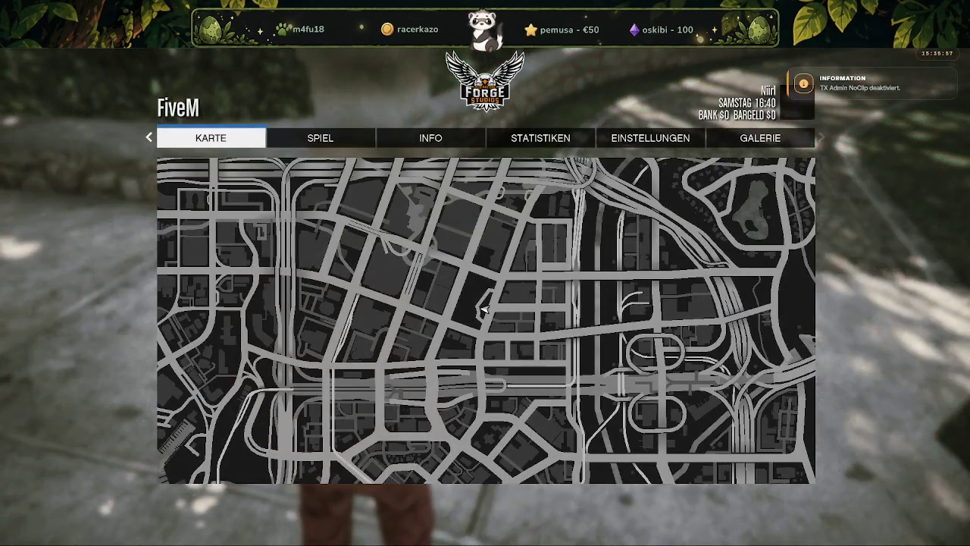
key("Escape")
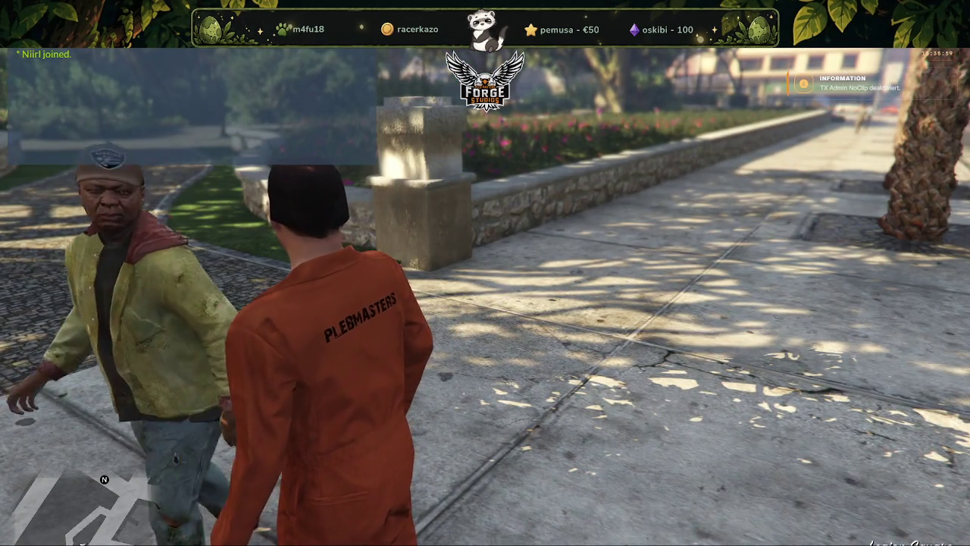
key("F8")
key("alt+Tab")
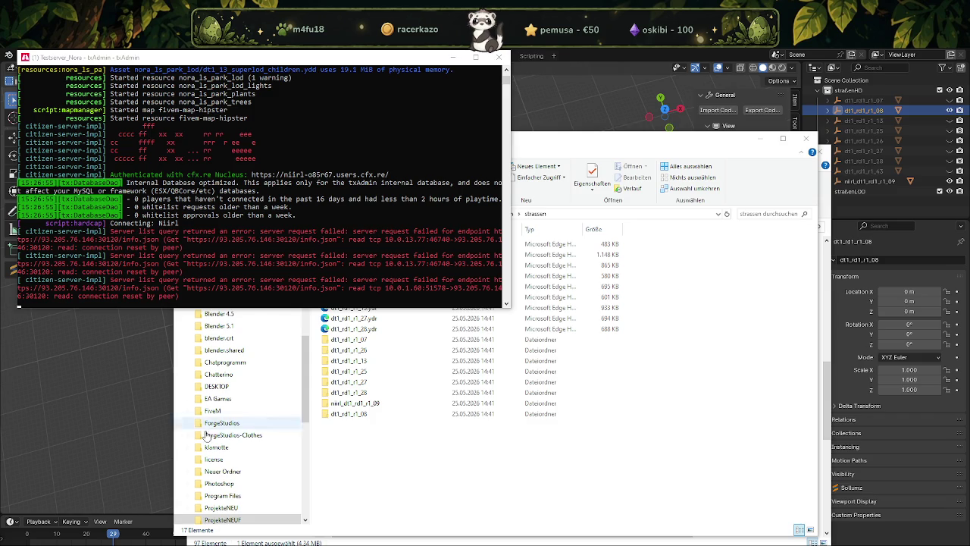
Bring Blender to the front and make straßenLOD the active collection in the Outliner.
left_click(96, 407)
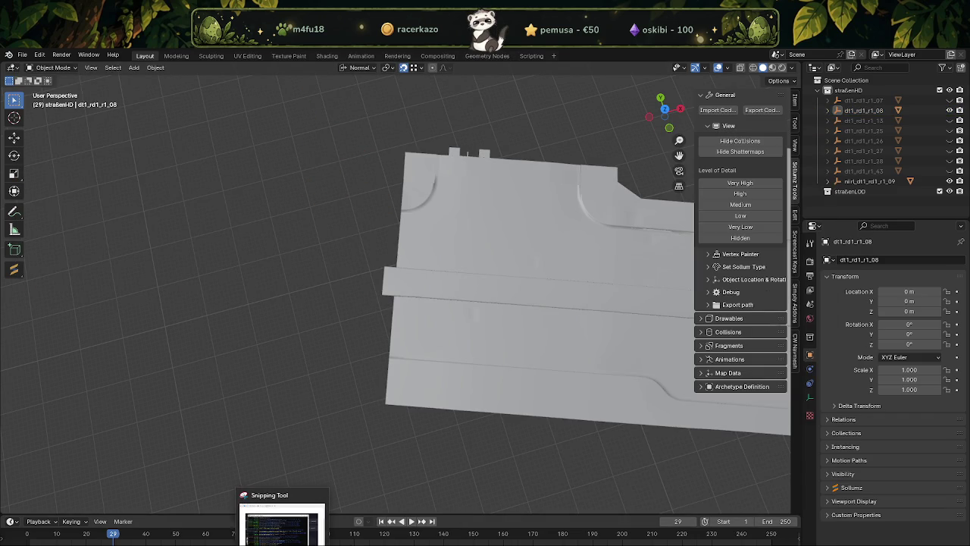
left_click(869, 193)
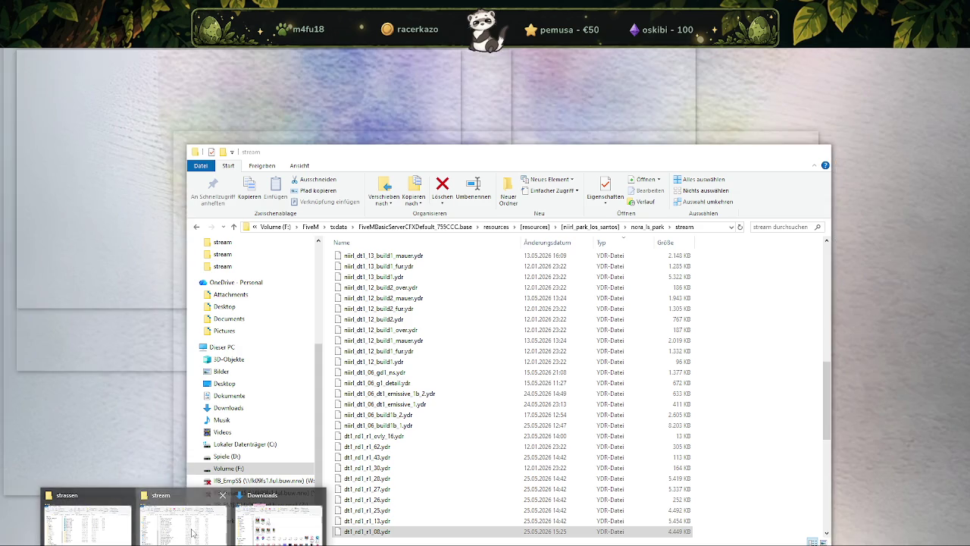
Browse to the nora_ls_park_lod\stream folder in Explorer and sort the files by type.
left_click(192, 534)
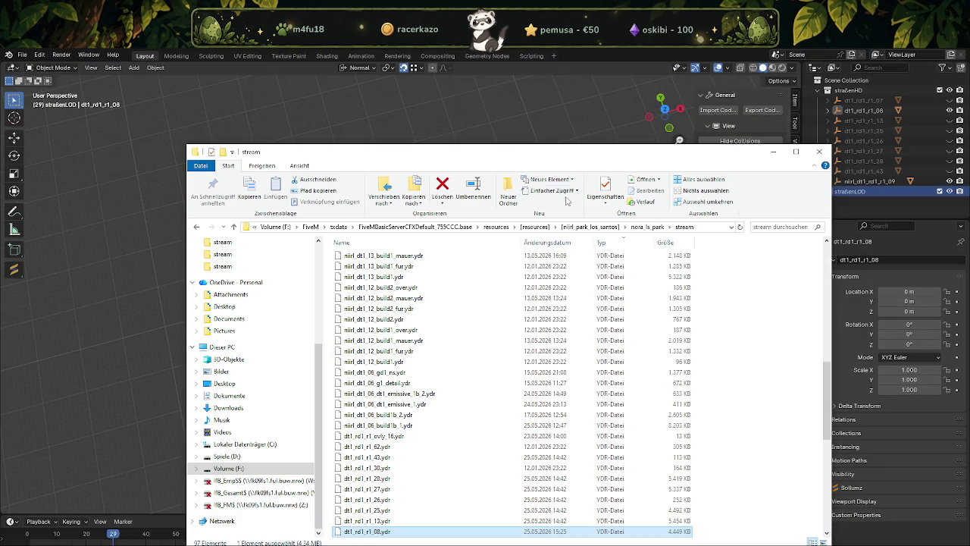
left_click(567, 226)
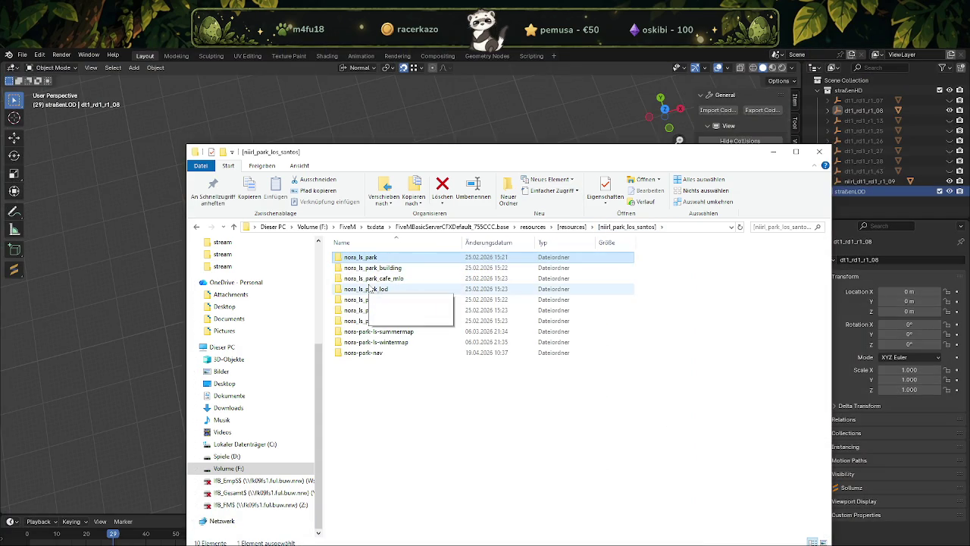
left_click(369, 289)
double_click(369, 289)
double_click(368, 257)
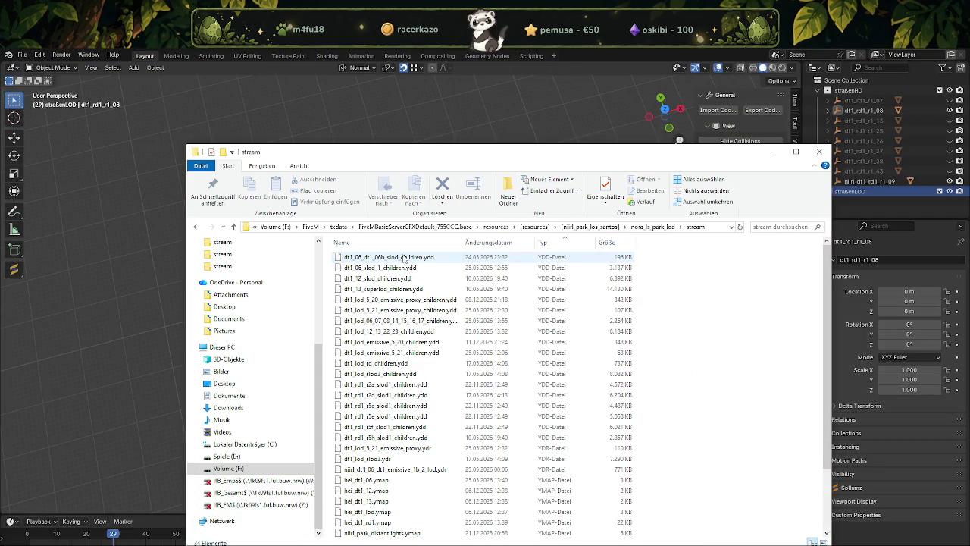
left_click(558, 243)
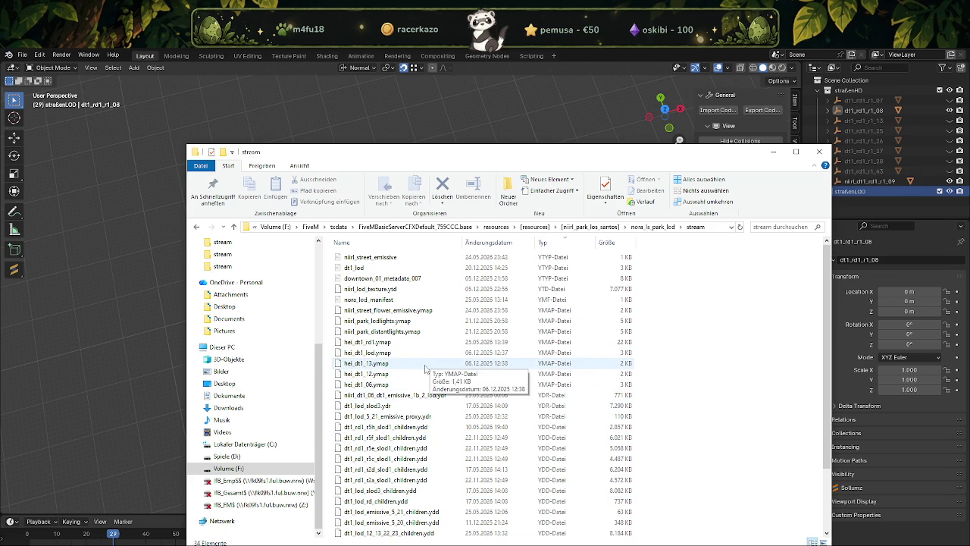
Scroll the file list and select dt1_rd1_r5h_slod1_children.ydd.
scroll(425, 372, "down", 3)
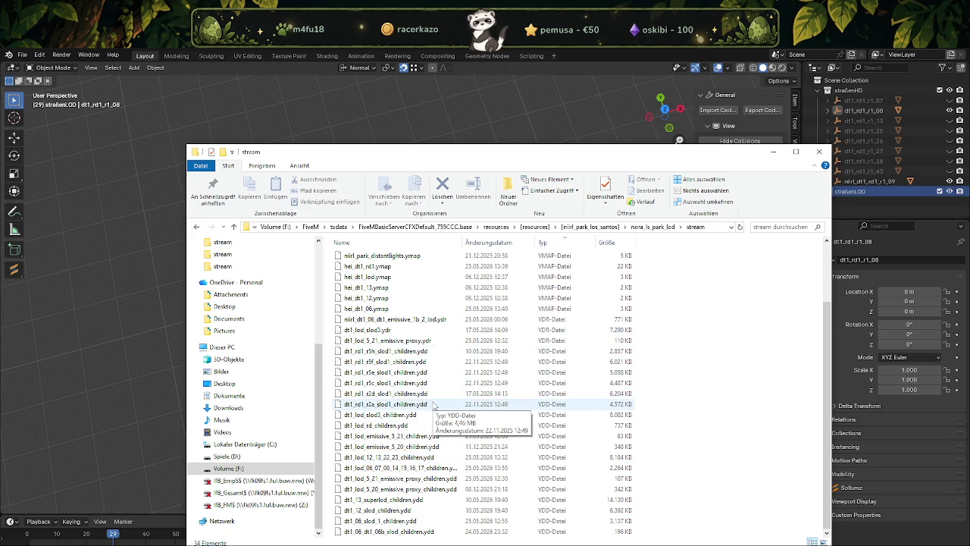
scroll(425, 394, "up", 1)
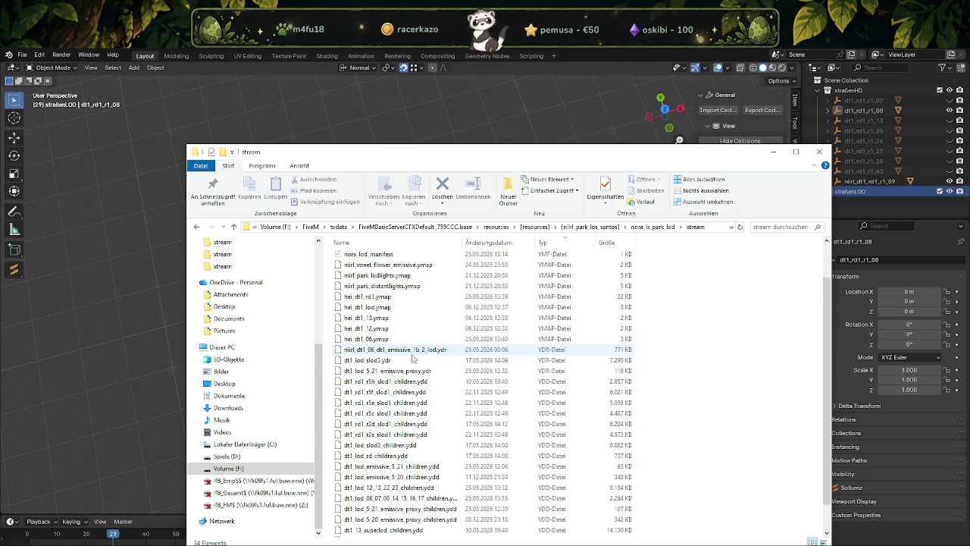
scroll(409, 371, "up", 1)
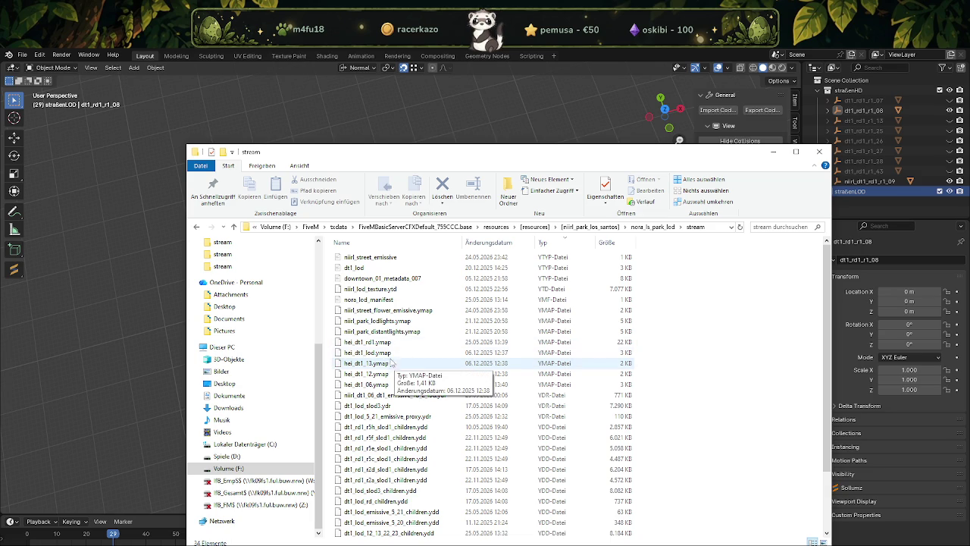
scroll(547, 364, "down", 2)
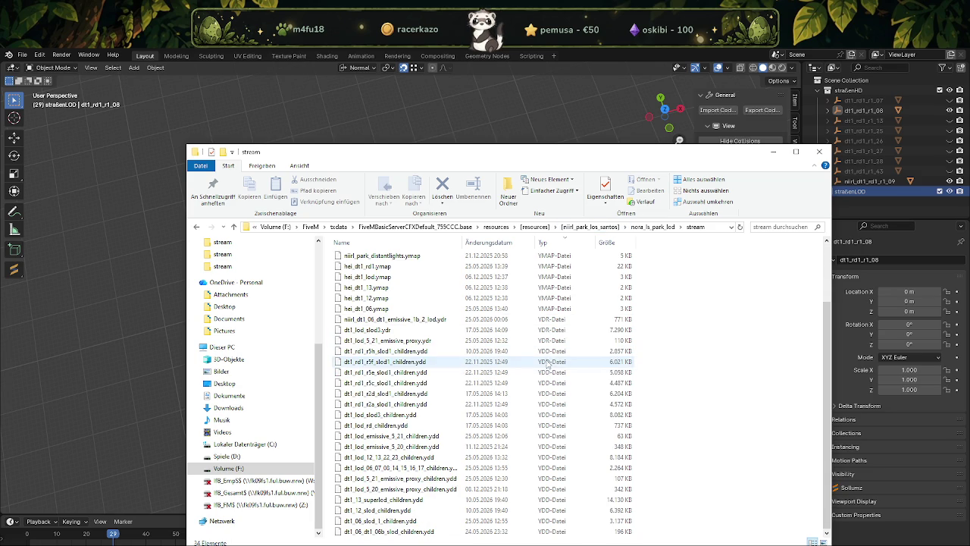
scroll(550, 353, "up", 3)
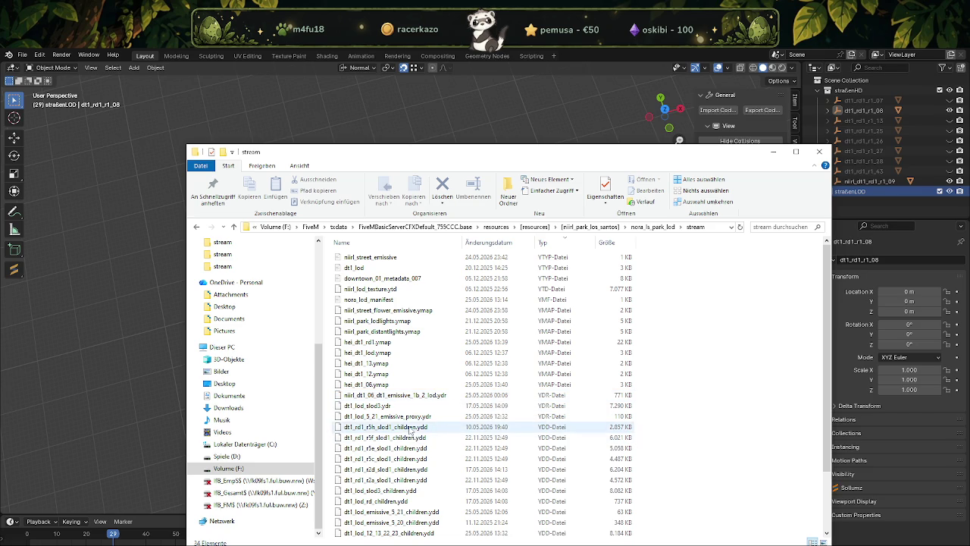
left_click(409, 427)
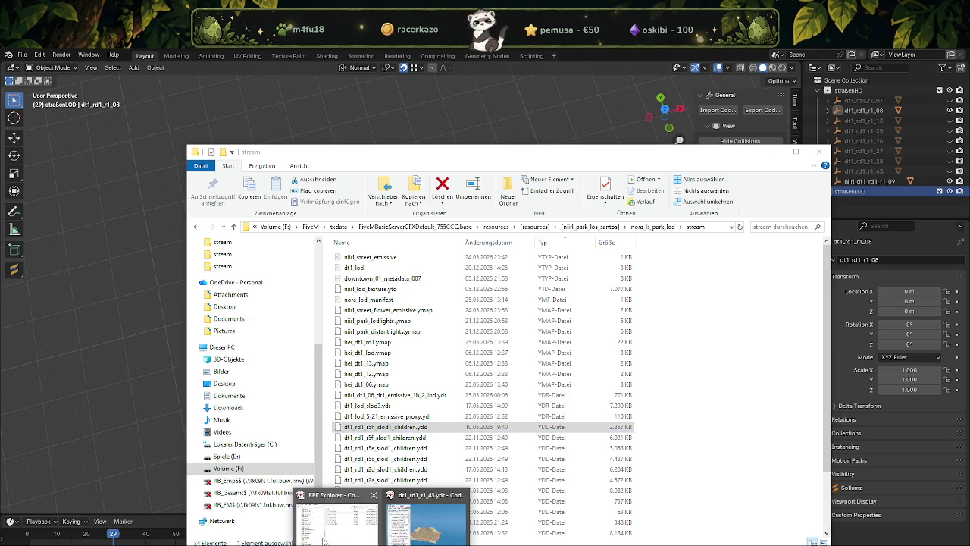
Open the six slod1_children.ydd files in CodeWalker and toggle their models to preview each.
left_click(400, 480, "shift")
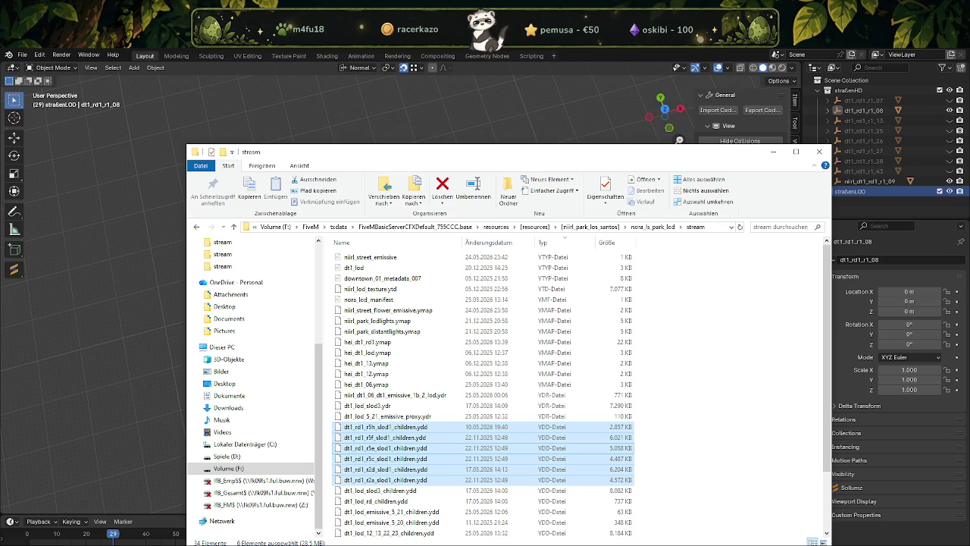
key("Return")
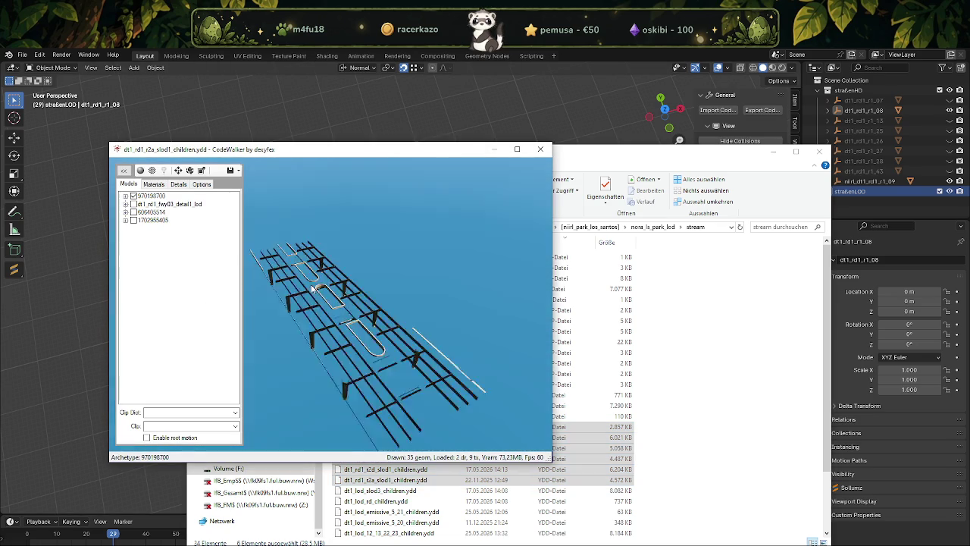
left_click(133, 196)
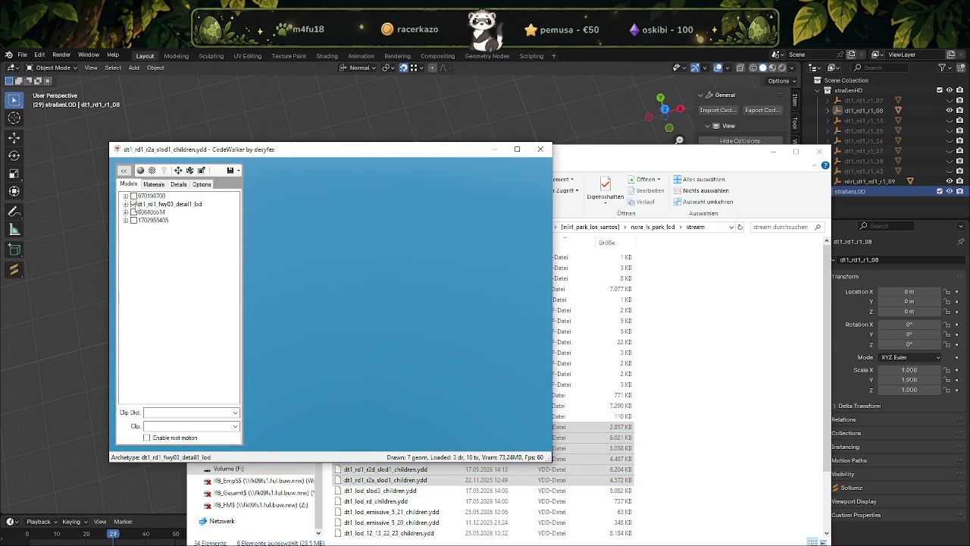
left_click(133, 213)
left_click(134, 212)
left_click(133, 220)
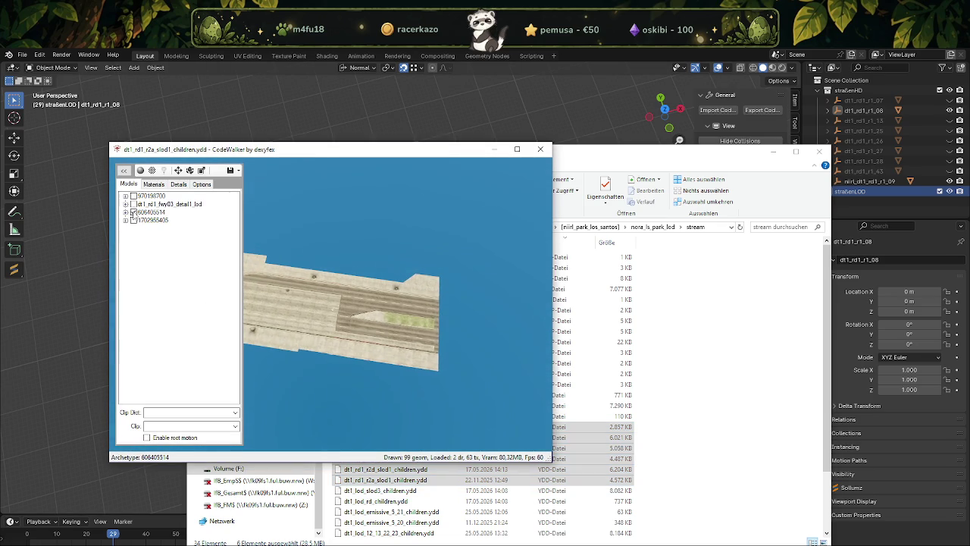
left_click(134, 219)
left_click(134, 220)
left_click(133, 219)
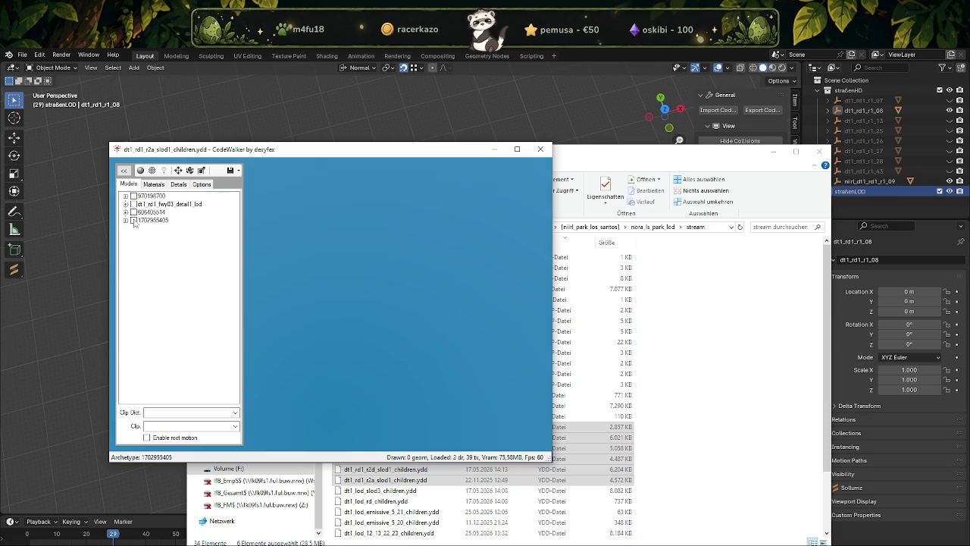
Close the r2a preview, then open and close the r2d slod1 children drawable.
left_click(540, 149)
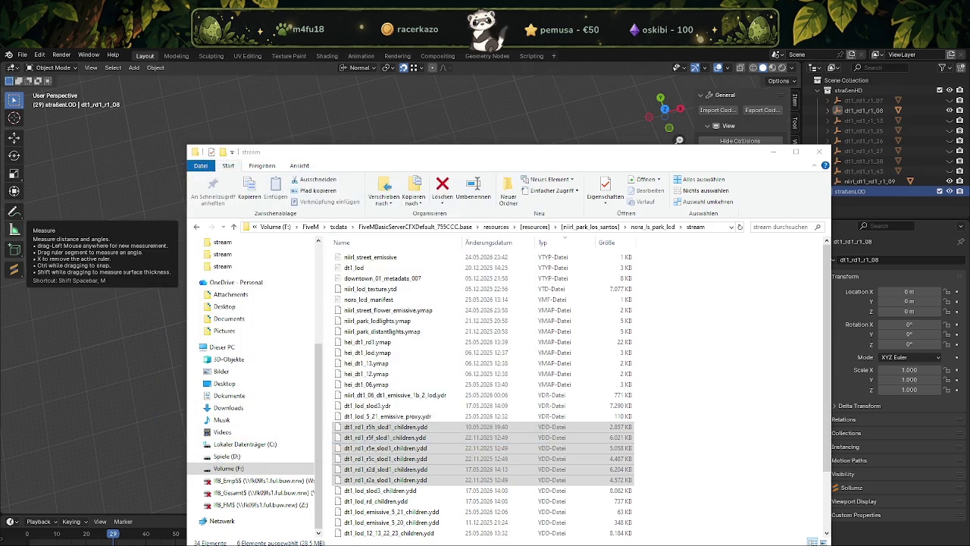
double_click(385, 469)
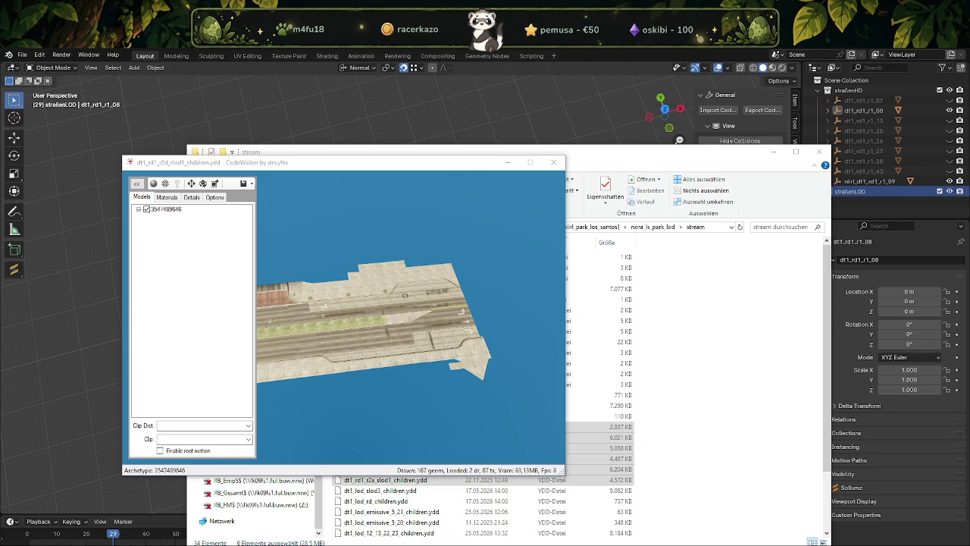
left_click(554, 162)
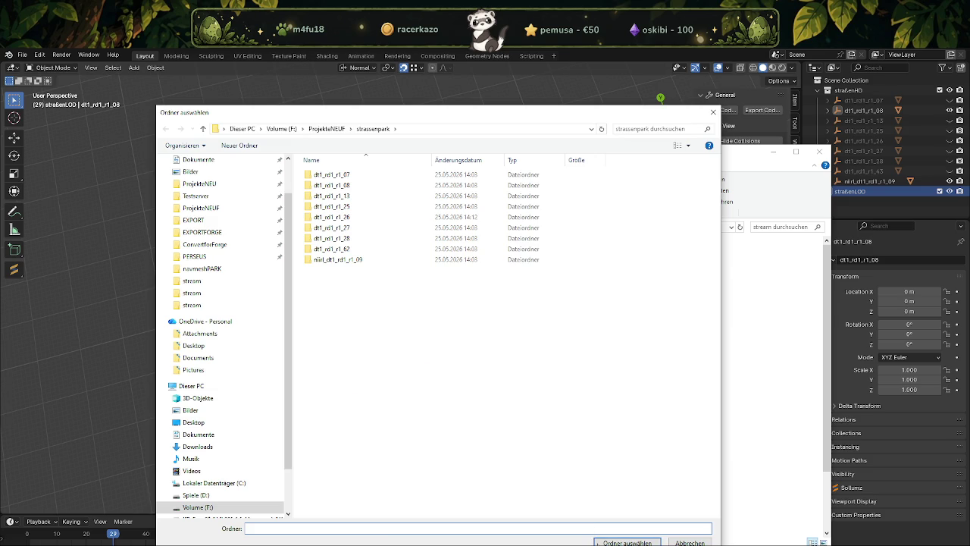
Export all 95 textures of the r2a drawable to the strassenpark folder.
left_click(595, 536)
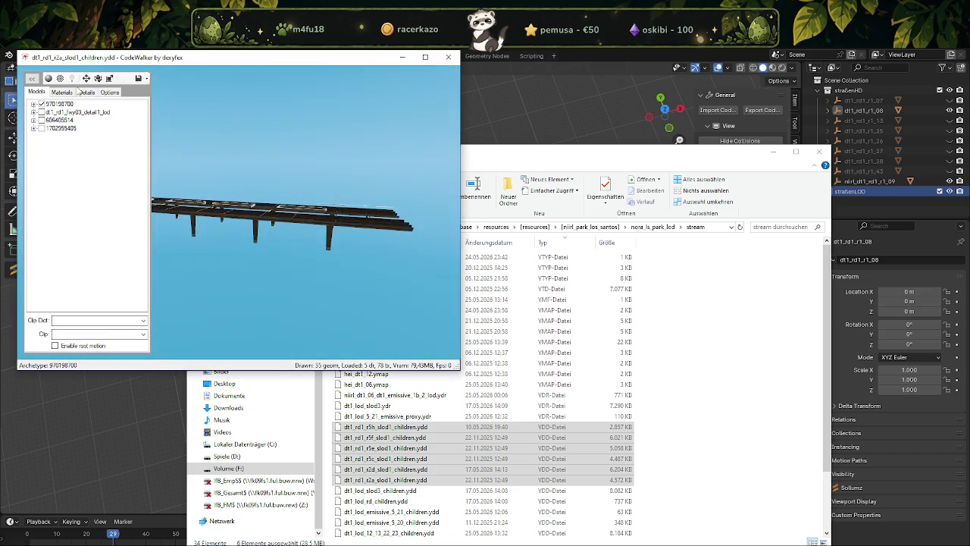
left_click(62, 92)
left_click(50, 105)
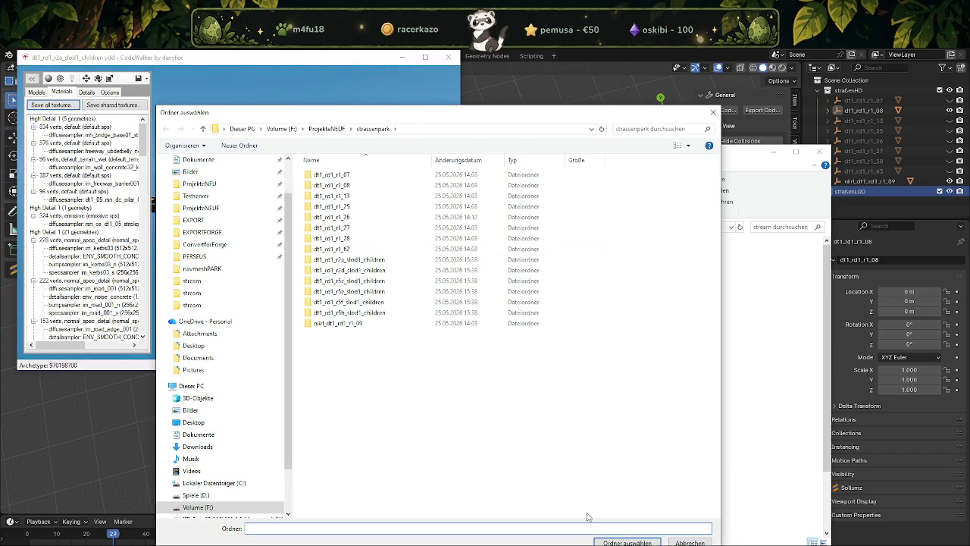
left_click(627, 542)
left_click(514, 335)
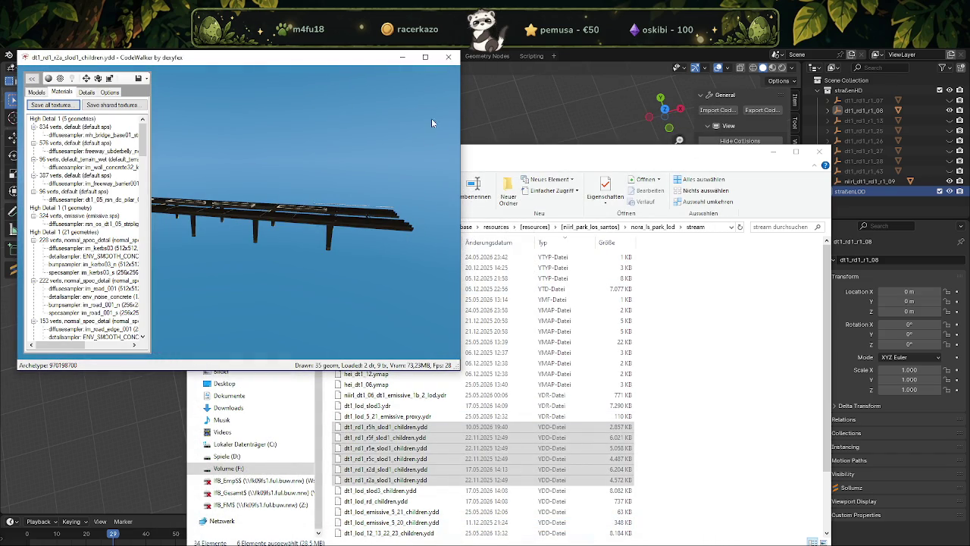
Open the r2d slod1 children drawable and export its 80 textures to strassenpark.
left_click(448, 57)
double_click(386, 469)
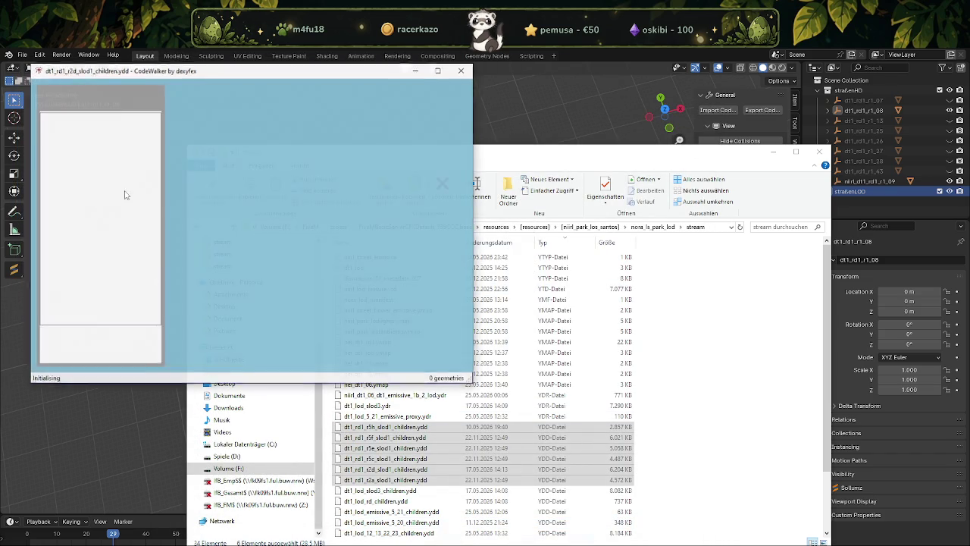
left_click(65, 118)
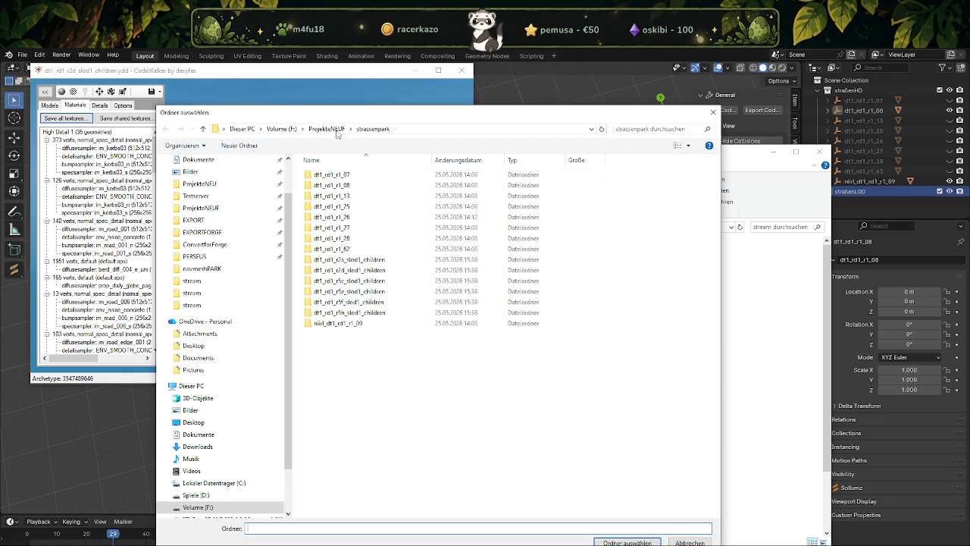
left_click(626, 540)
left_click(514, 335)
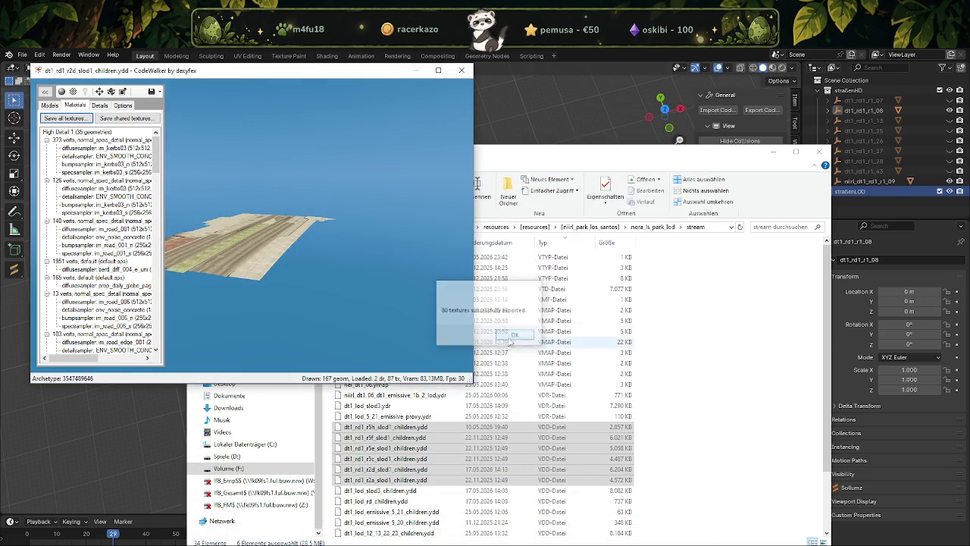
Export the r5c drawable's 57 textures to the strassenpark folder.
left_click(462, 70)
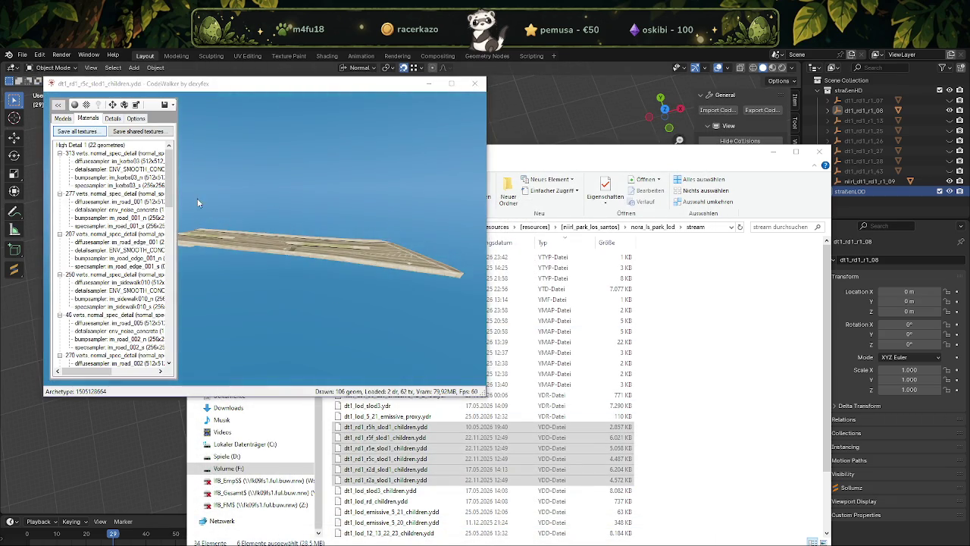
left_click(77, 131)
left_click(627, 539)
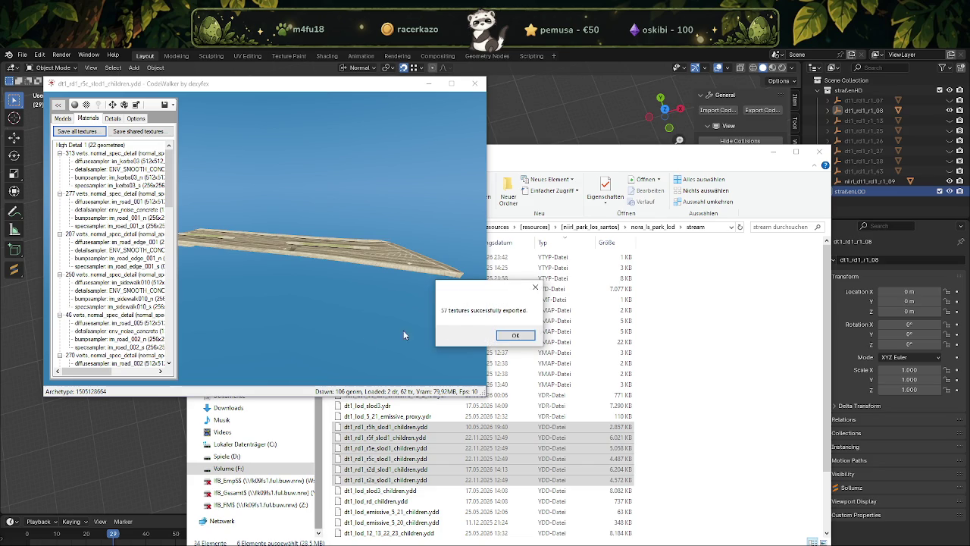
left_click(503, 340)
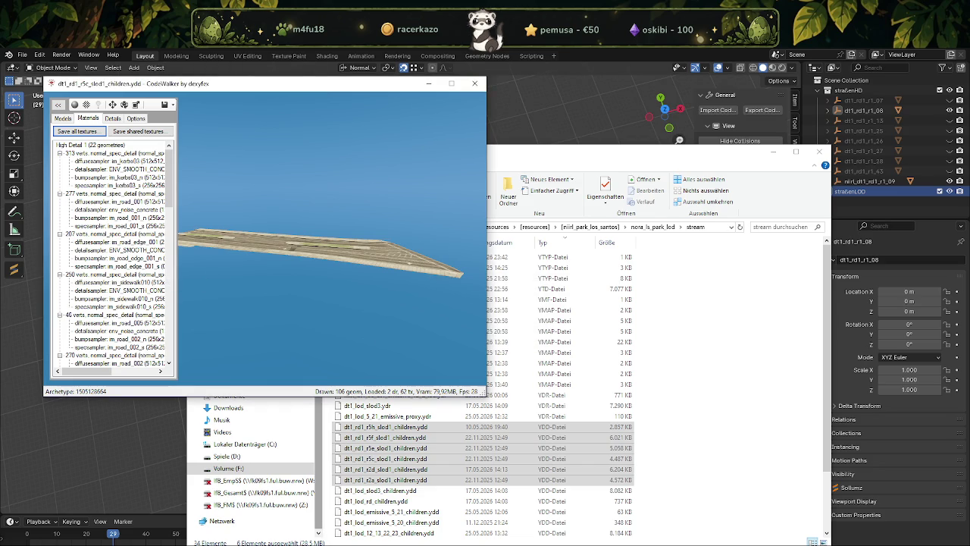
left_click(474, 83)
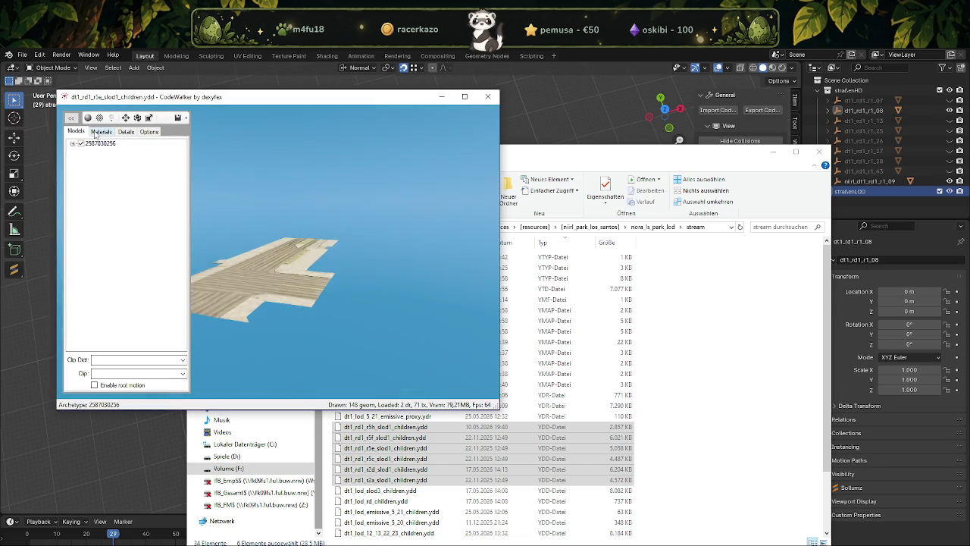
Export all textures of the r5e and r5f drawables to strassenpark.
left_click(91, 144)
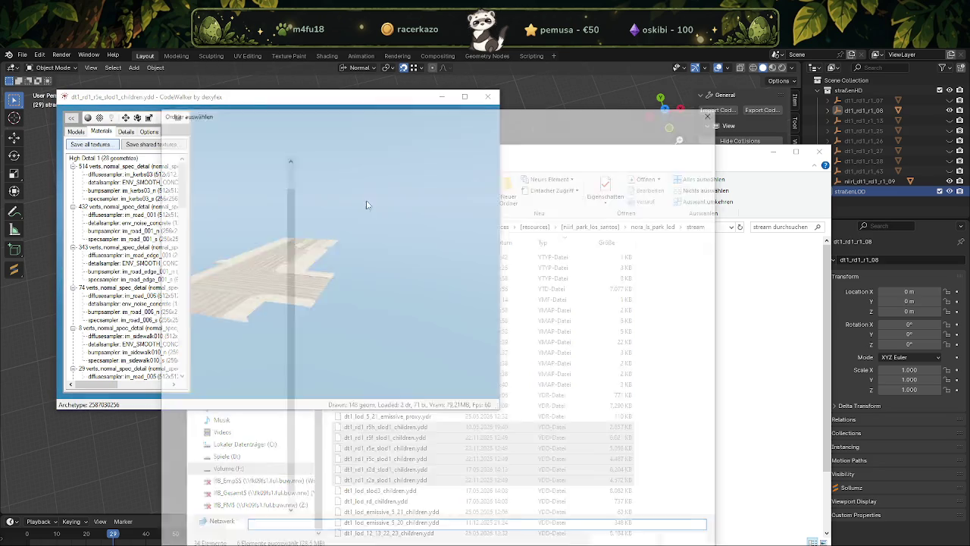
left_click(627, 543)
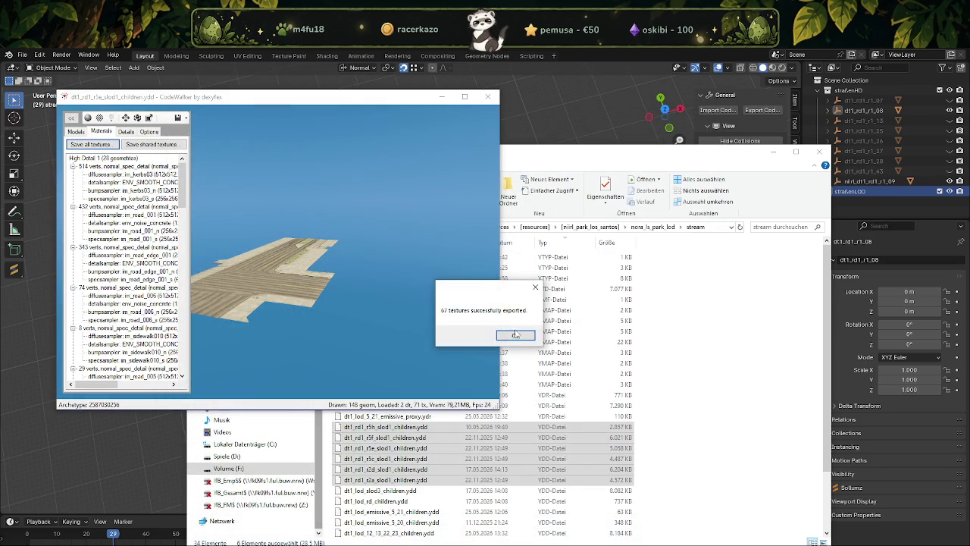
left_click(518, 333)
left_click(487, 97)
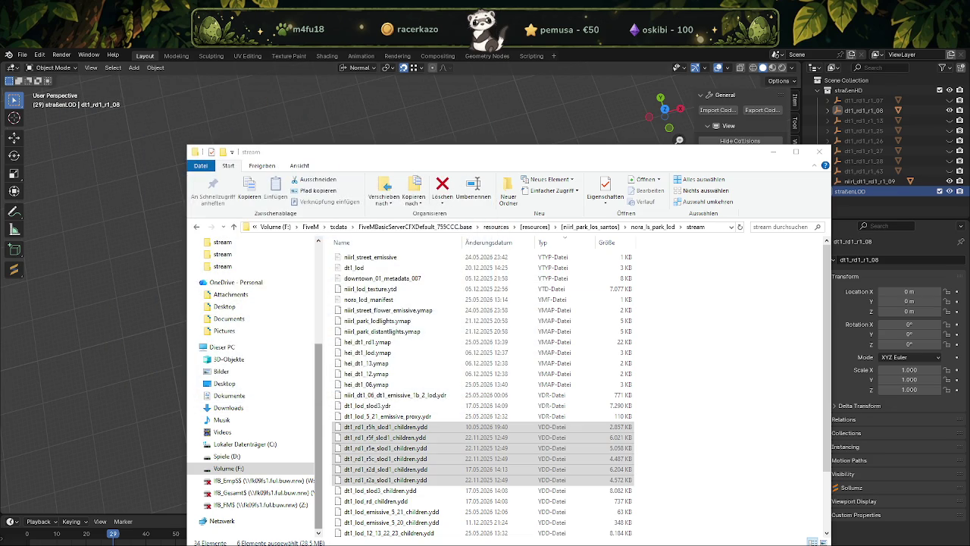
left_click(114, 144)
left_click(106, 157)
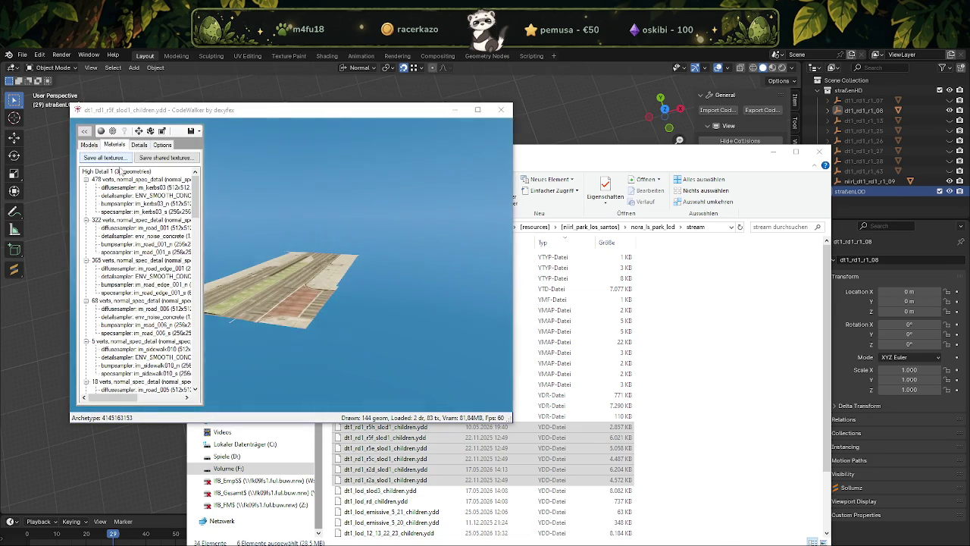
left_click(626, 542)
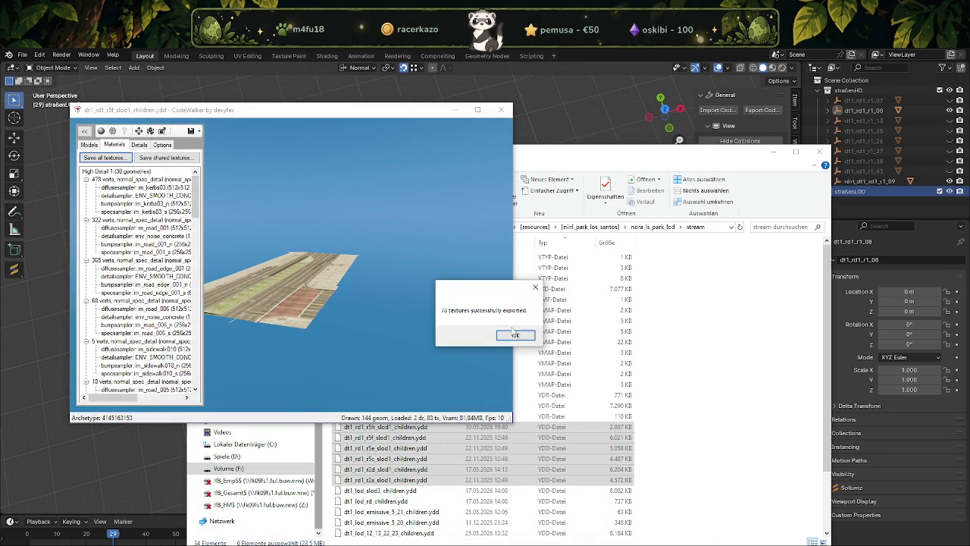
left_click(507, 334)
Export the r5h park LOD model's textures to strassenpark, close CodeWalker and return to Blender.
left_click(501, 110)
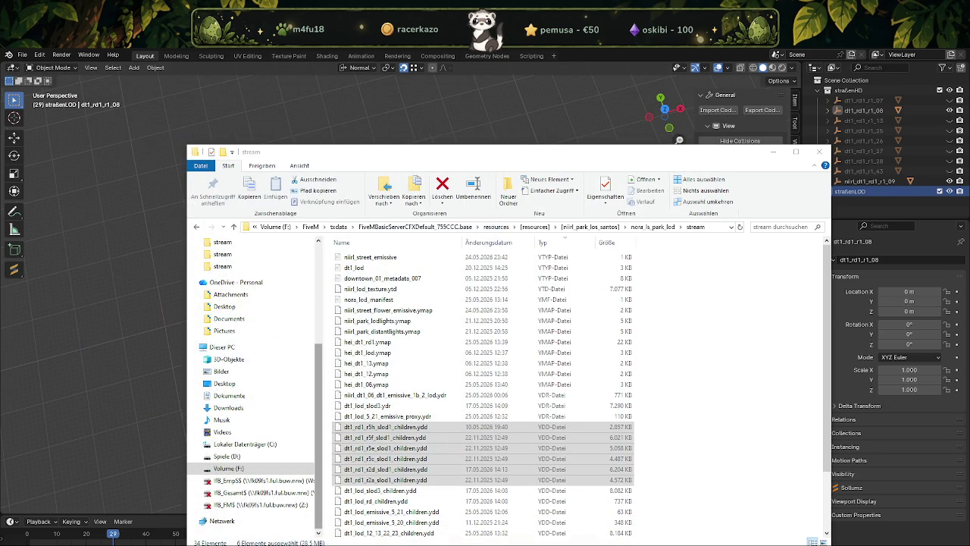
double_click(385, 427)
left_click(128, 157)
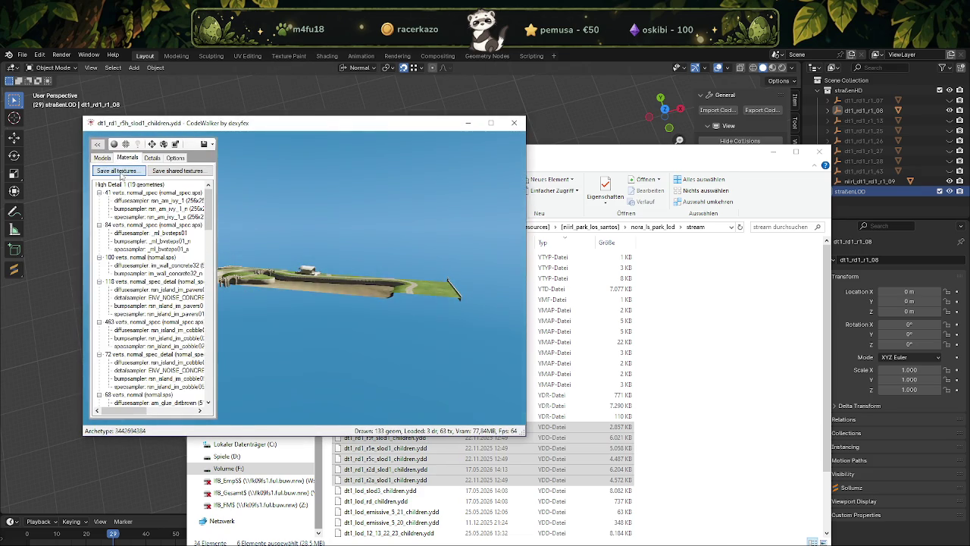
left_click(116, 171)
left_click(626, 542)
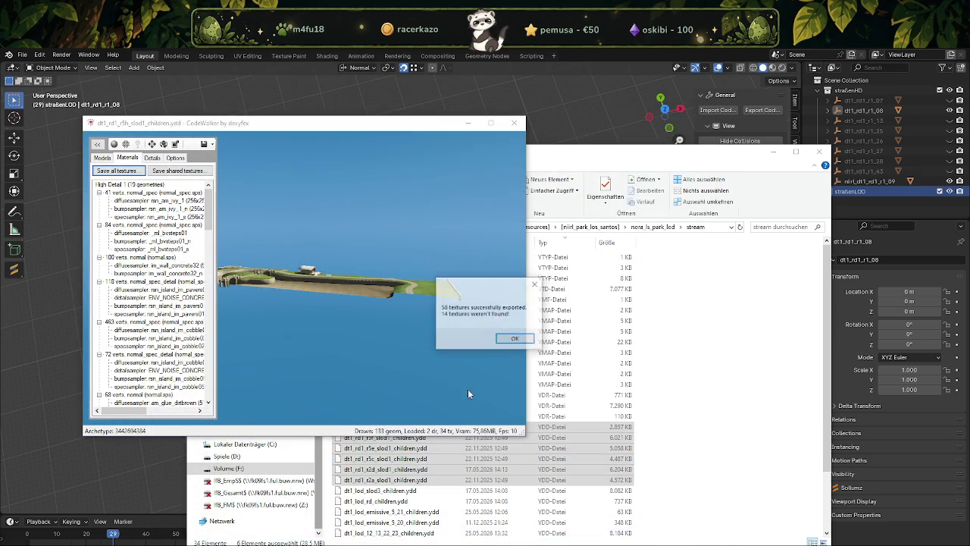
left_click(514, 340)
left_click(514, 123)
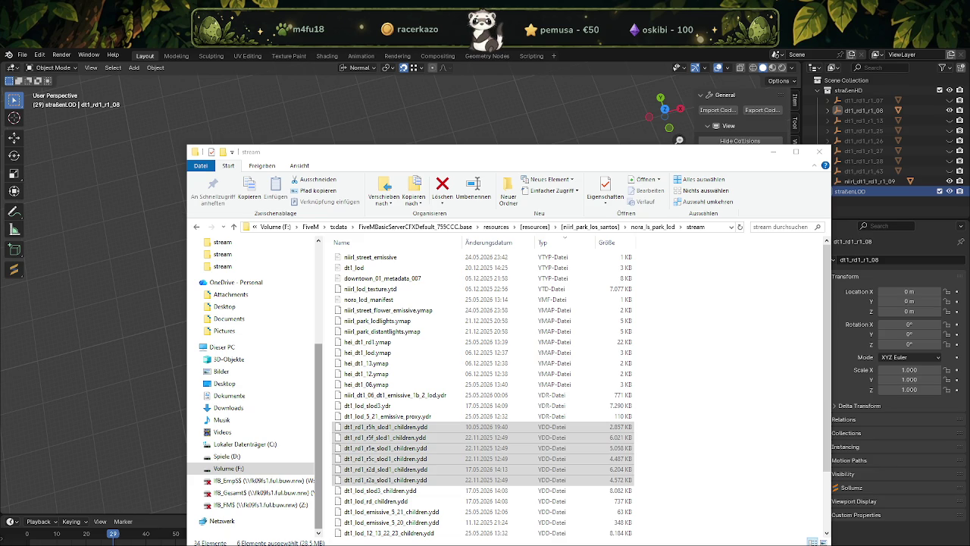
left_click(359, 90)
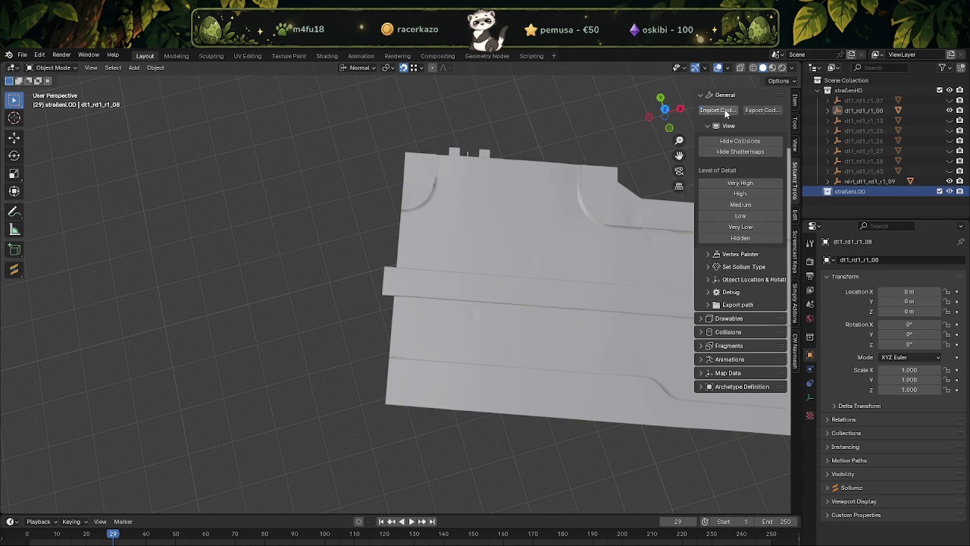
Import the six slod1_children.ydd.xml drawables from the strassenpark folder via Import Codewalker.
left_click(727, 112)
scroll(411, 318, "down", 2)
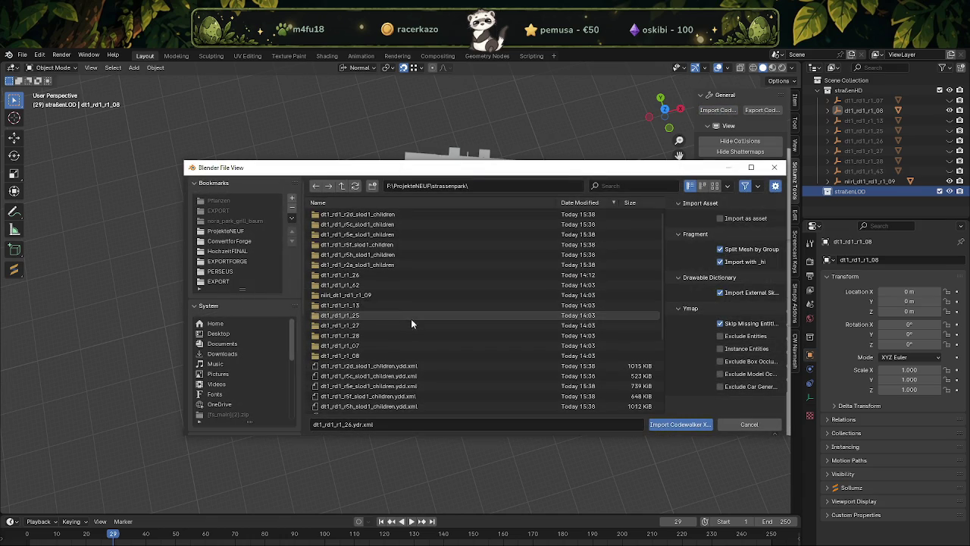
left_click(405, 346)
left_click(386, 396, "shift")
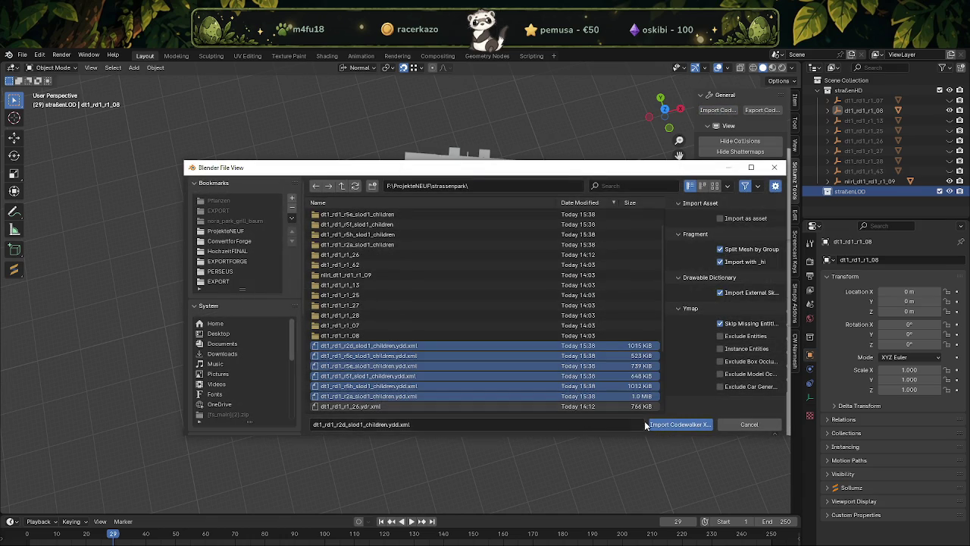
left_click(680, 425)
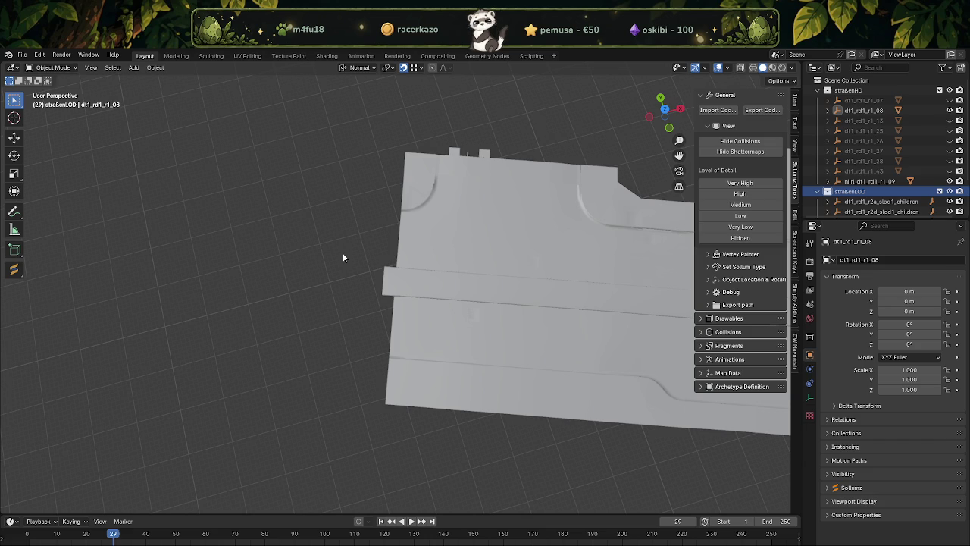
Hide the straßenHD collection in the outliner and make straßenLOD the active collection.
scroll(359, 271, "down", 3)
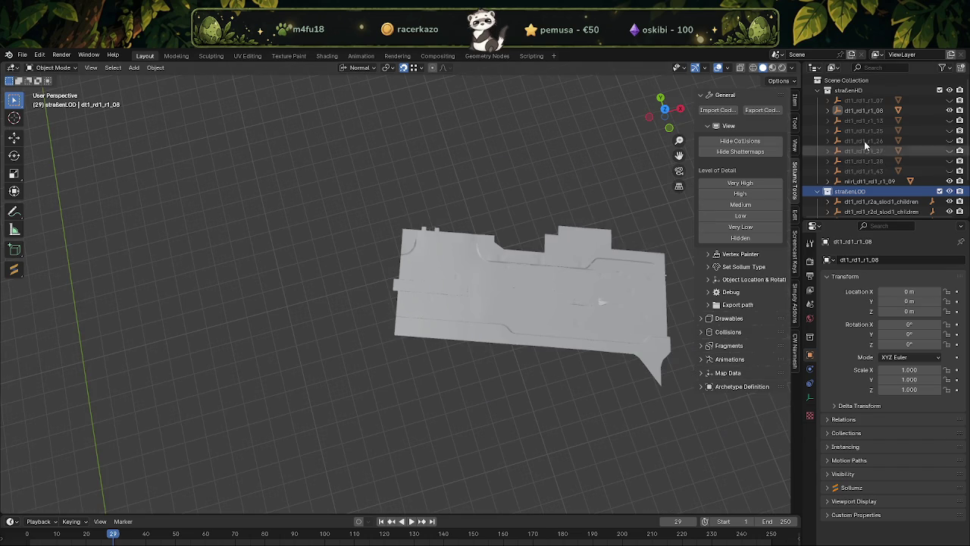
left_click(950, 110)
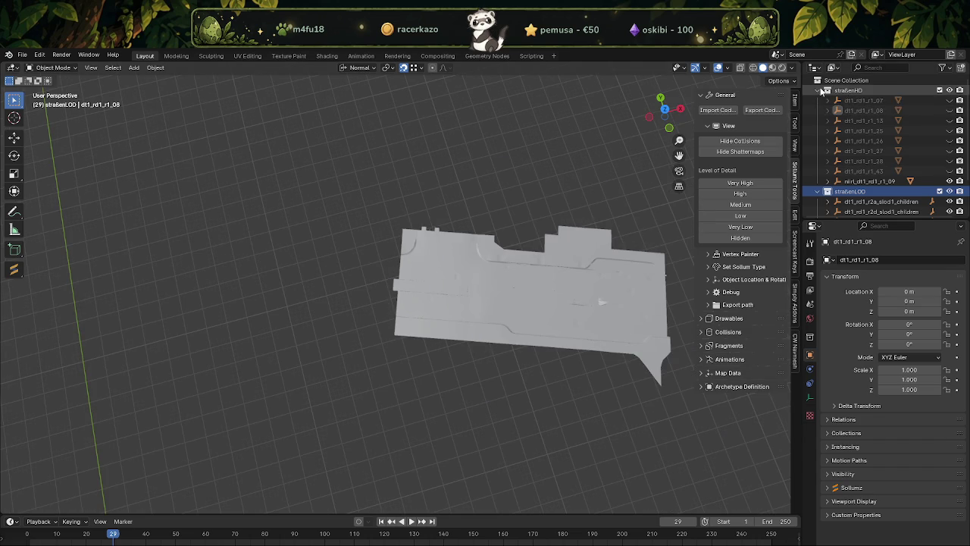
left_click(822, 90)
left_click(949, 90)
left_click(950, 90)
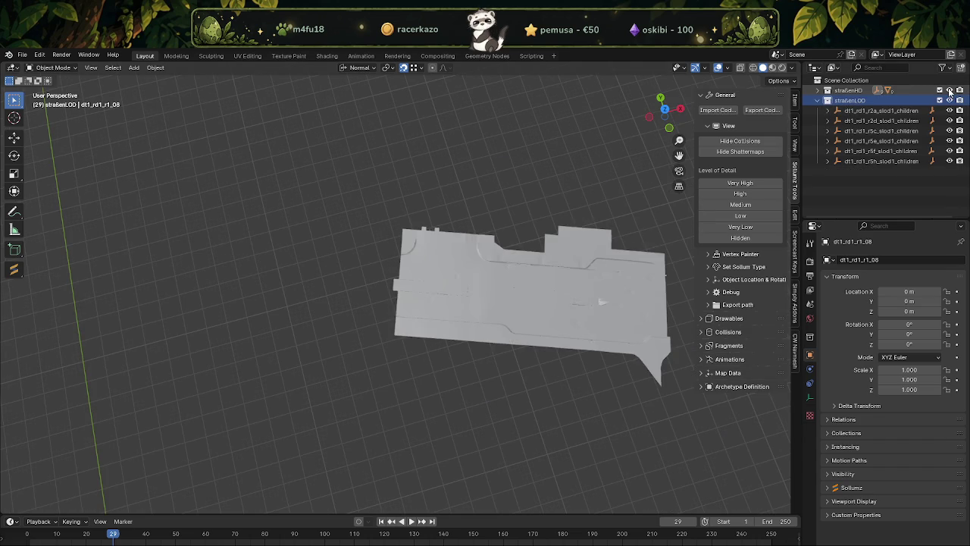
left_click(950, 90)
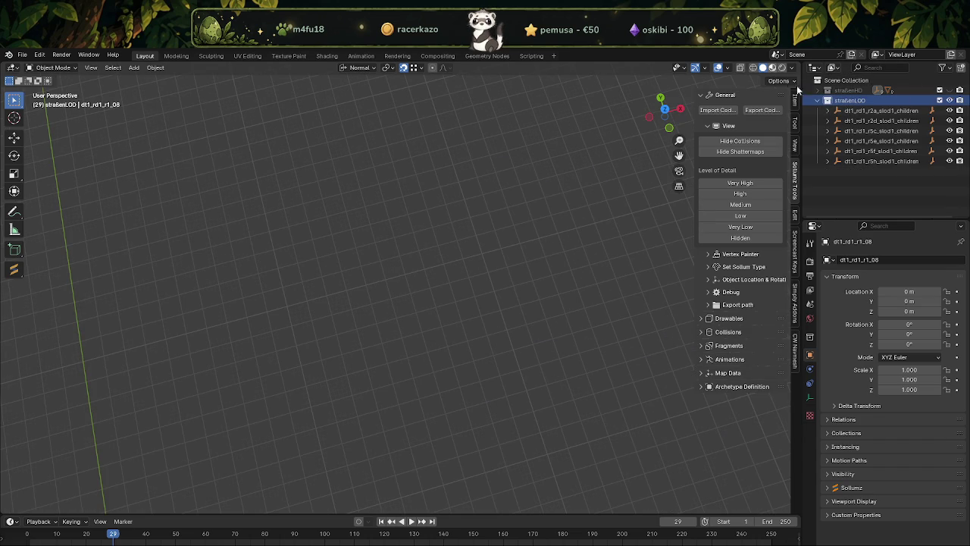
left_click(857, 103)
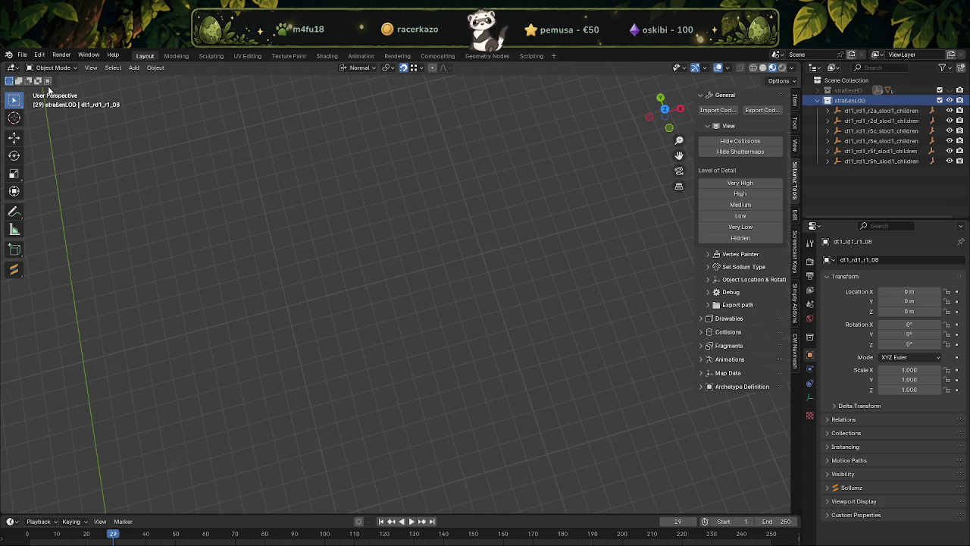
Run File > External Data > Find Missing Files on the F:\ProjekteNEUF\strassenpark folder.
left_click(22, 54)
mouse_move(47, 221)
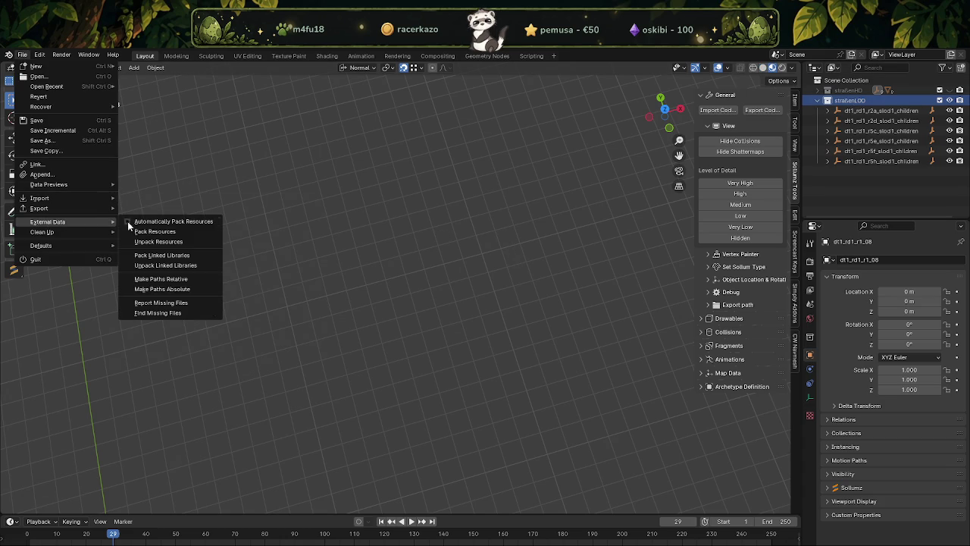
left_click(174, 310)
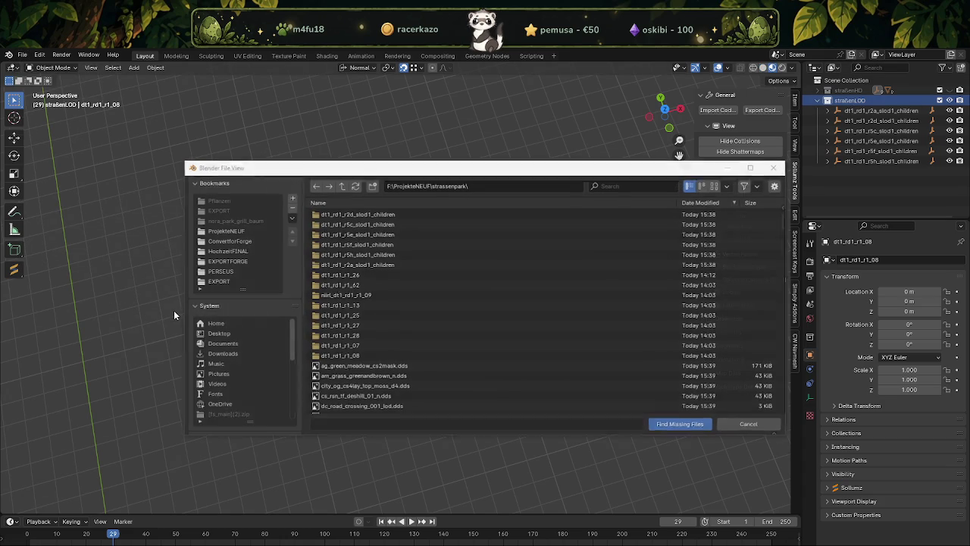
left_click(658, 426)
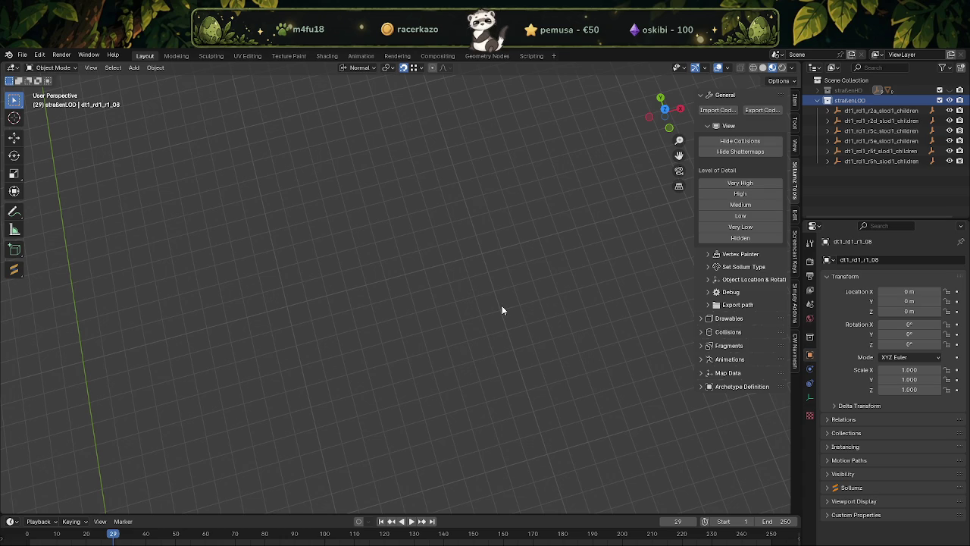
Expand dt1_rd1_r2a_slod1_children and frame its fwy03_detail1_lod road piece in the viewport.
middle_click_drag(510, 255, 477, 257)
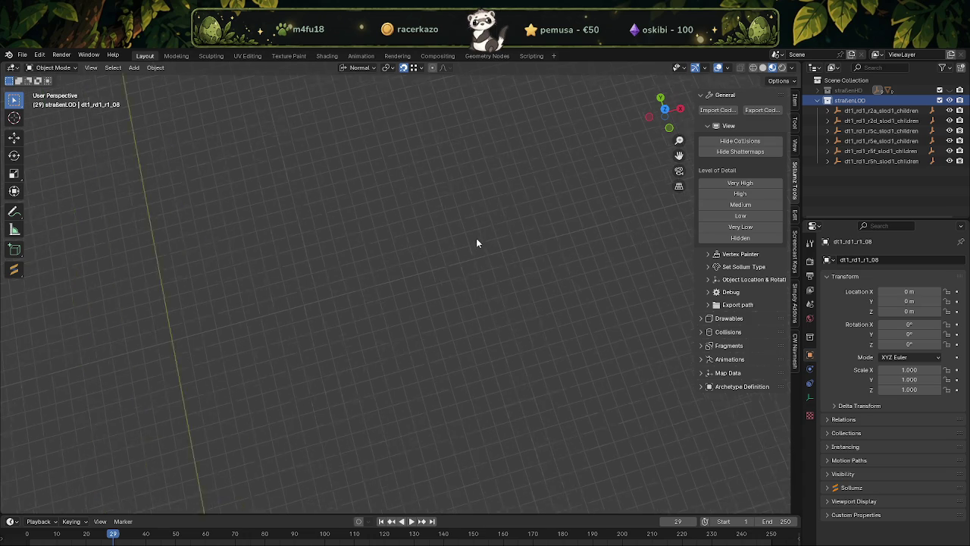
left_click(864, 111)
left_click(828, 111)
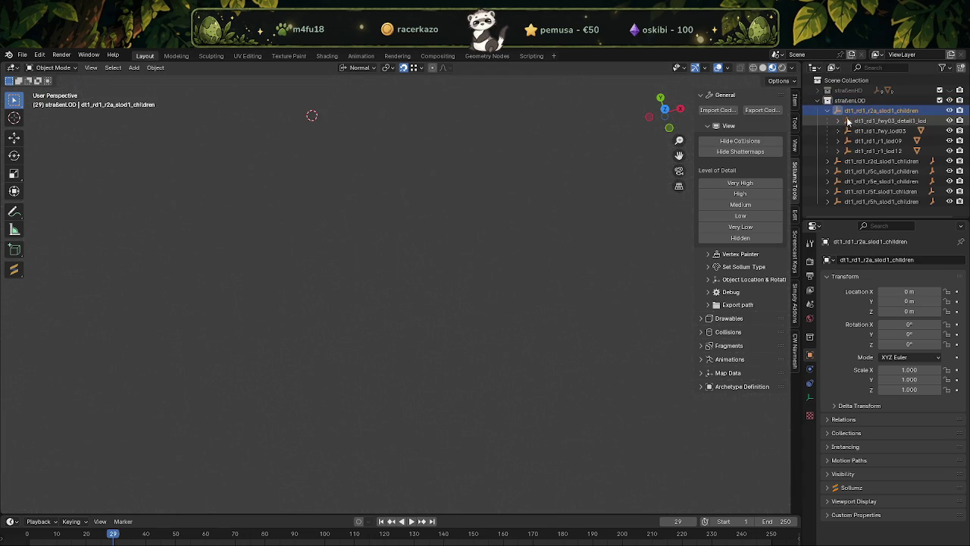
left_click(851, 121)
key("KP_Decimal")
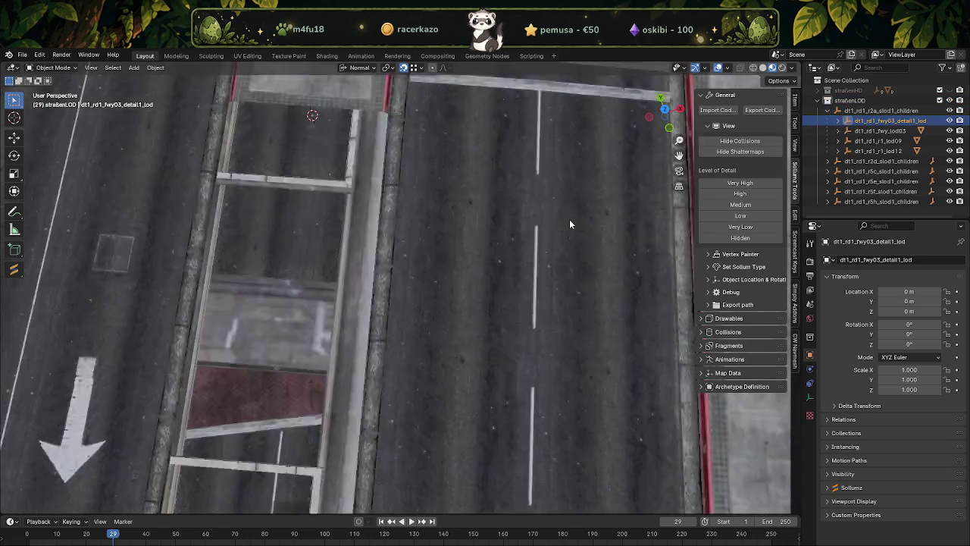
scroll(569, 219, "up", 5)
scroll(547, 228, "up", 5)
scroll(493, 233, "up", 3)
scroll(489, 235, "down", 5)
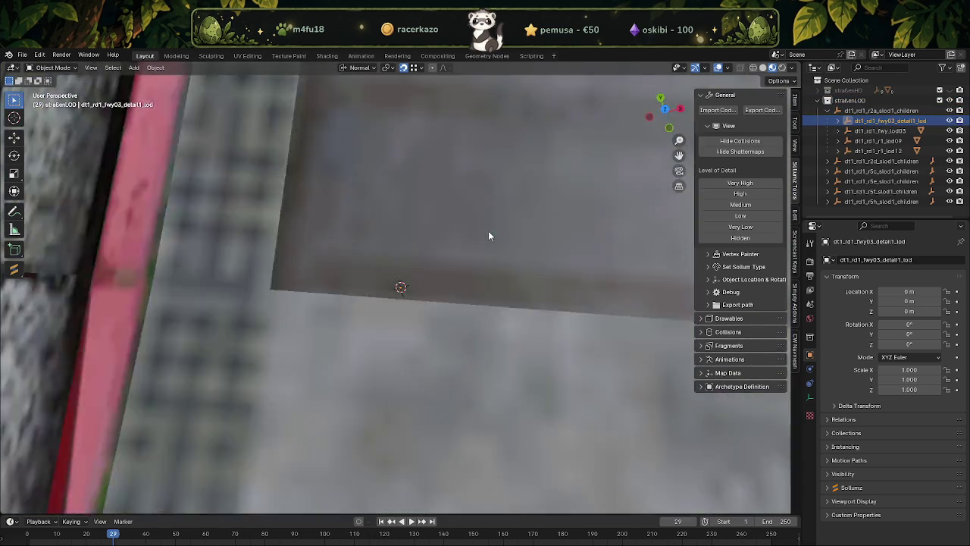
scroll(488, 230, "down", 5)
scroll(482, 243, "down", 5)
mouse_move(478, 248)
middle_mouse_down()
mouse_move(388, 191)
mouse_move(319, 174)
middle_mouse_up()
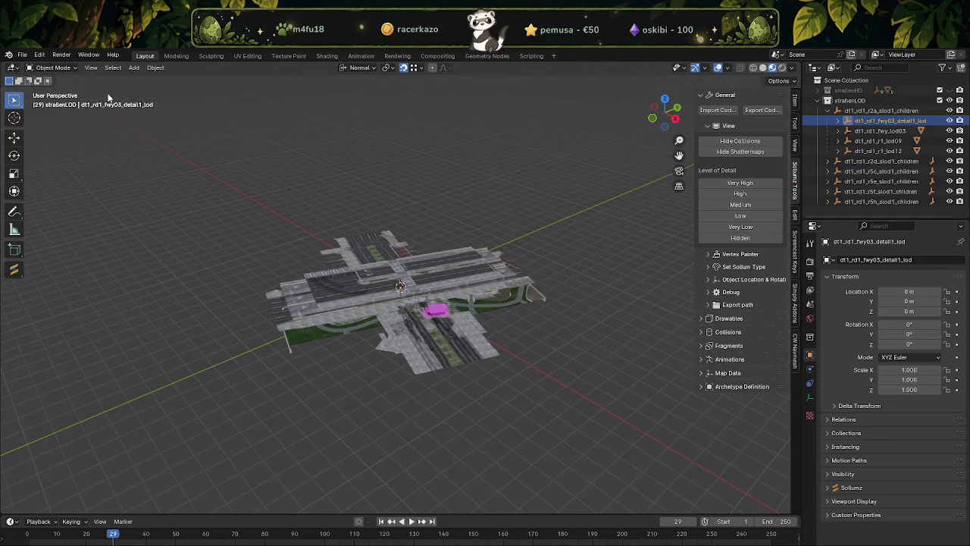
Rerun Find Missing Files in strassenpark and dismiss the missing-texture warning report.
left_click(22, 55)
mouse_move(48, 221)
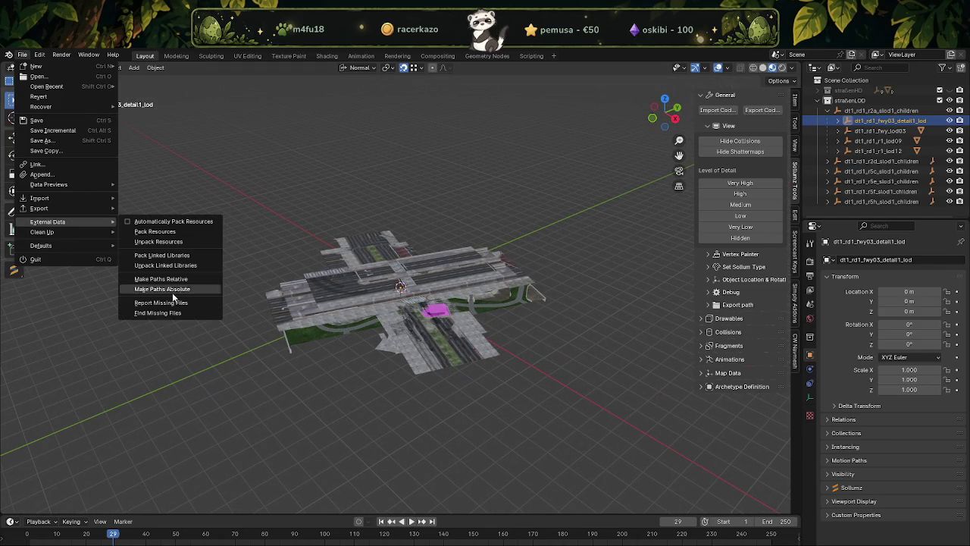
left_click(175, 313)
left_click(679, 425)
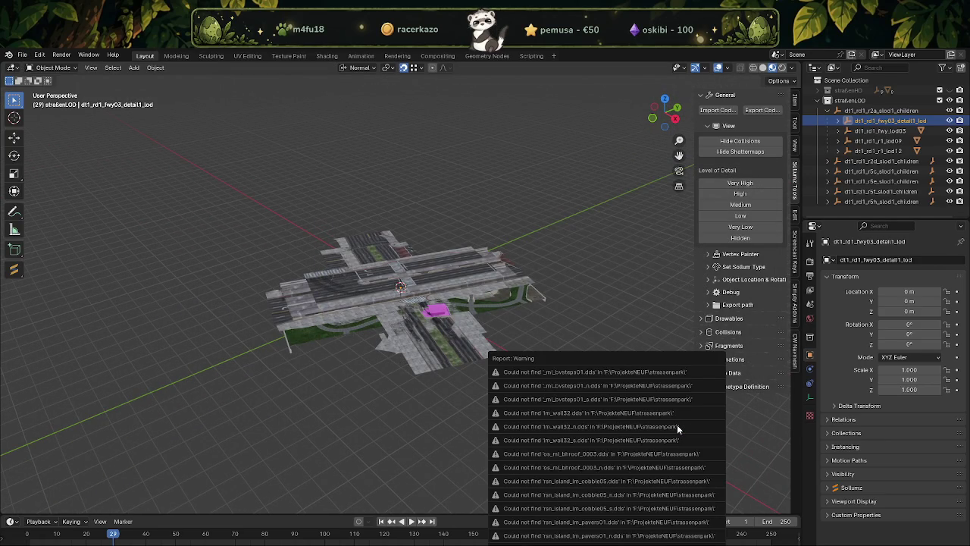
left_click(397, 437)
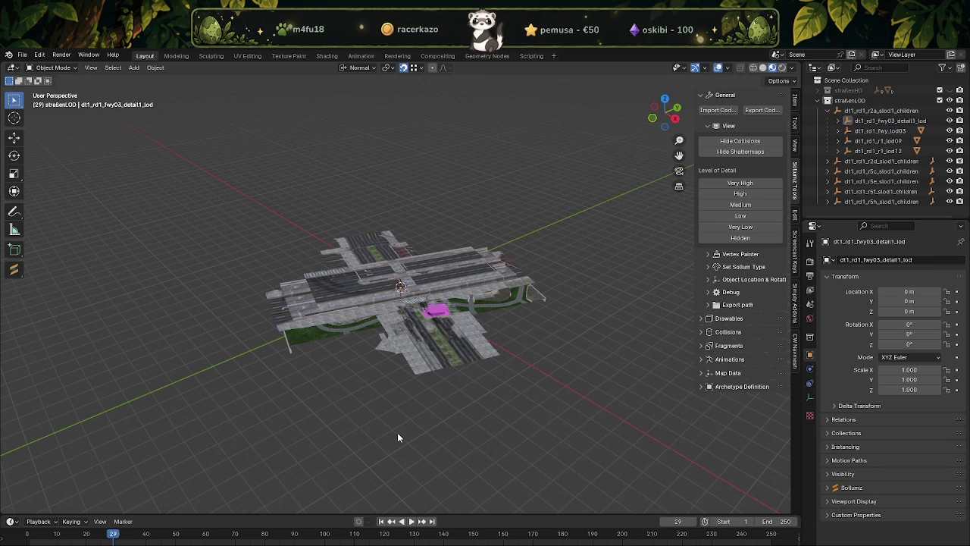
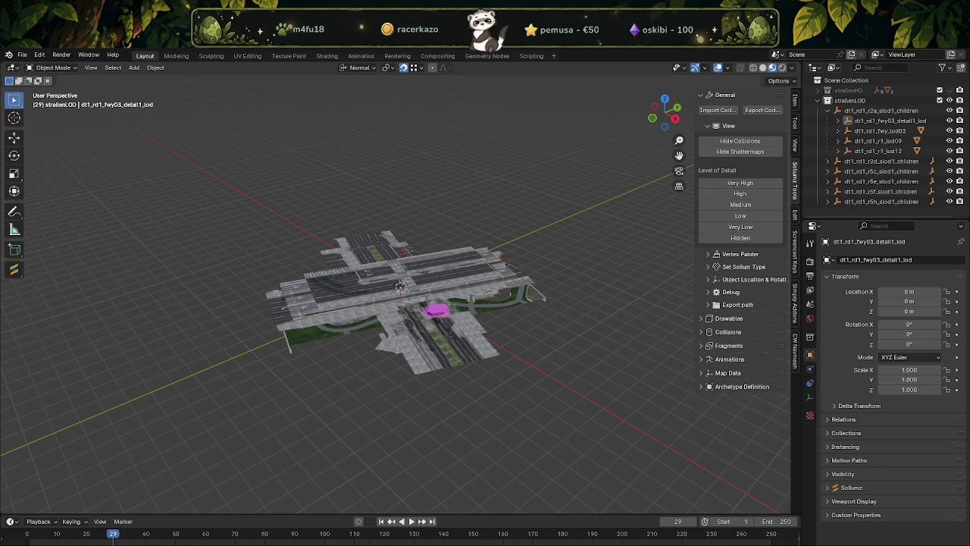
Collapse r2a and hide the r2d–r5h road collections so only r2a stays visible.
key("alt+Tab")
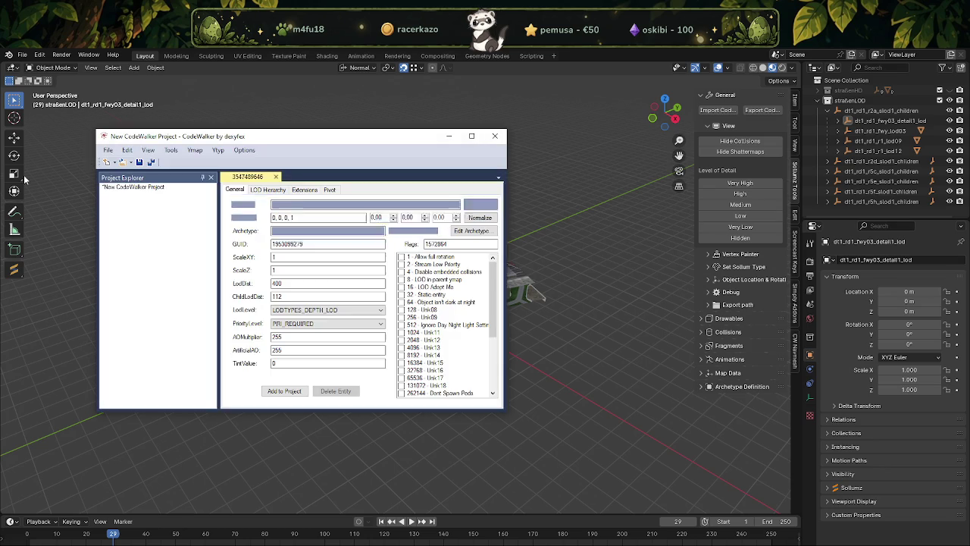
key("alt+Tab")
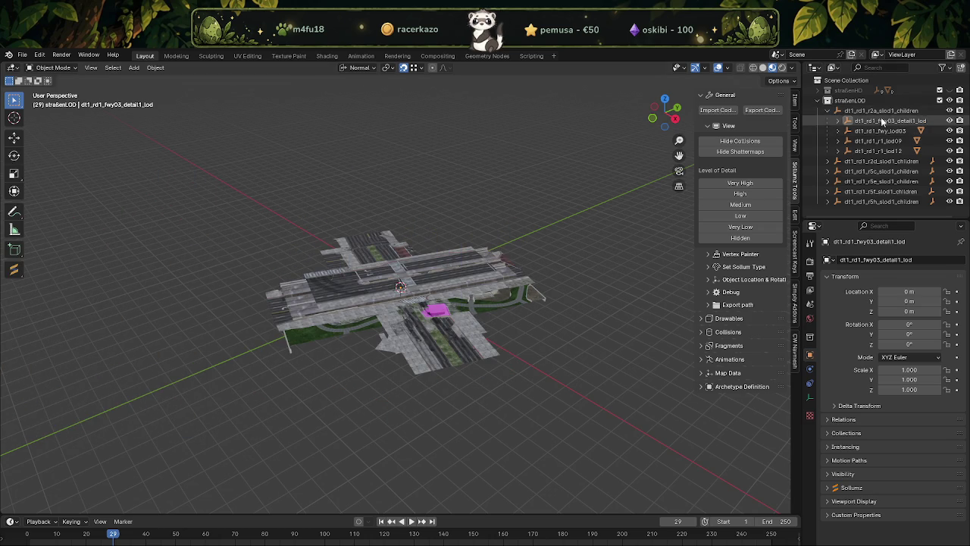
left_click(827, 110)
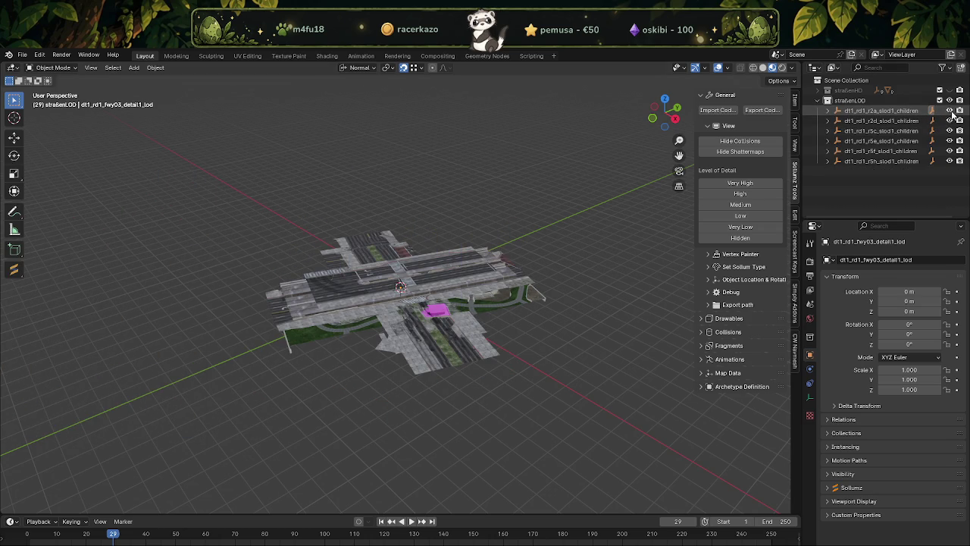
left_click_drag(950, 120, 950, 160)
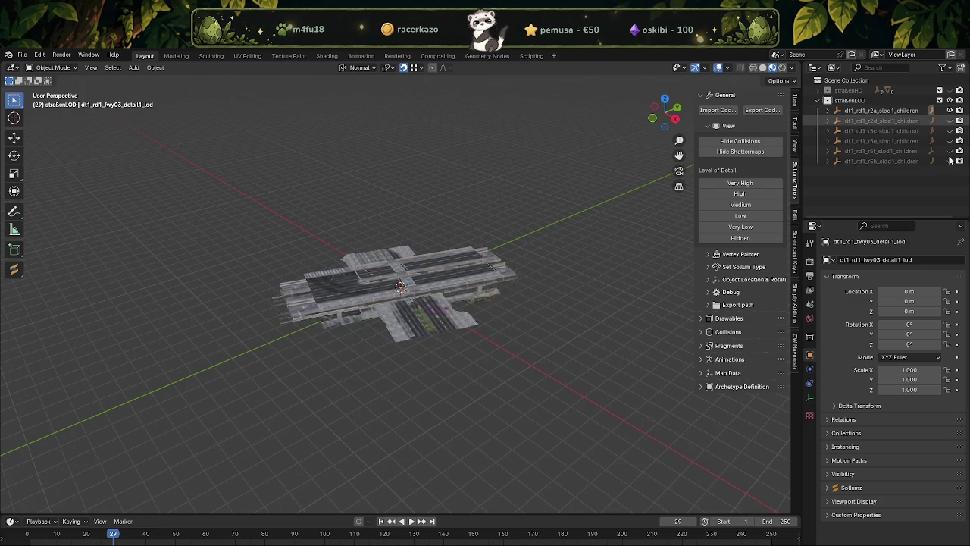
left_click(871, 111)
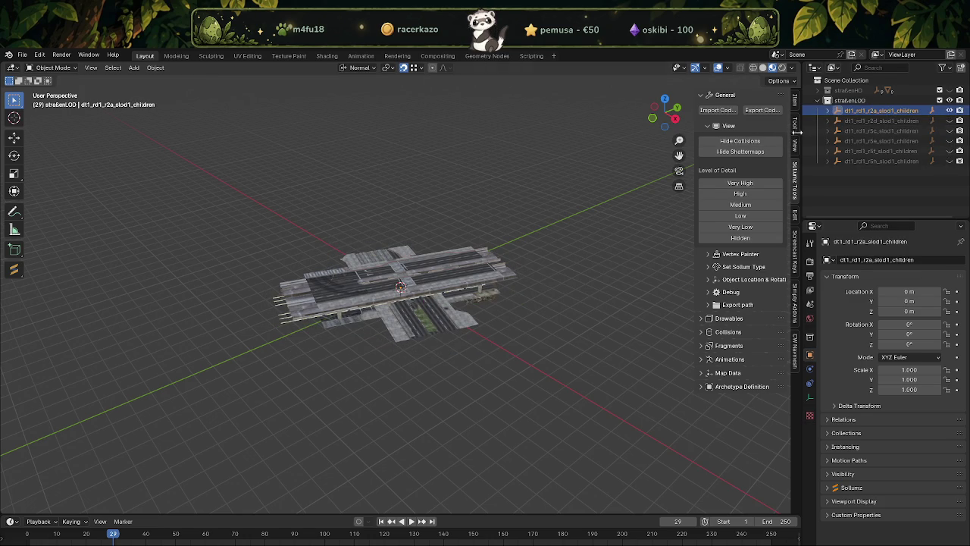
Widen the Outliner and properties area, leaving the r2a collection name unchanged.
mouse_move(794, 136)
left_mouse_down()
mouse_move(733, 134)
mouse_move(750, 137)
left_mouse_up()
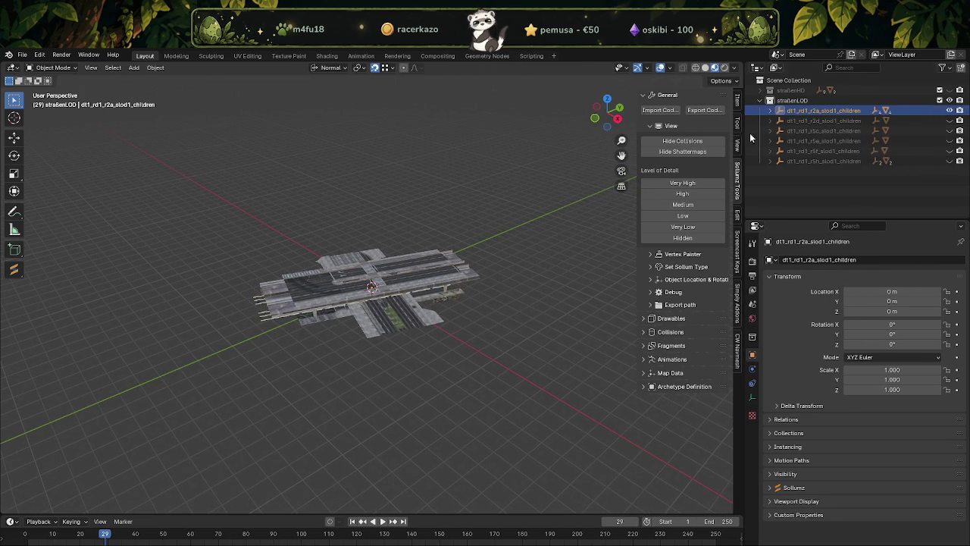
double_click(840, 111)
key("Return")
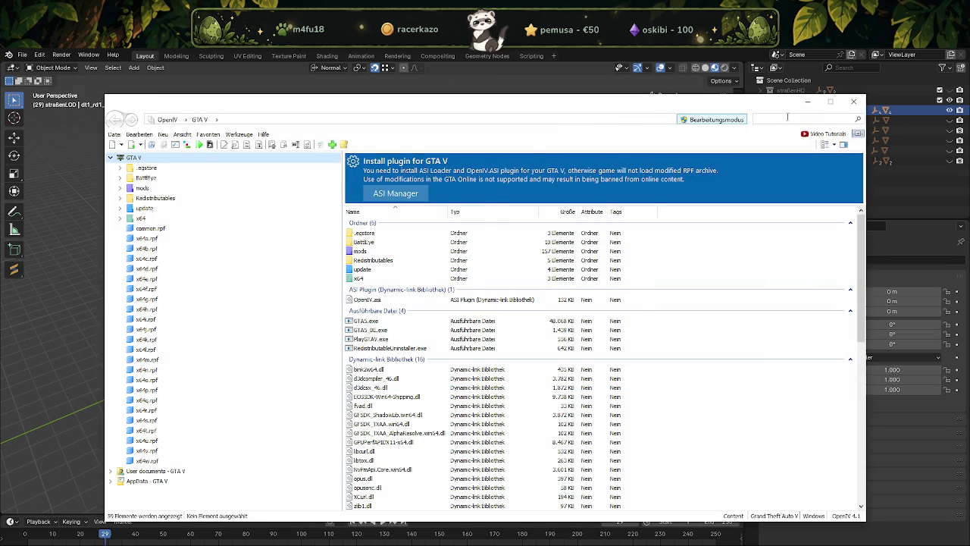
Search all OpenIV archives for dt1_rd1_r2a_slod1_children and open the downtown.rpf result.
left_click(788, 117)
type("dt1_rd1_r2a_slod1_children")
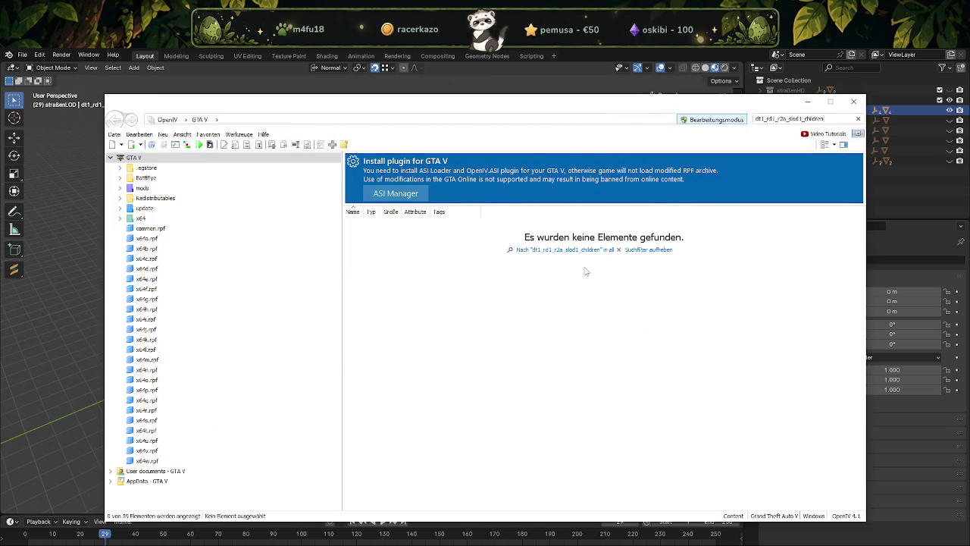
left_click(567, 250)
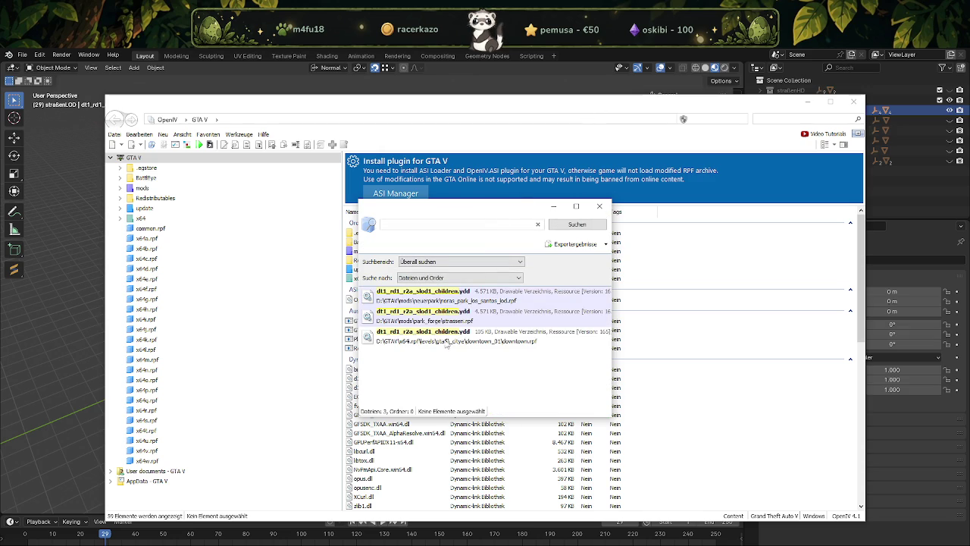
left_click(437, 336)
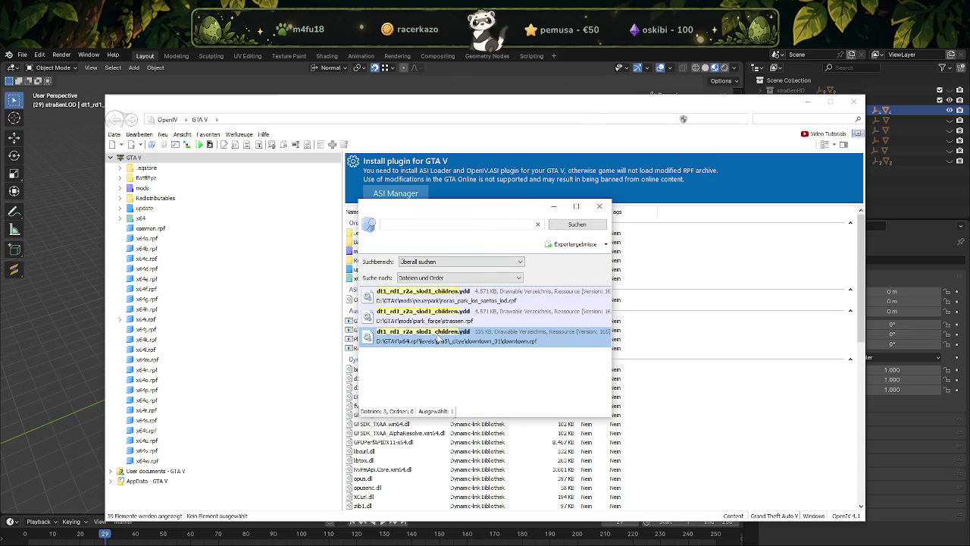
double_click(438, 337)
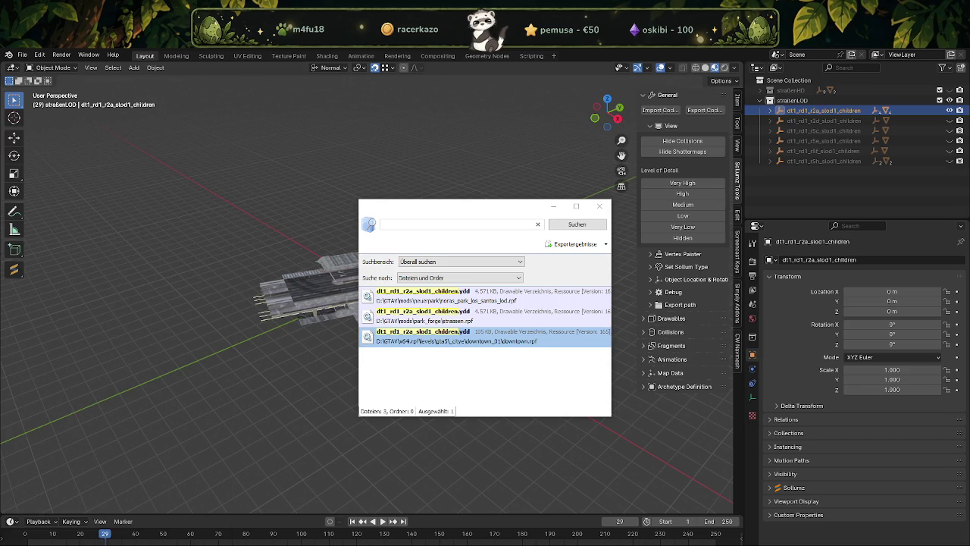
Expand r2a and step through its pieces, including fwy03_detail1_lod and r1_lod12.
left_click(770, 110)
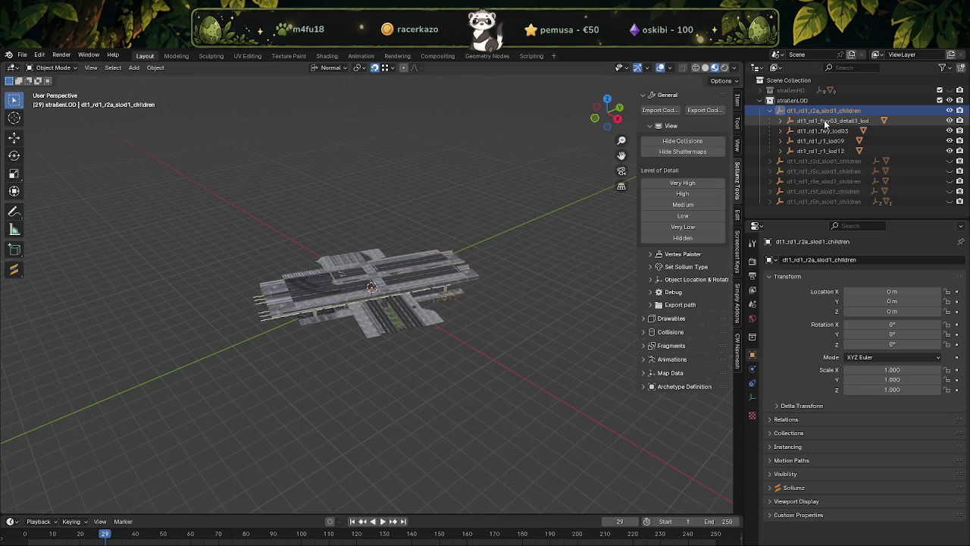
left_click(825, 122)
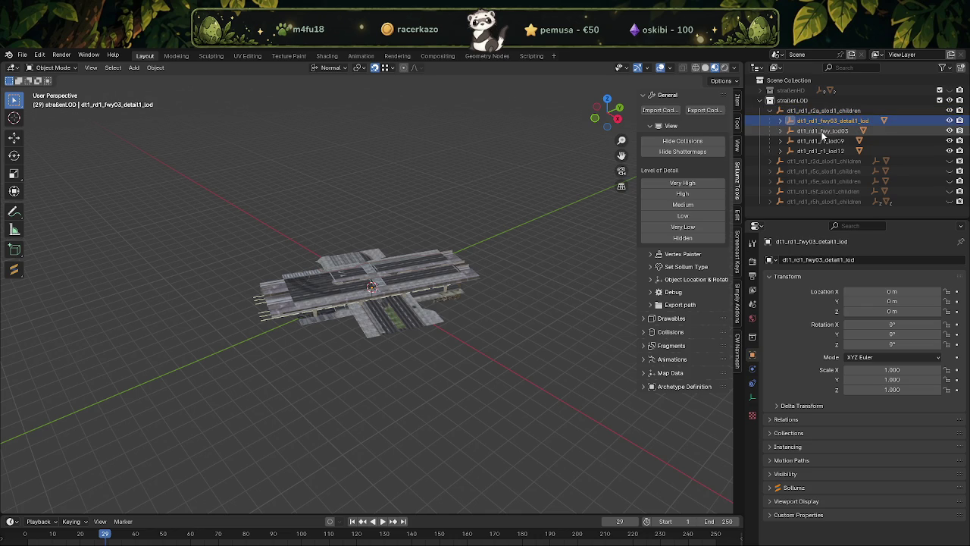
left_click(823, 132)
left_click(821, 151)
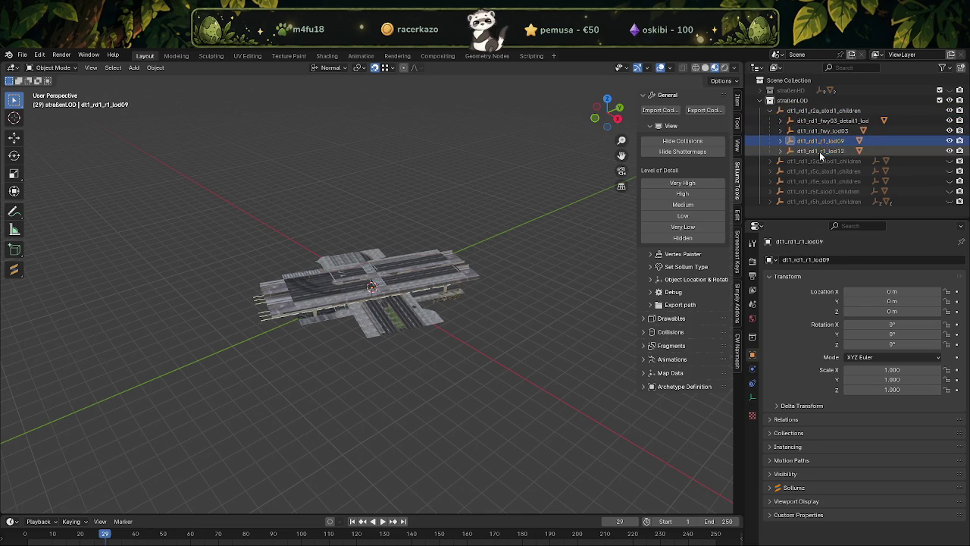
left_click(770, 111)
Hide r2a and show the r2d road piece, expanding it to inspect its child.
left_click(950, 111)
left_click(950, 120)
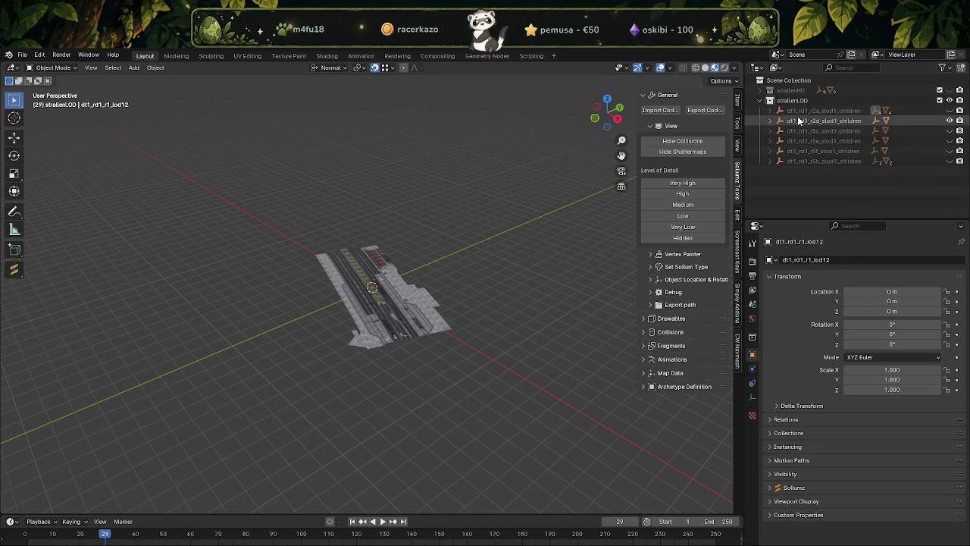
left_click(798, 121)
double_click(805, 121)
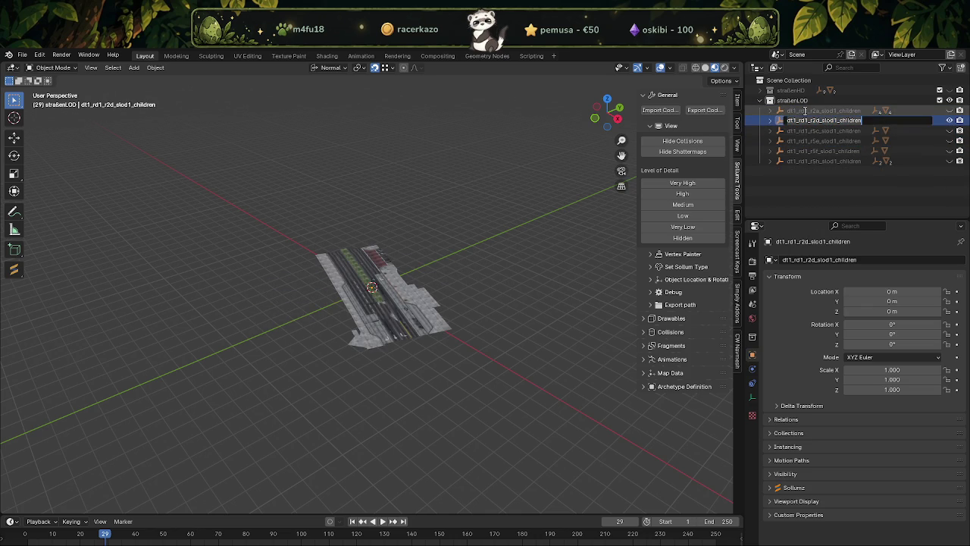
key("Return")
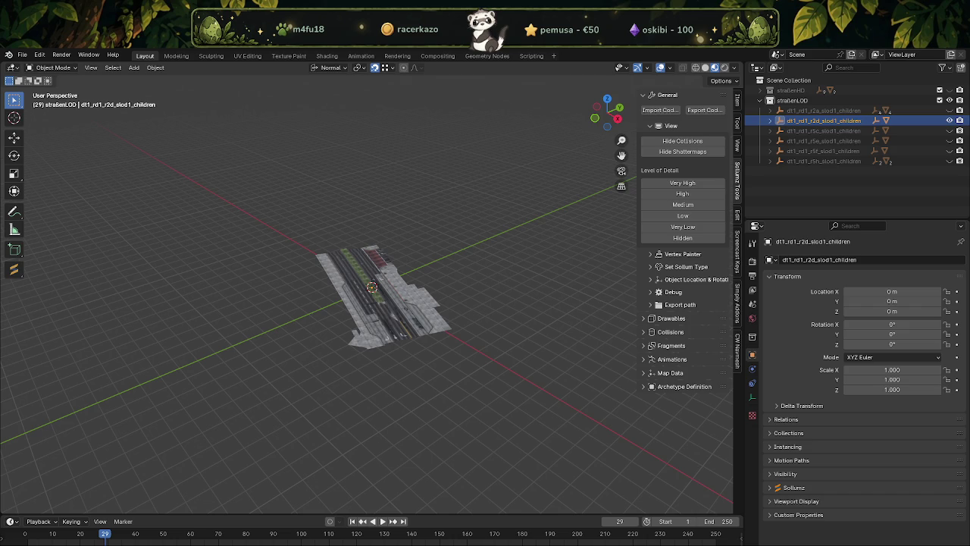
left_click(771, 121)
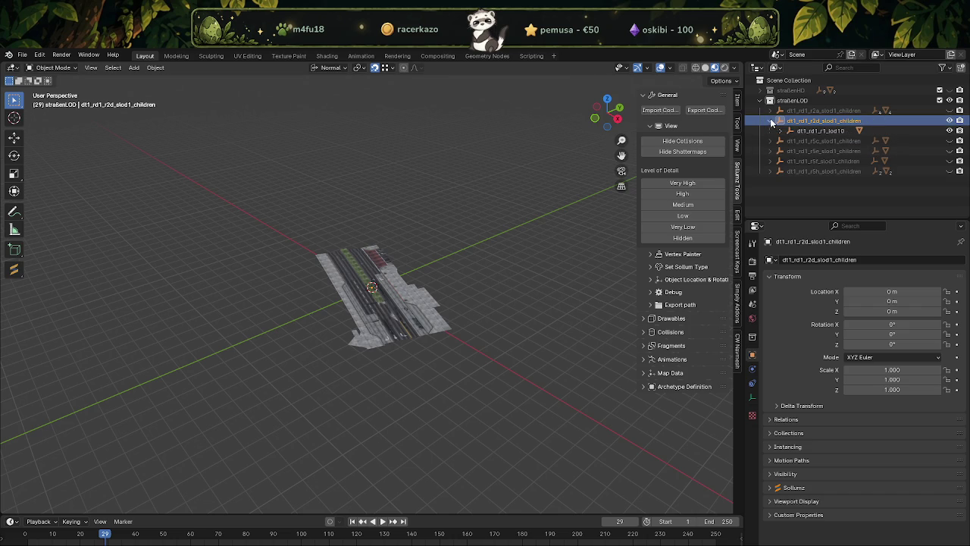
left_click(771, 120)
Show and inspect the r5c and r5e road pieces in turn, hiding the previous one.
left_click(950, 121)
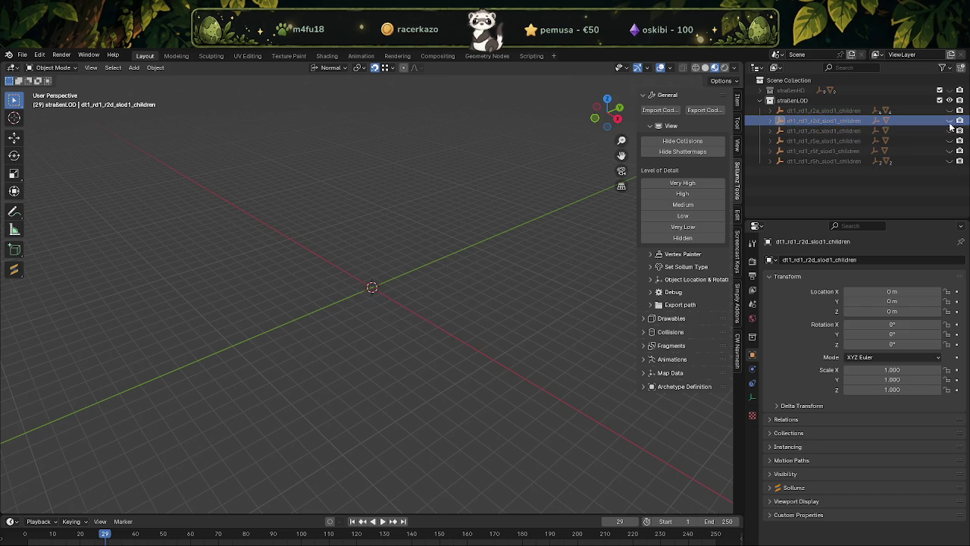
left_click(950, 130)
left_click(813, 129)
left_click(771, 130)
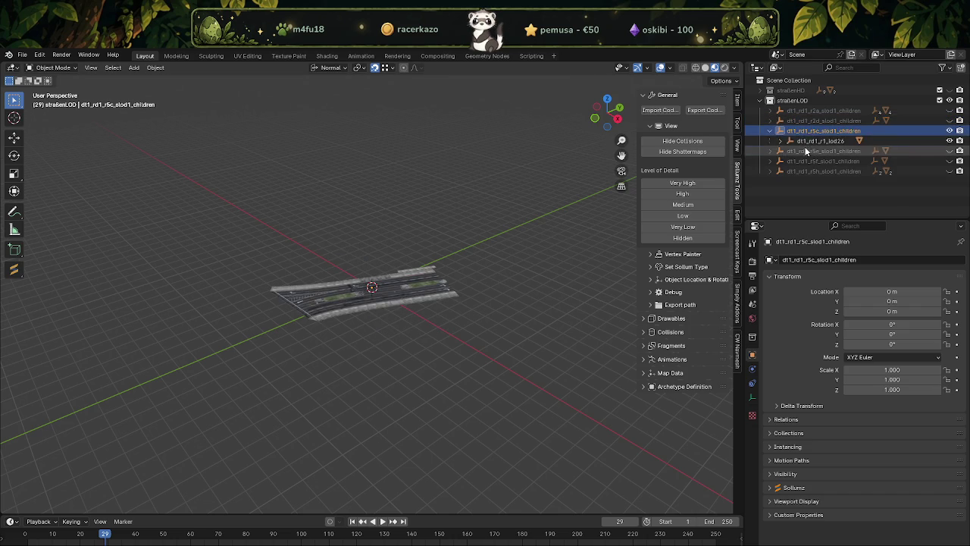
left_click(771, 131)
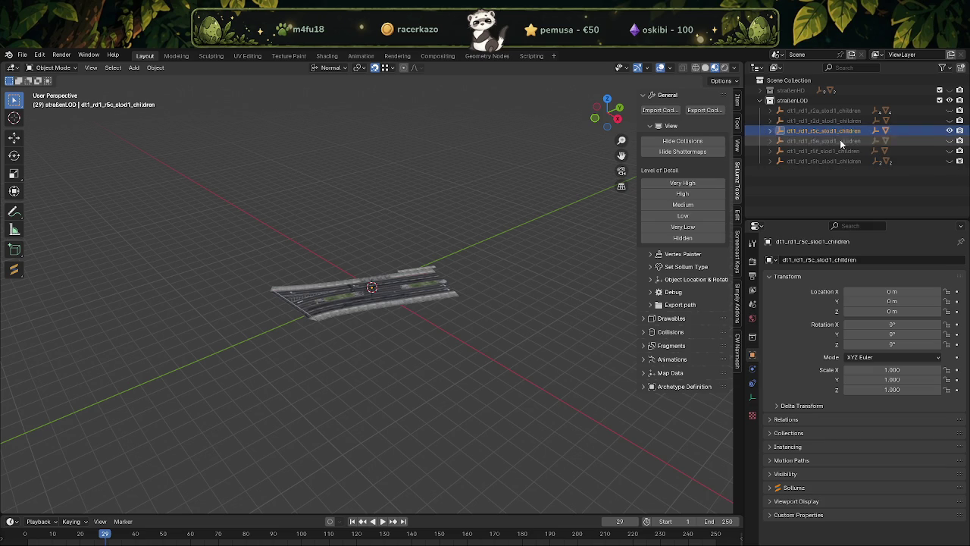
left_click(950, 130)
left_click(950, 140)
left_click(770, 140)
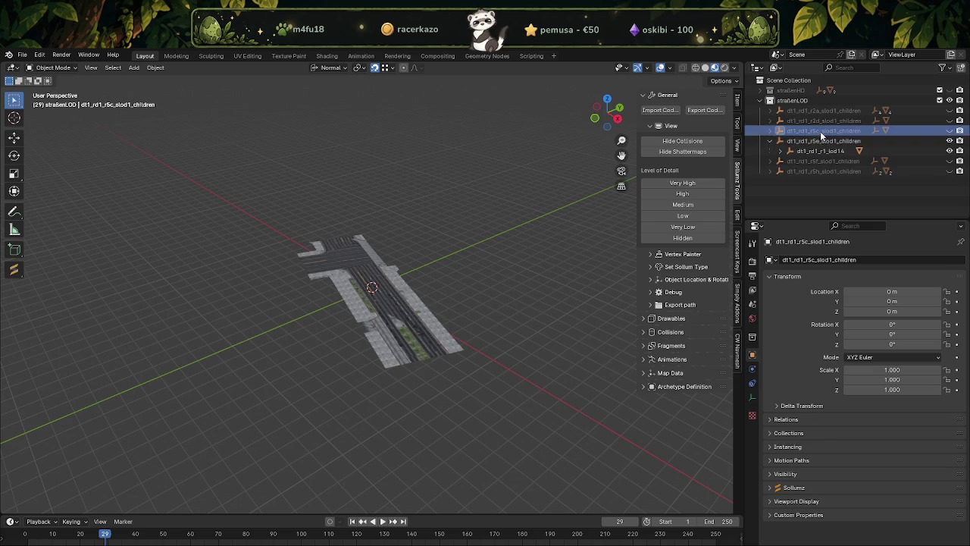
left_click(770, 140)
Inspect the r5f and r5h road pieces, expanding each to see its children.
left_click(950, 141)
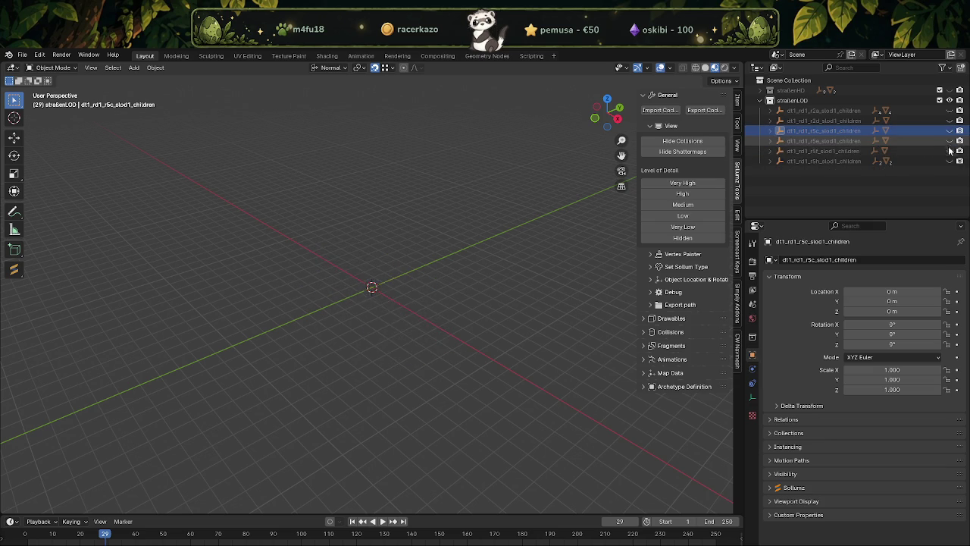
left_click(950, 151)
left_click(770, 150)
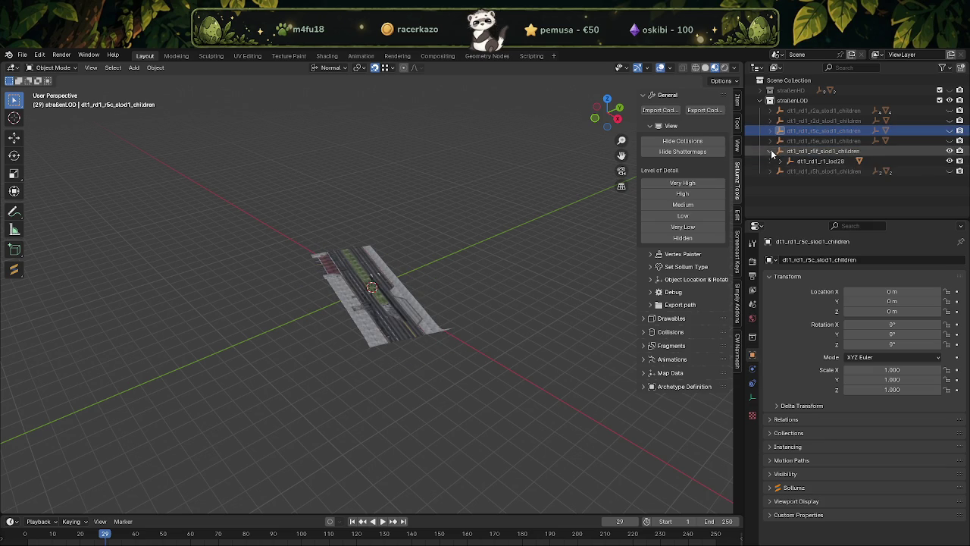
left_click(770, 151)
left_click(950, 151)
left_click(770, 160)
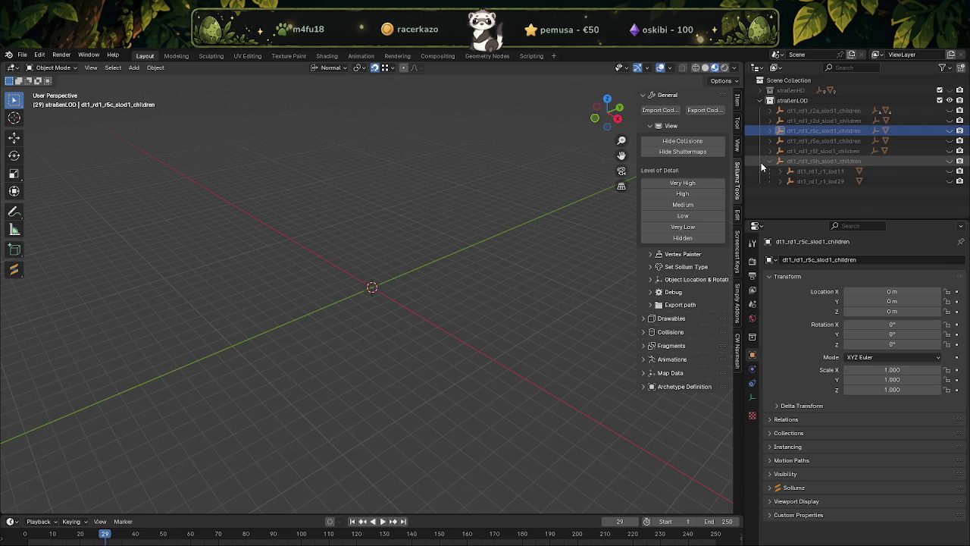
left_click(770, 160)
Show the r2a road piece again from a low side view and list its four pieces.
left_click(822, 110)
left_click(950, 111)
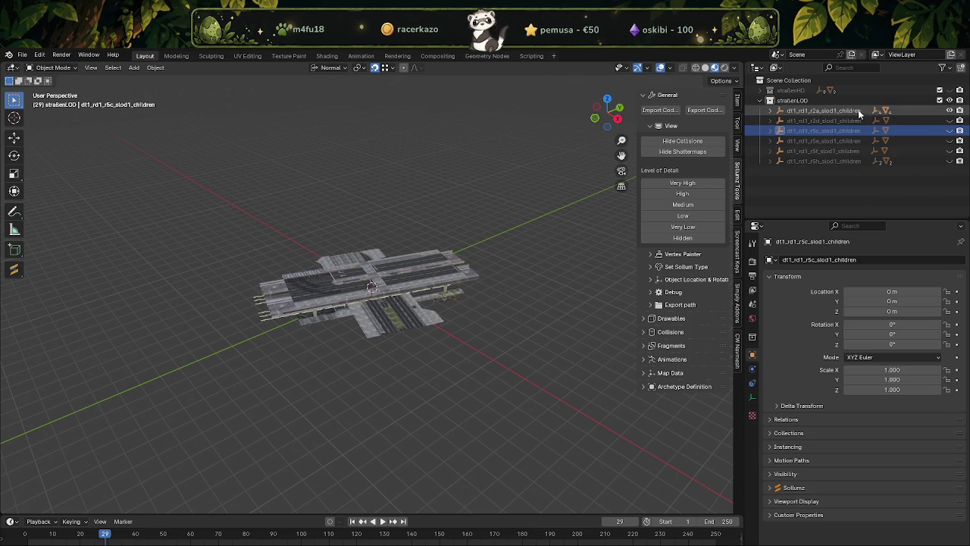
scroll(425, 280, "up", 3)
mouse_move(424, 288)
middle_mouse_down()
mouse_move(433, 275)
mouse_move(413, 249)
mouse_move(458, 252)
middle_mouse_up()
left_click(770, 111)
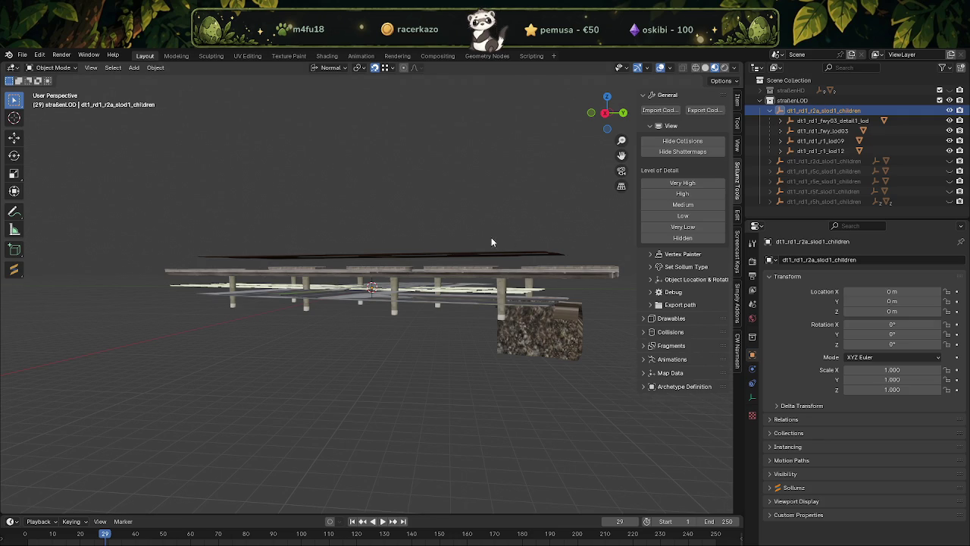
Orbit to an elevated view and select the dt1_rd1_r1_lod09 road mesh.
mouse_move(492, 241)
middle_mouse_down()
mouse_move(380, 265)
mouse_move(489, 336)
mouse_move(405, 309)
mouse_move(420, 297)
mouse_move(431, 310)
mouse_move(429, 367)
mouse_move(449, 400)
mouse_move(404, 354)
mouse_move(457, 314)
mouse_move(410, 318)
middle_mouse_up()
left_click(490, 336)
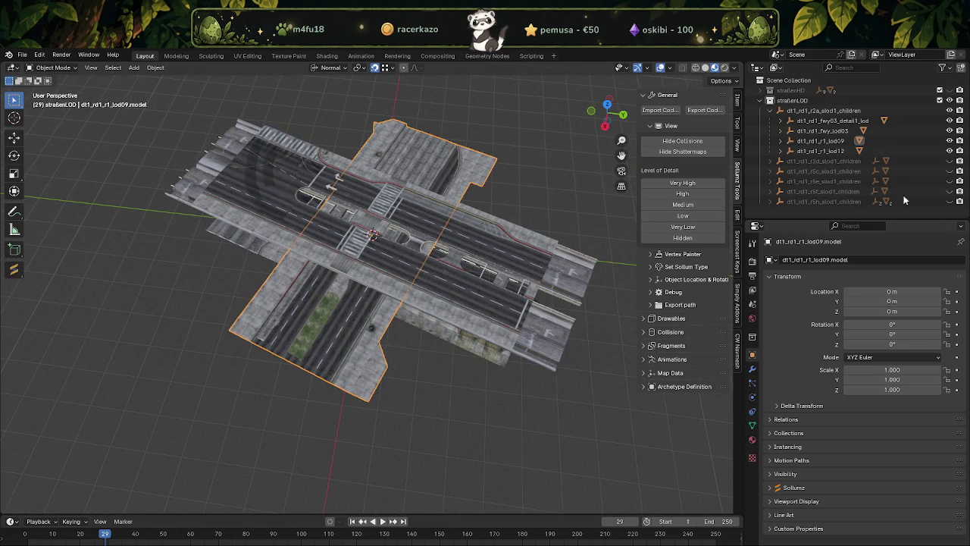
Place dt1_rd1_r1_lod09 at X 104.26, Y -793.953 and Z 30.4049873 m.
left_click(821, 141)
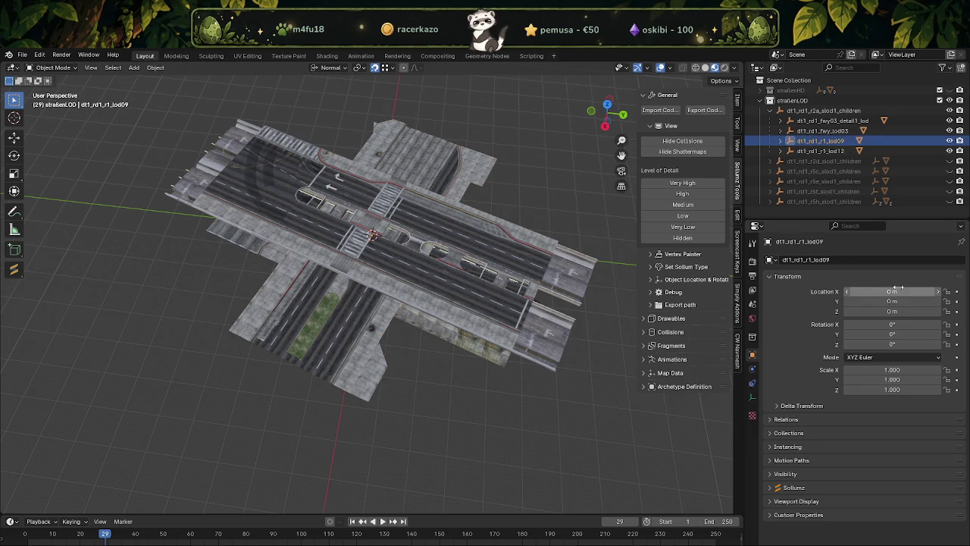
left_click(898, 291)
type("104.255569")
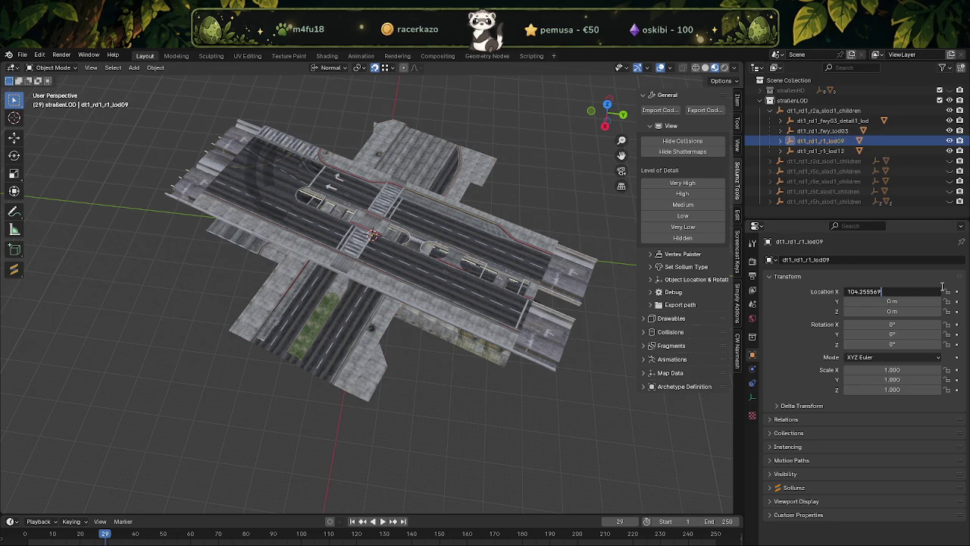
key("Return")
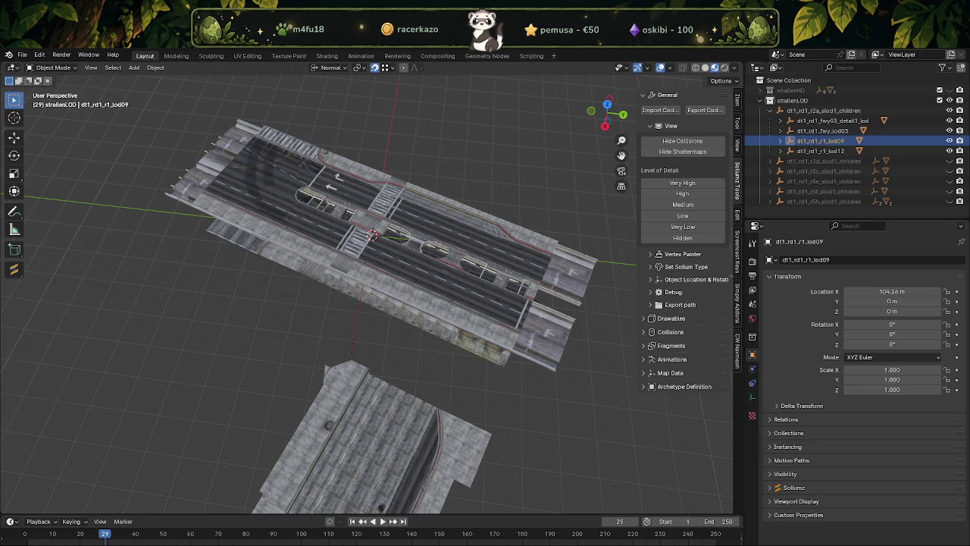
left_click(882, 301)
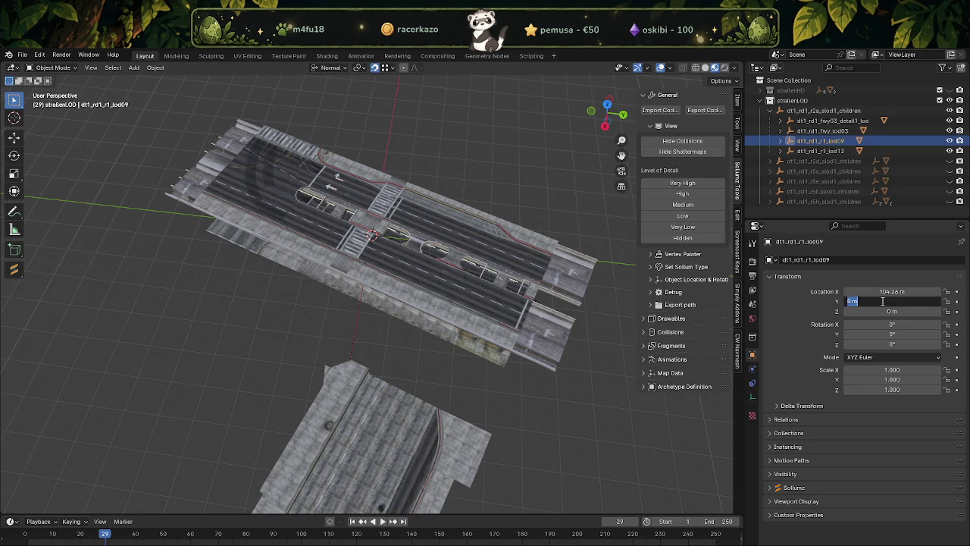
type("-793.953,")
key("Return")
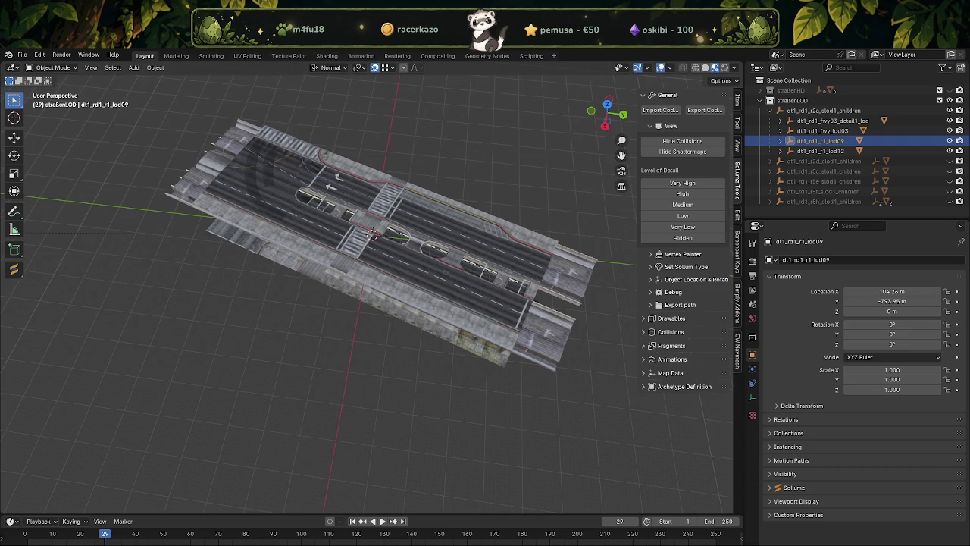
left_click(874, 311)
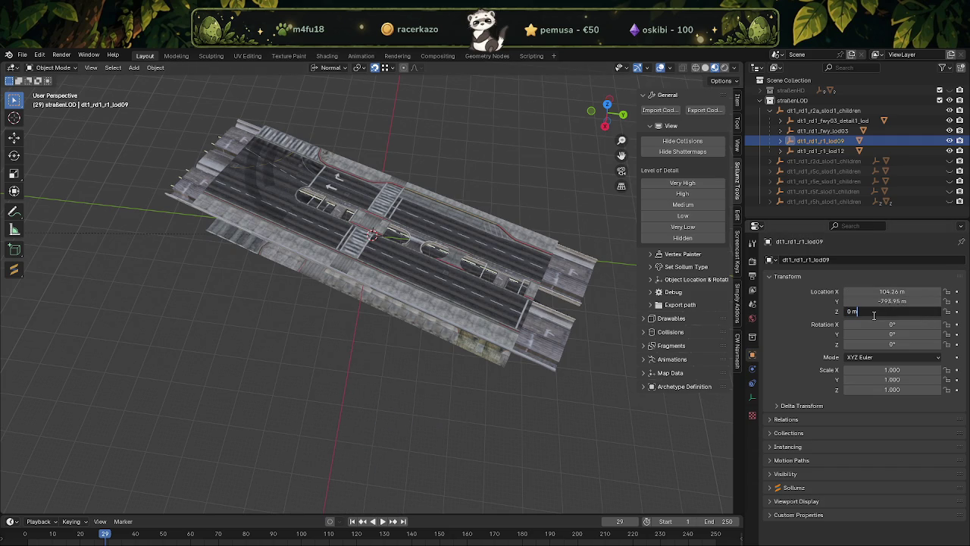
key("ctrl+a")
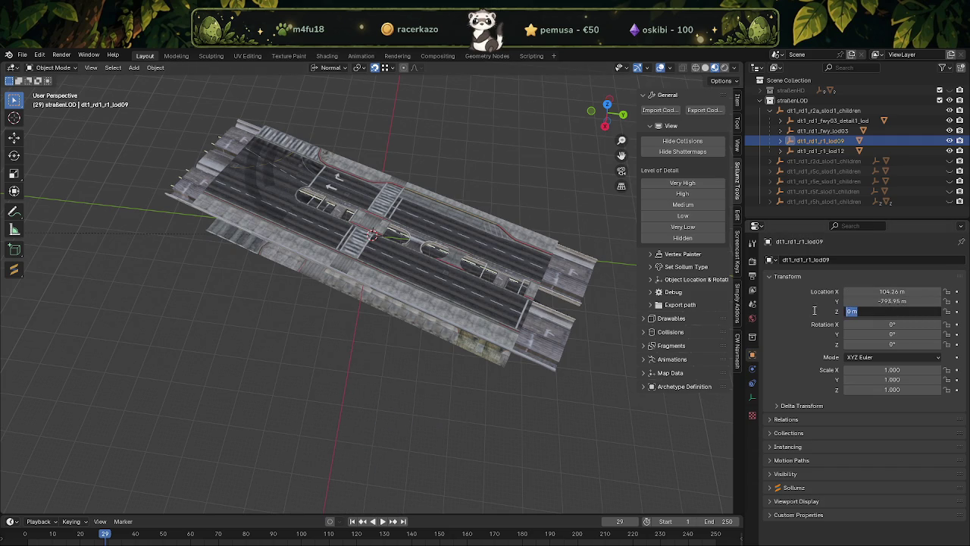
type("30.4049873")
key("Return")
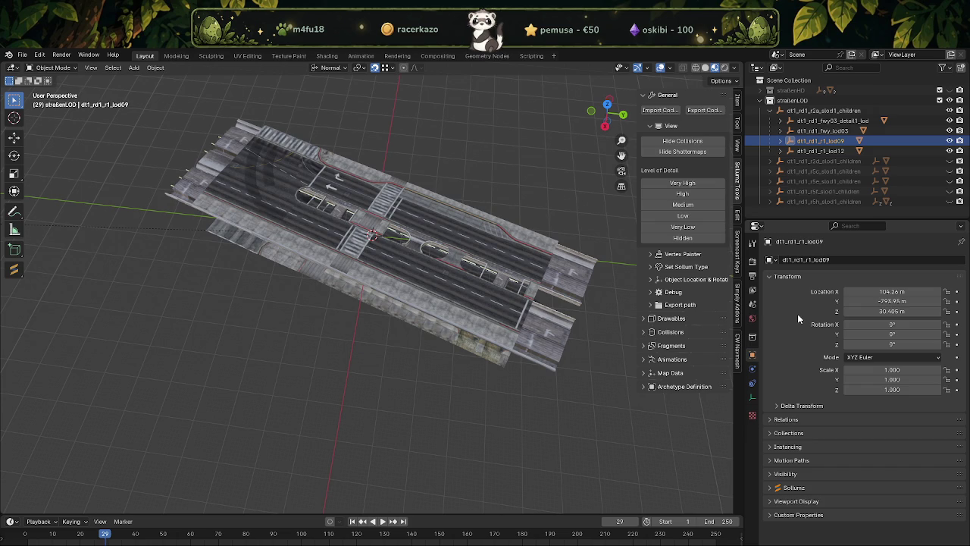
Hide the fwy_lod03, r1_lod12 and fwy03_detail1_lod meshes and collapse the r2a group.
left_click(819, 152)
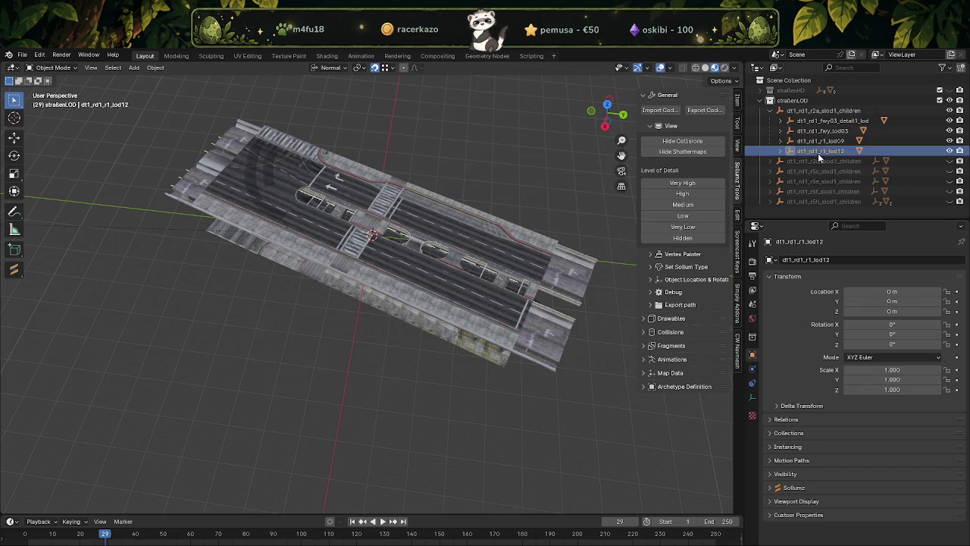
left_click(479, 265)
mouse_move(564, 250)
middle_mouse_down()
mouse_move(486, 123)
mouse_move(500, 174)
middle_mouse_up()
left_click(950, 131)
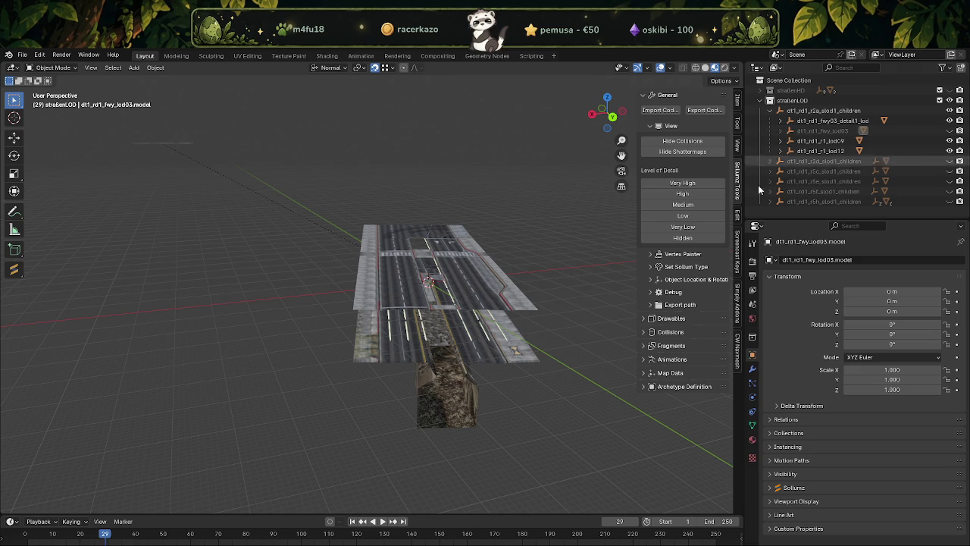
left_click(467, 296)
mouse_move(484, 275)
middle_mouse_down()
mouse_move(564, 239)
mouse_move(581, 286)
mouse_move(637, 251)
middle_mouse_up()
left_click(950, 150)
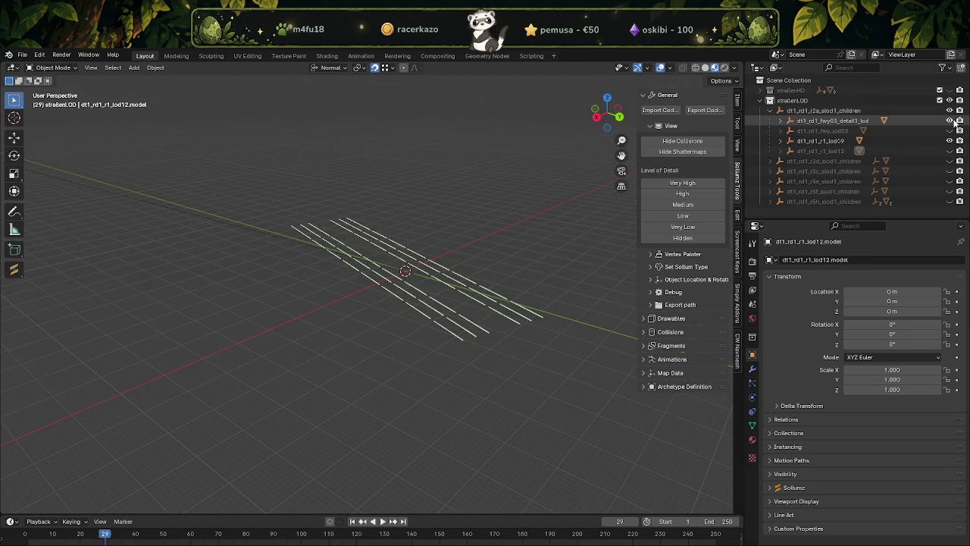
left_click(951, 120)
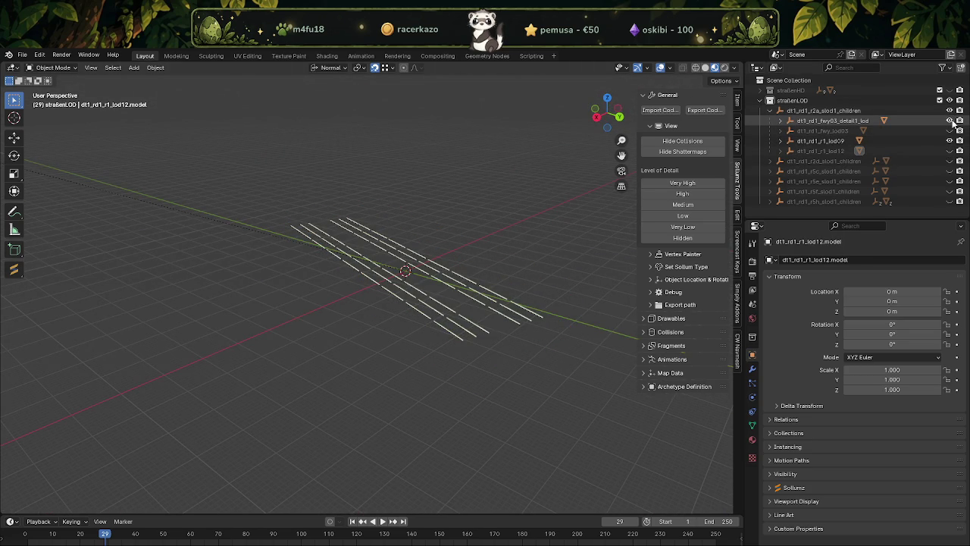
left_click(771, 111)
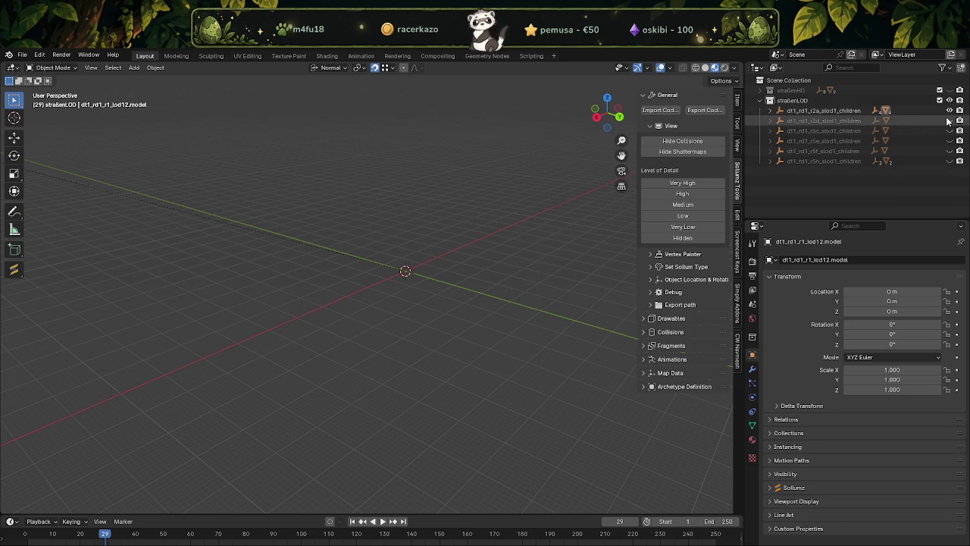
Show the r2d road, select its dt1_rd1_r1_lod10 piece and view it top-down.
left_click(950, 120)
left_click(771, 120)
left_click(822, 130)
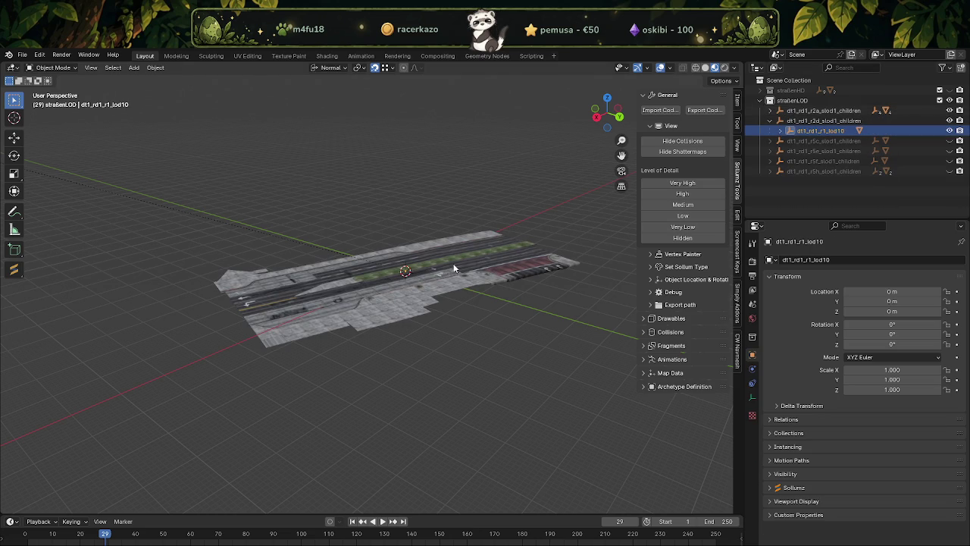
middle_click_drag(486, 328, 520, 276)
scroll(516, 263, "up", 2)
scroll(470, 322, "up", 3)
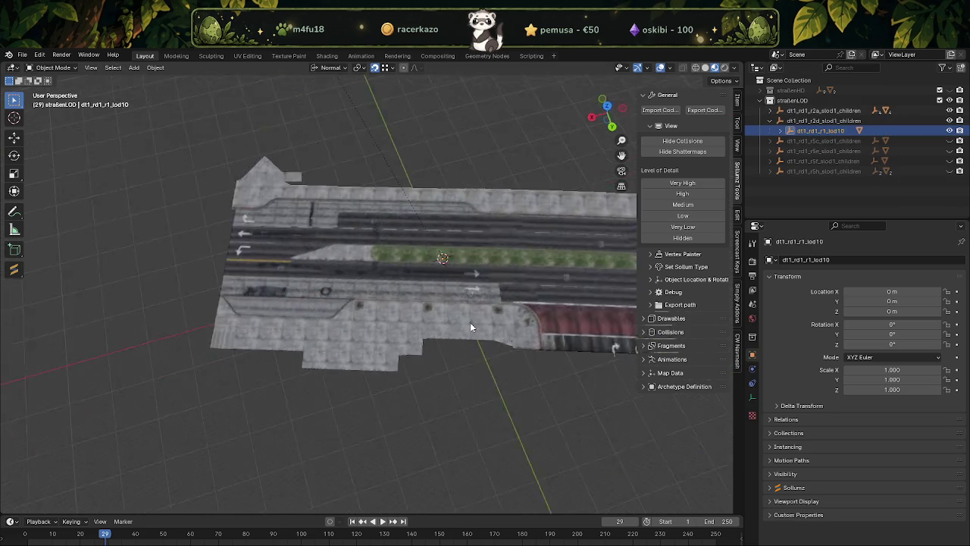
middle_click_drag(472, 334, 413, 308)
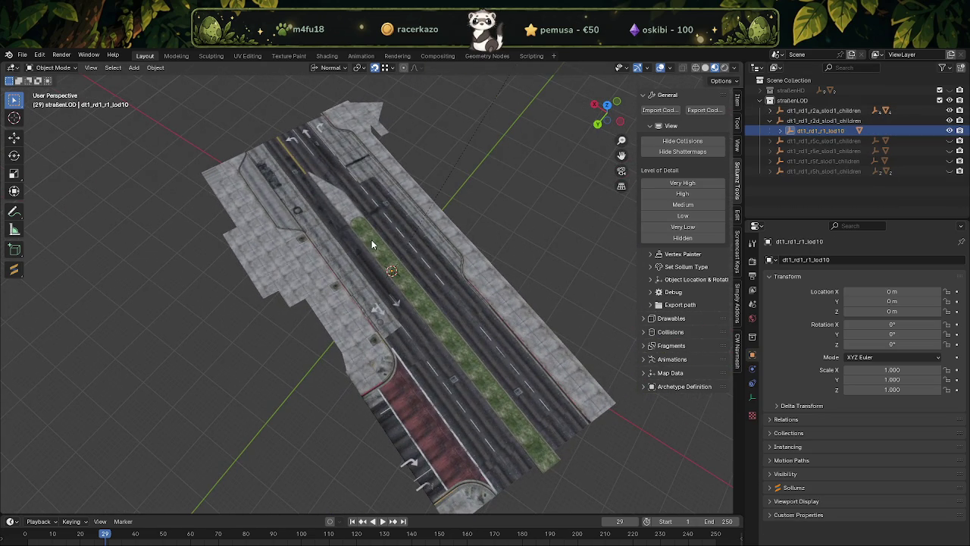
mouse_move(370, 250)
middle_mouse_down()
mouse_move(439, 304)
mouse_move(430, 301)
middle_mouse_up()
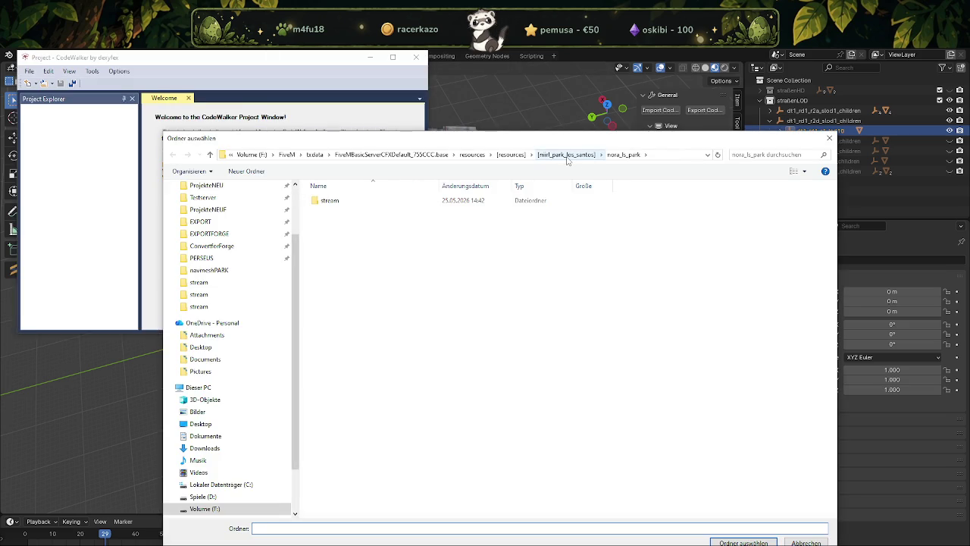
Choose the nora_ls_park_lod folder inside [mirl_park_los_santos] as the project folder.
left_click(567, 155)
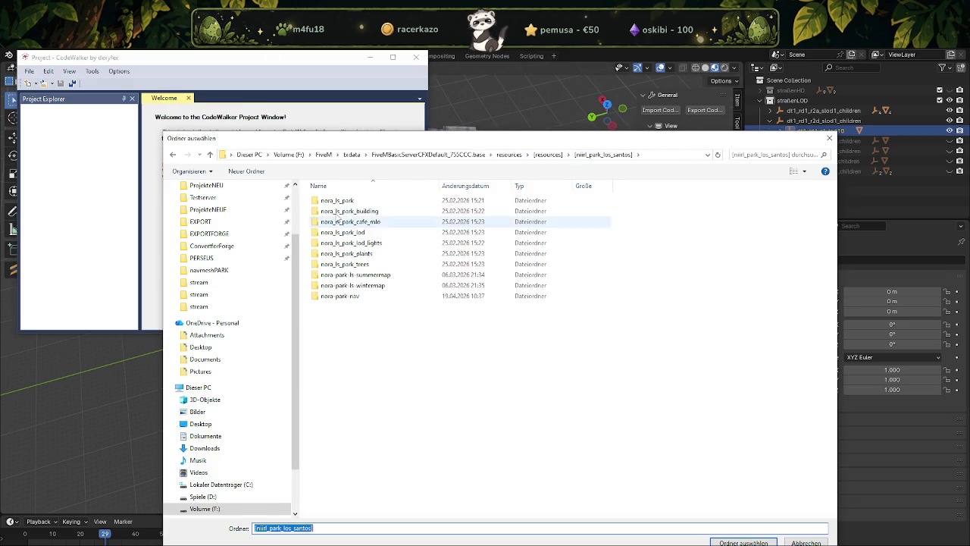
double_click(353, 235)
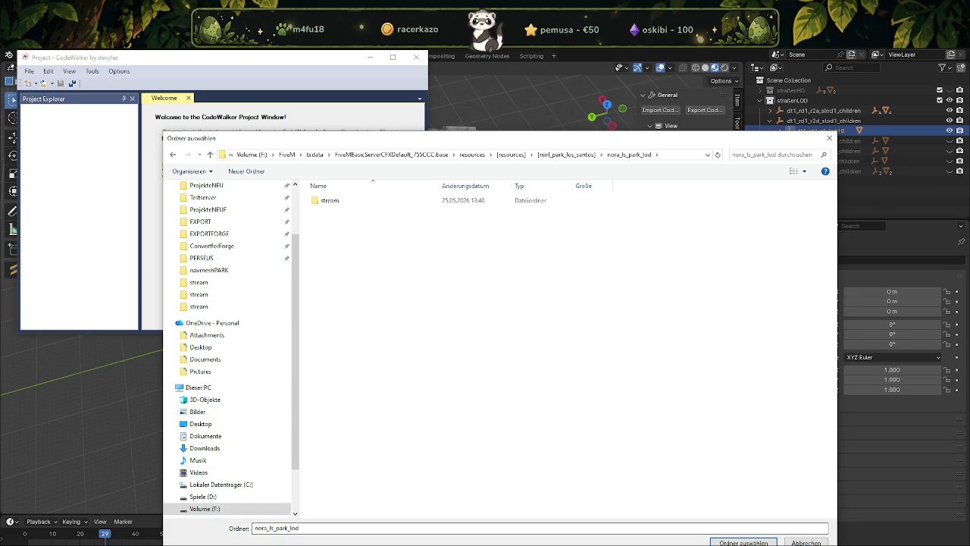
left_click(712, 539)
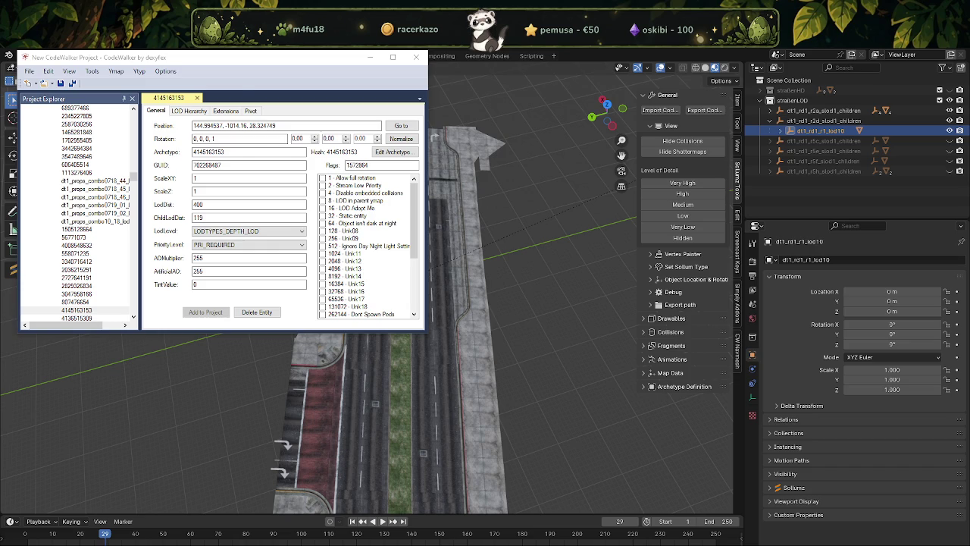
left_click(94, 107)
left_click(76, 310)
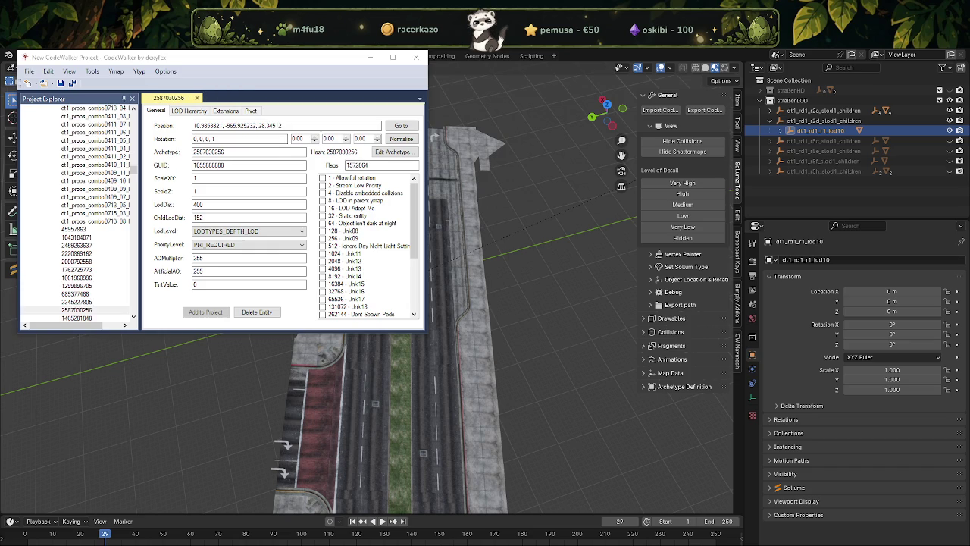
left_click(76, 310)
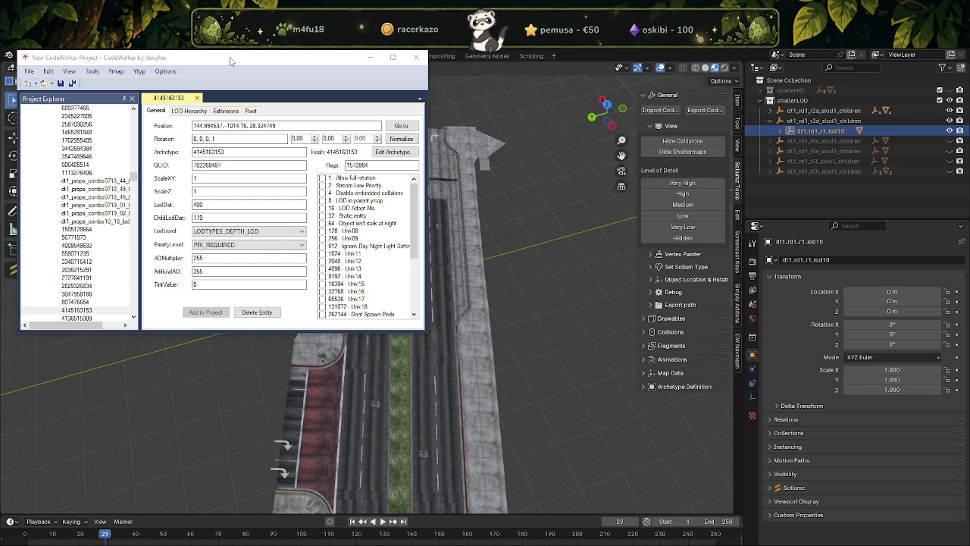
key("alt+Tab")
Move dt1_rd1_r1_lod10 to X 208.46, Y -830.41 and Z 29.269 m using pasted coordinates.
key("alt+Tab")
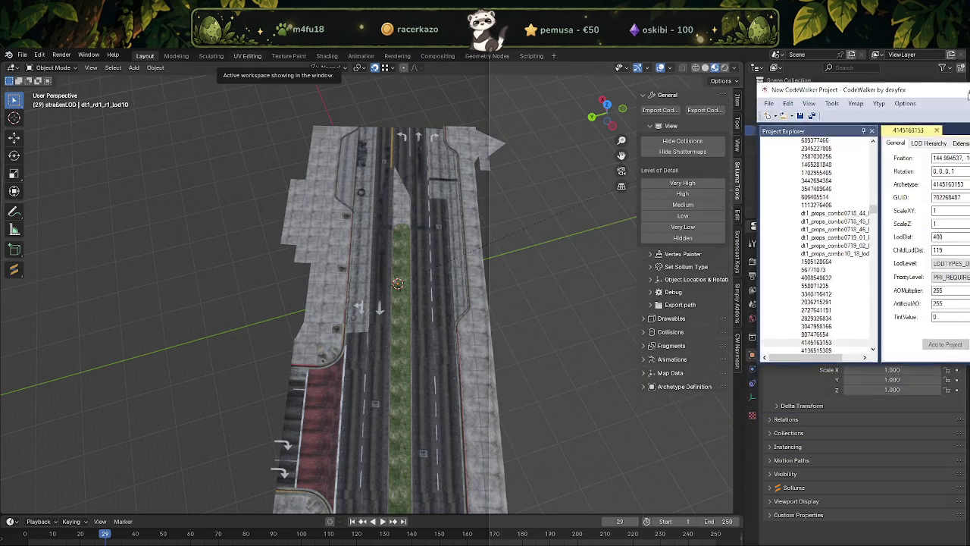
key("alt+Tab")
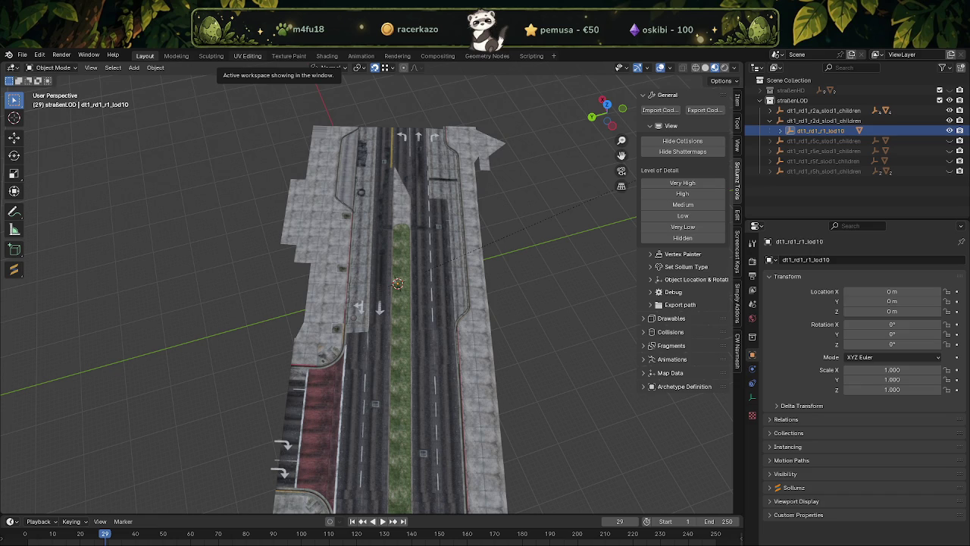
scroll(333, 291, "down", 2)
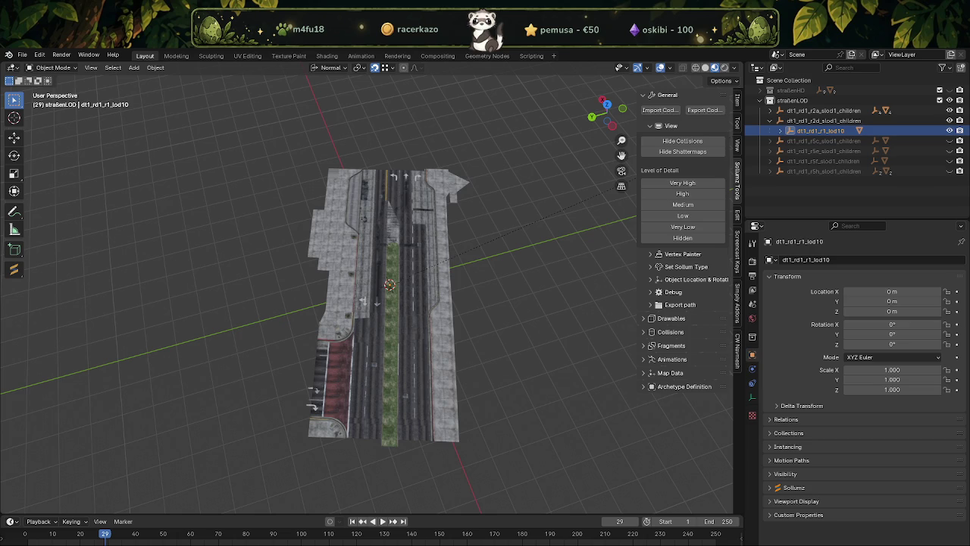
left_click(894, 291)
type("208.459473,")
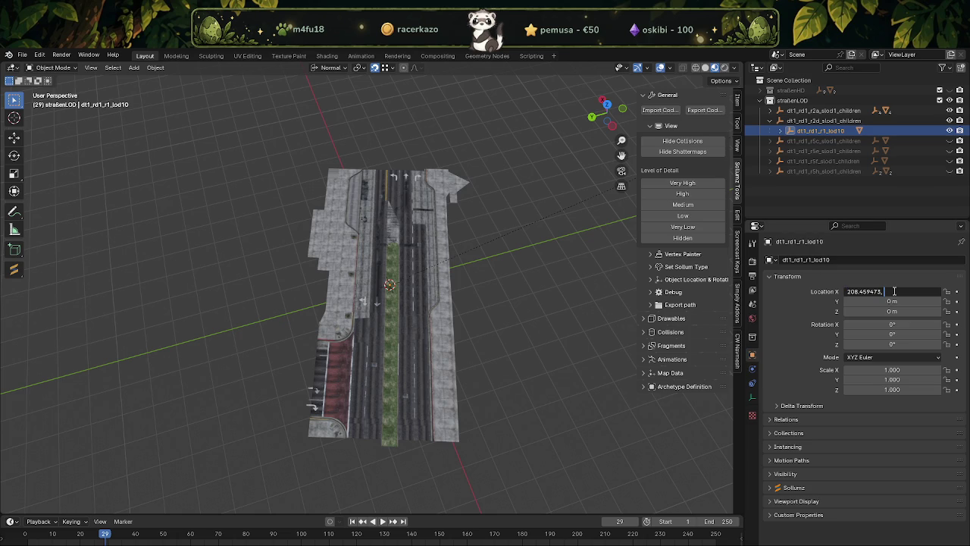
key("BackSpace")
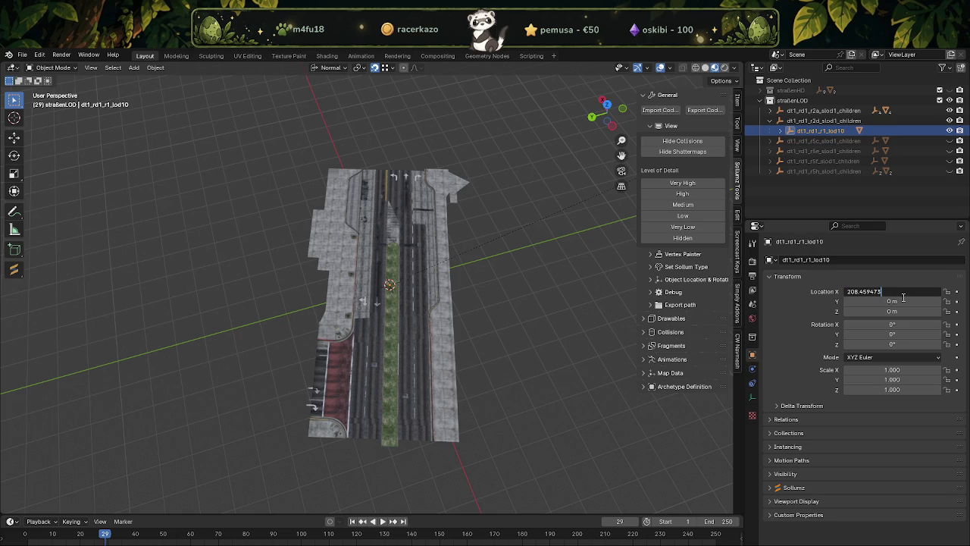
key("Tab")
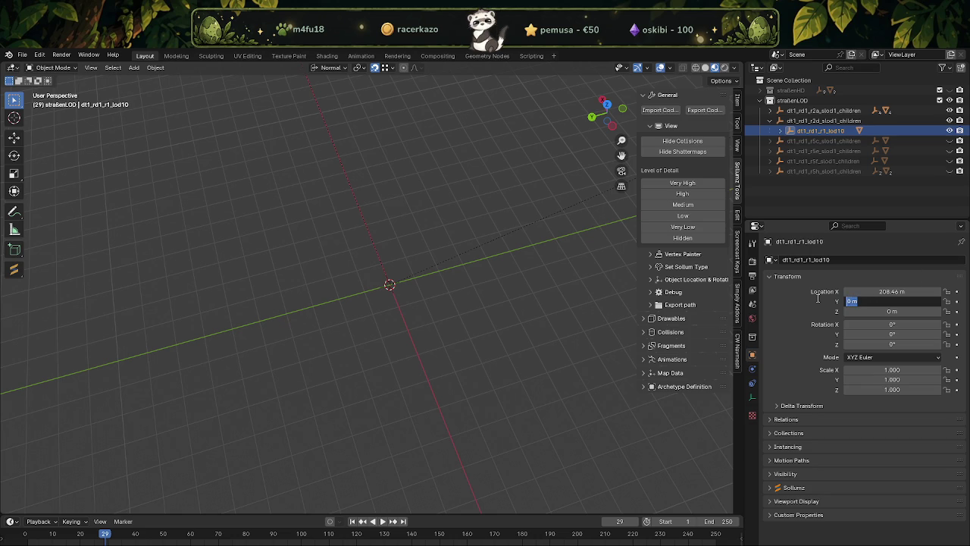
type("-830.406433,")
key("BackSpace")
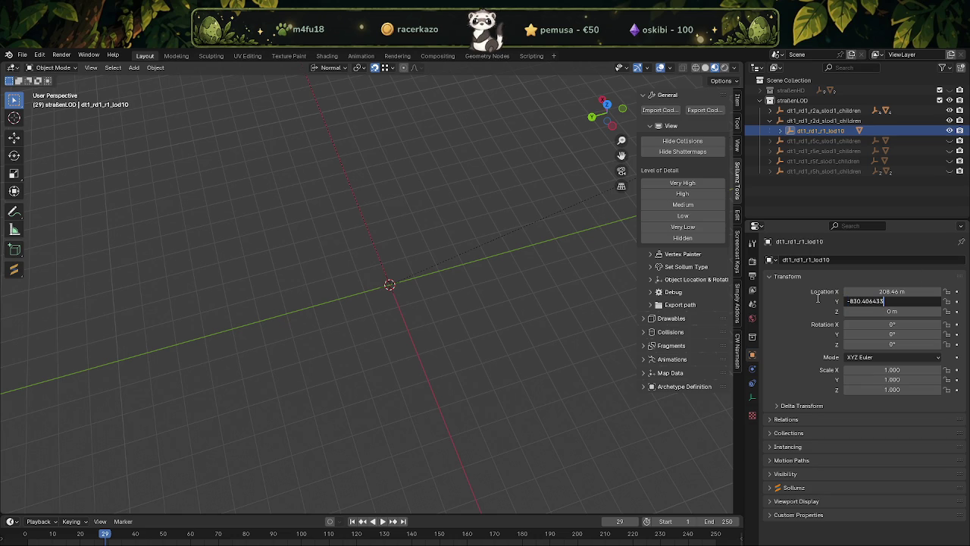
key("Return")
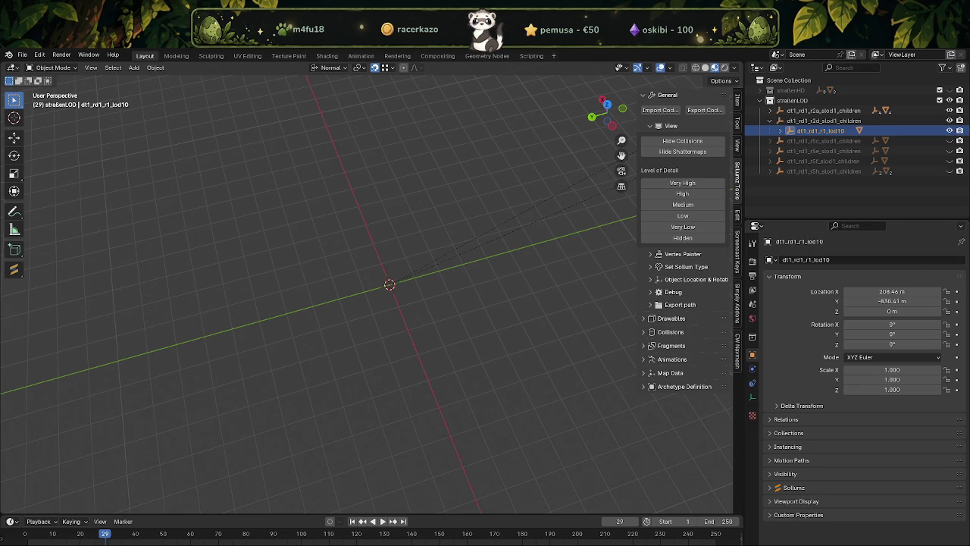
left_click(861, 311)
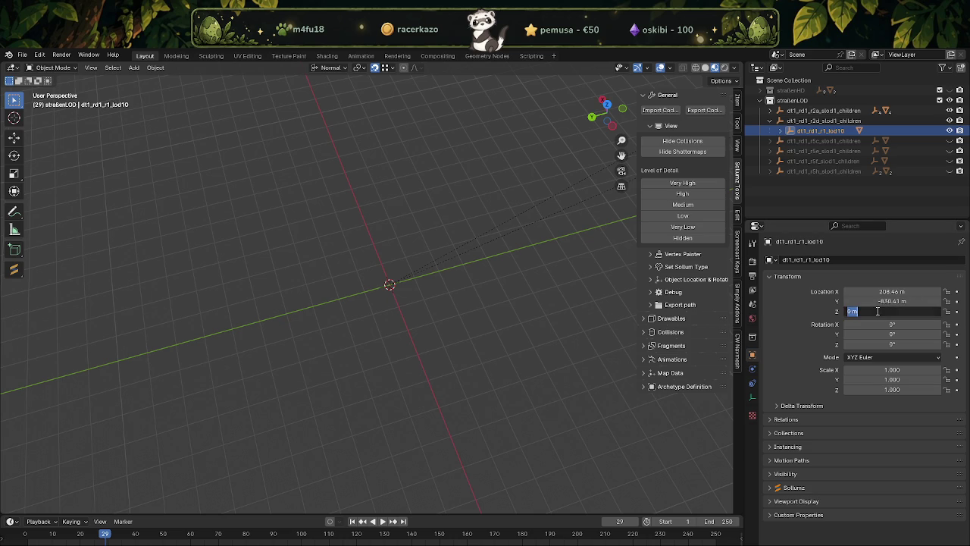
type("29.26915")
key("Return")
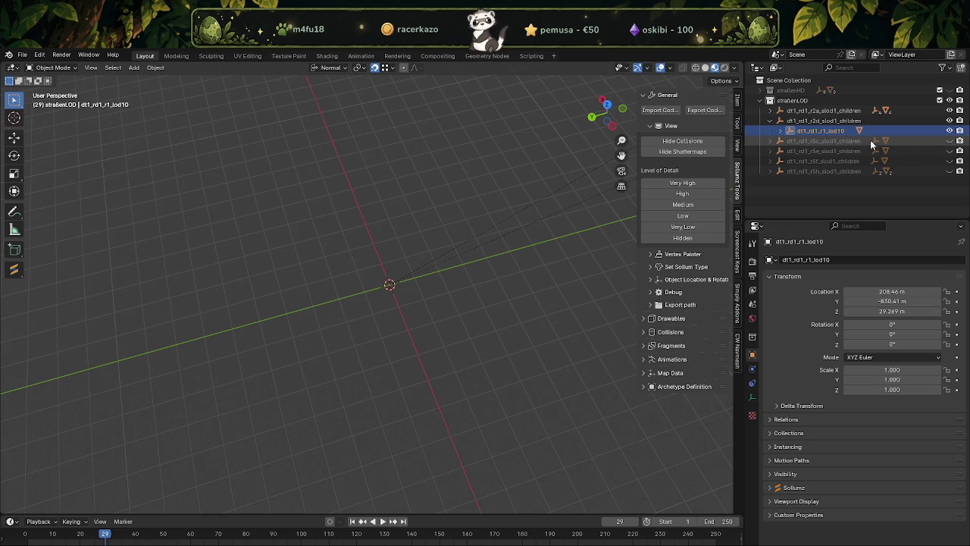
Show the r5c road collection, expand it and select its lod26 piece.
left_click(949, 142)
left_click(770, 141)
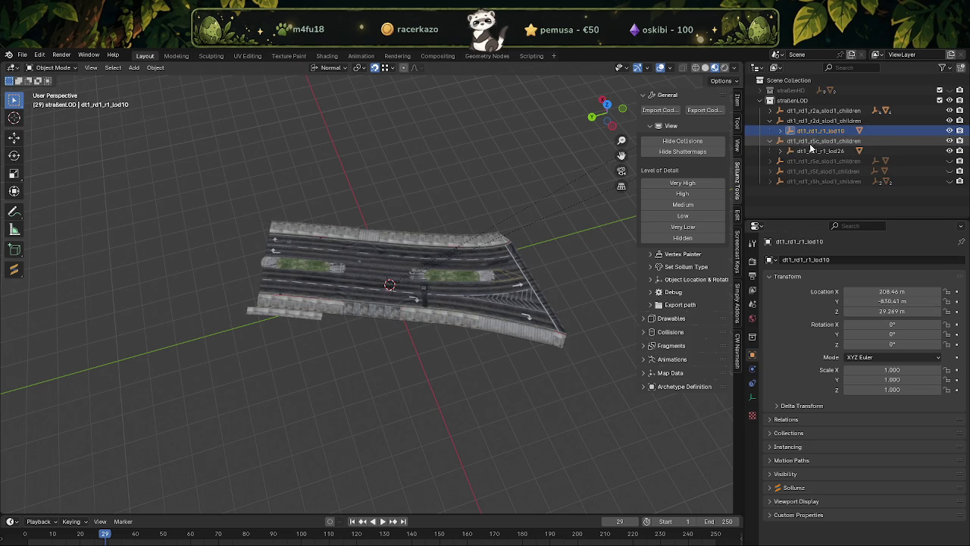
left_click(818, 150)
left_click(682, 183)
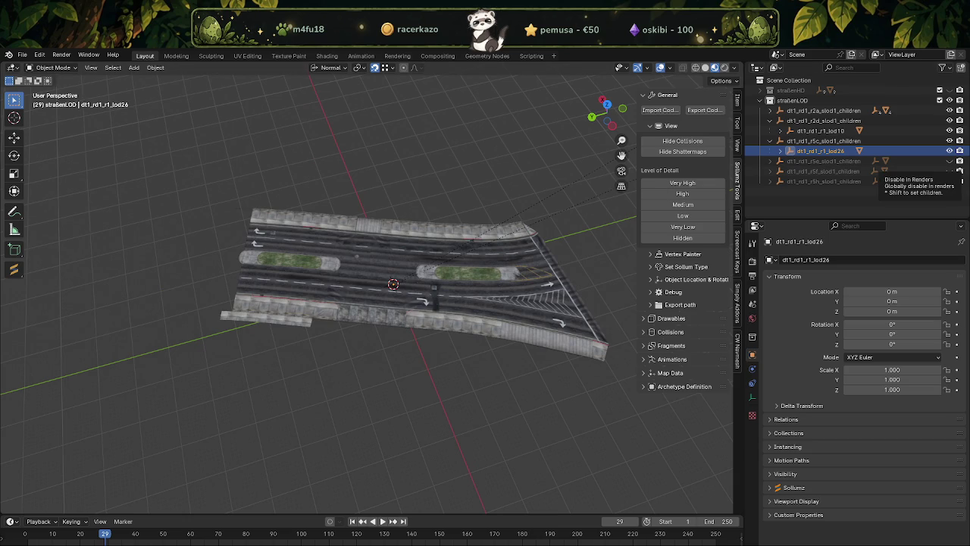
Place dt1_rd1_r1_lod26 at X 72.36, Y -1067.3 and Z 28.252 m.
double_click(892, 291)
type("72.36027,")
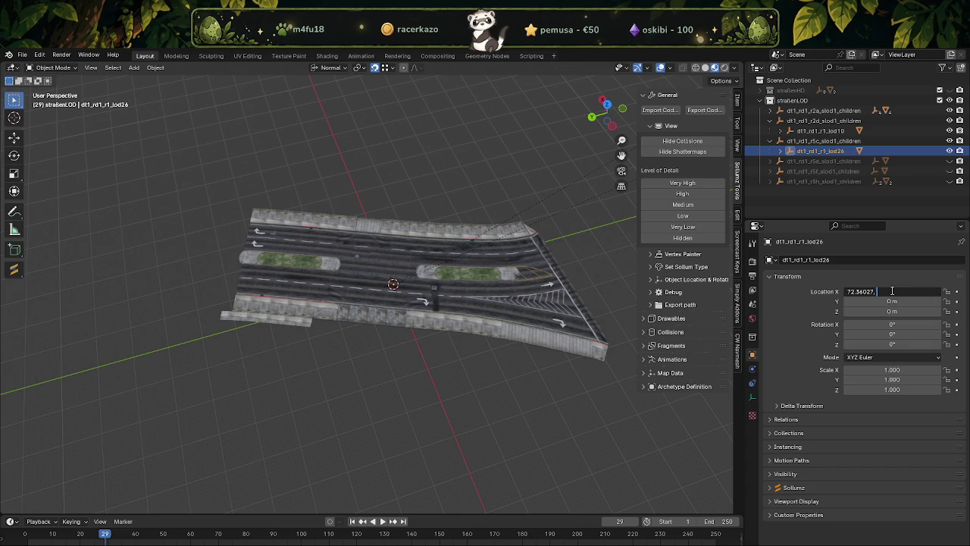
key("BackSpace")
key("Return")
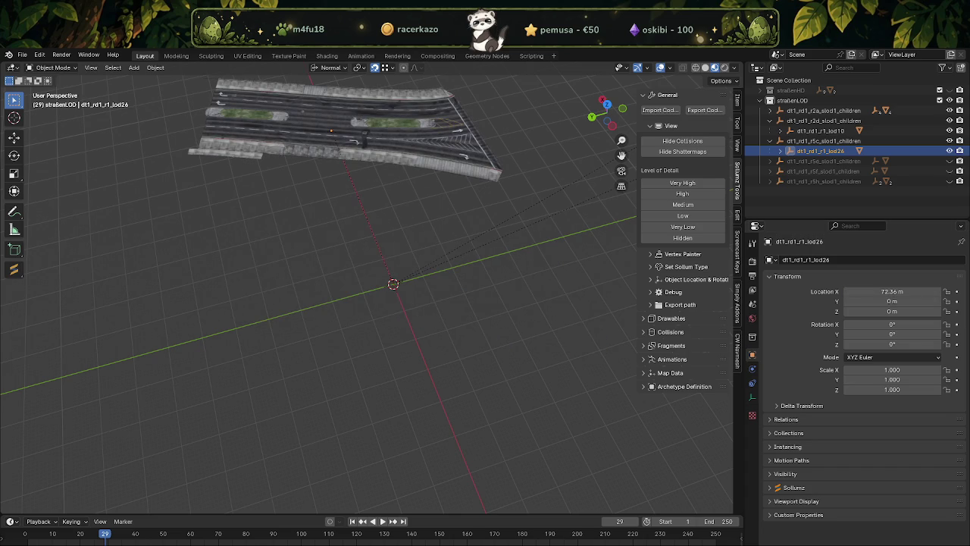
double_click(869, 301)
type("-")
type("1067.31091,")
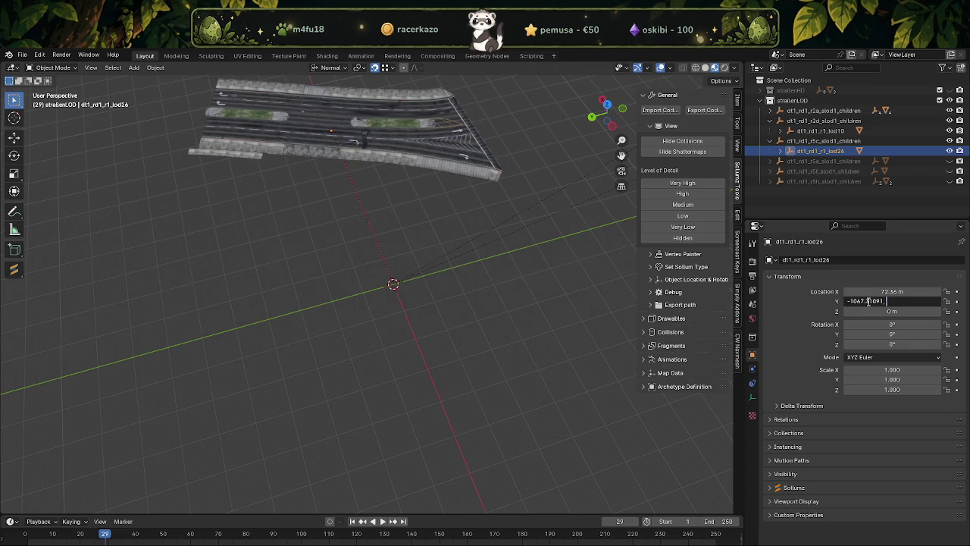
key("BackSpace")
key("Return")
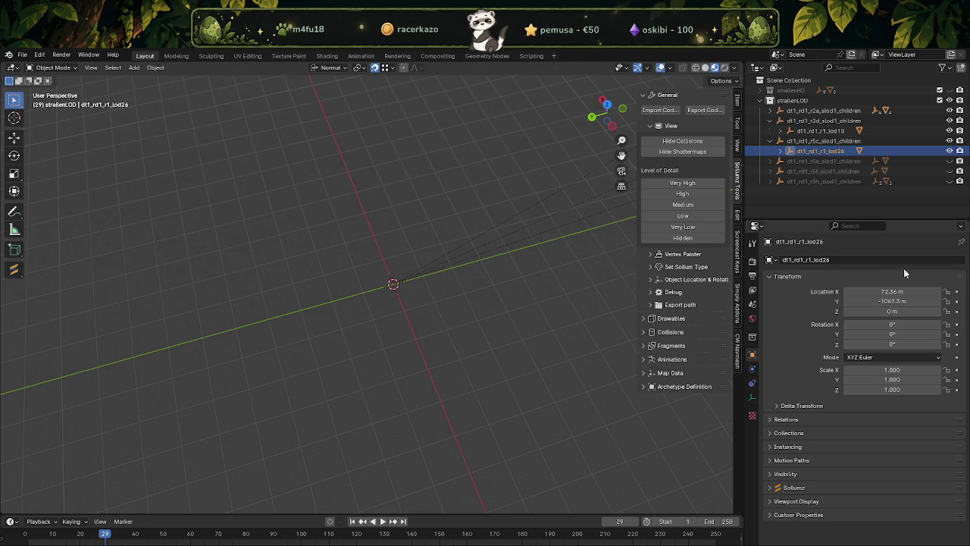
left_click(891, 311)
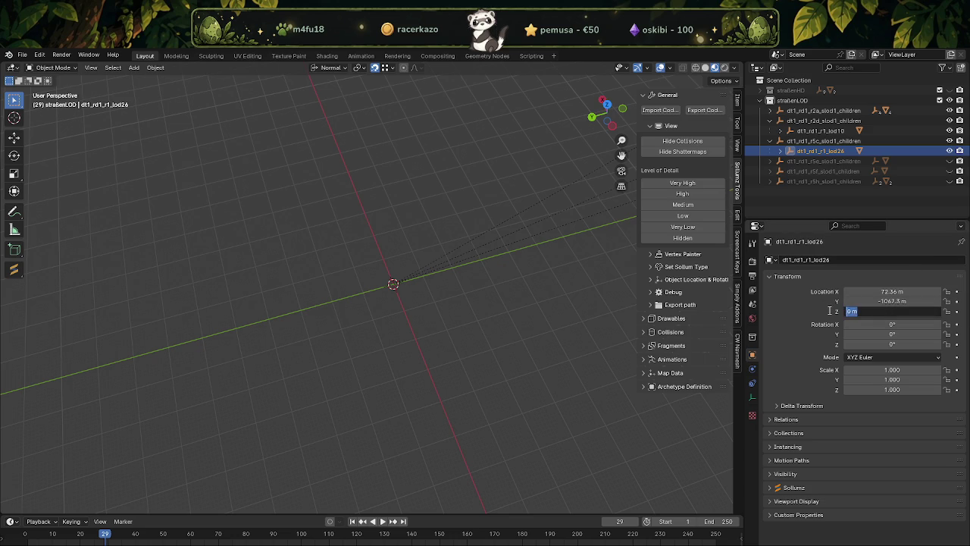
type("28.2518749")
key("Return")
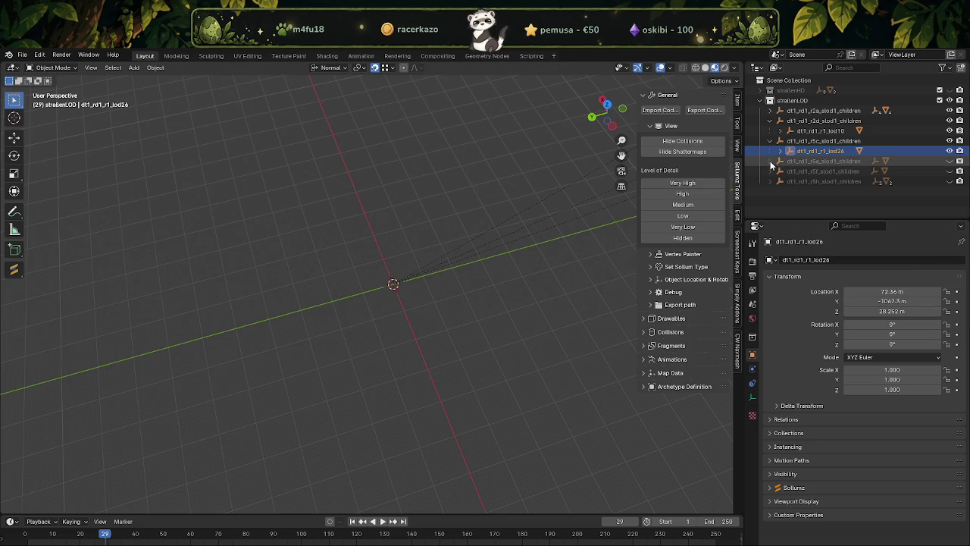
Reveal the r5e road collection and select its dt1_rd1_r1_lod14 piece.
left_click(771, 161)
left_click(950, 160)
left_click(821, 170)
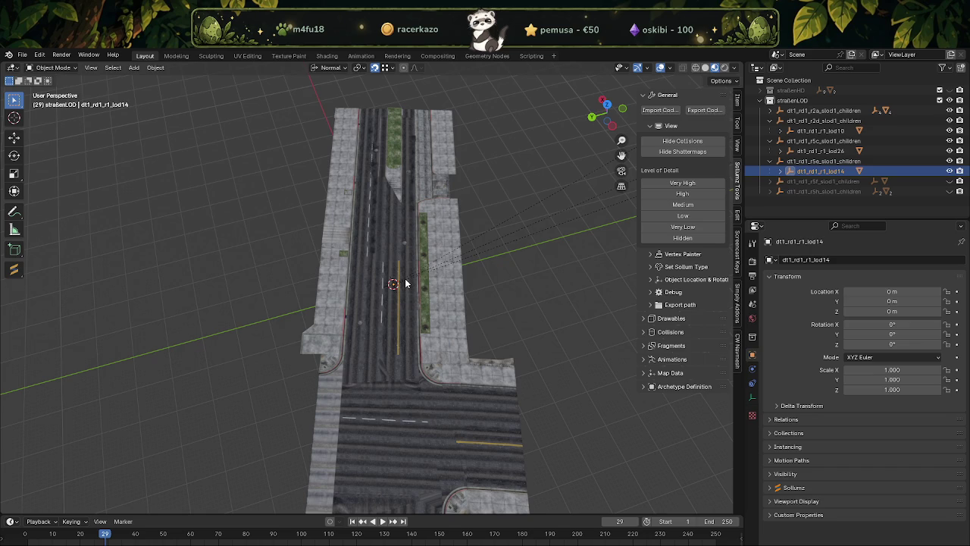
Select the dt1_rd1_r1_lod14 road mesh and paste 10.985 m into its X location.
scroll(395, 326, "down", 3)
scroll(395, 326, "up", 1)
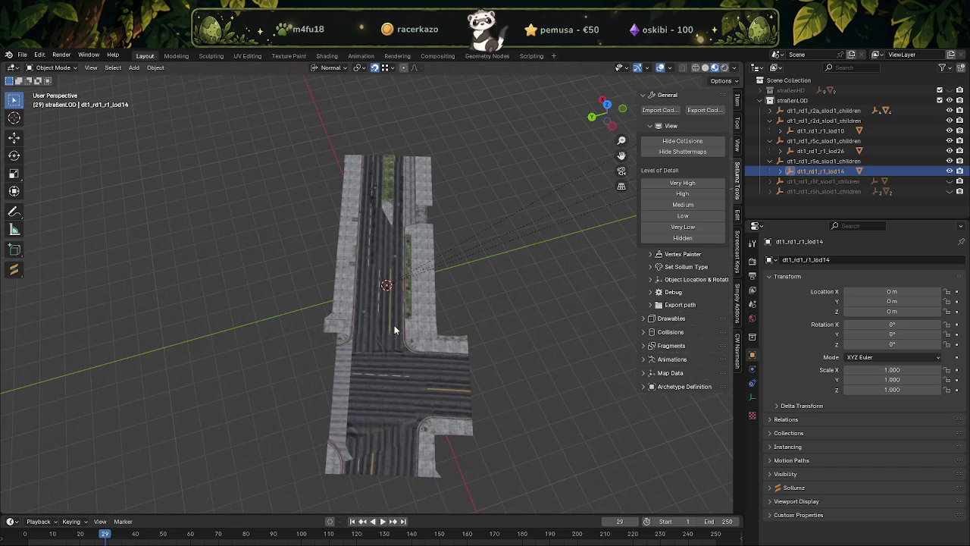
left_click(364, 349)
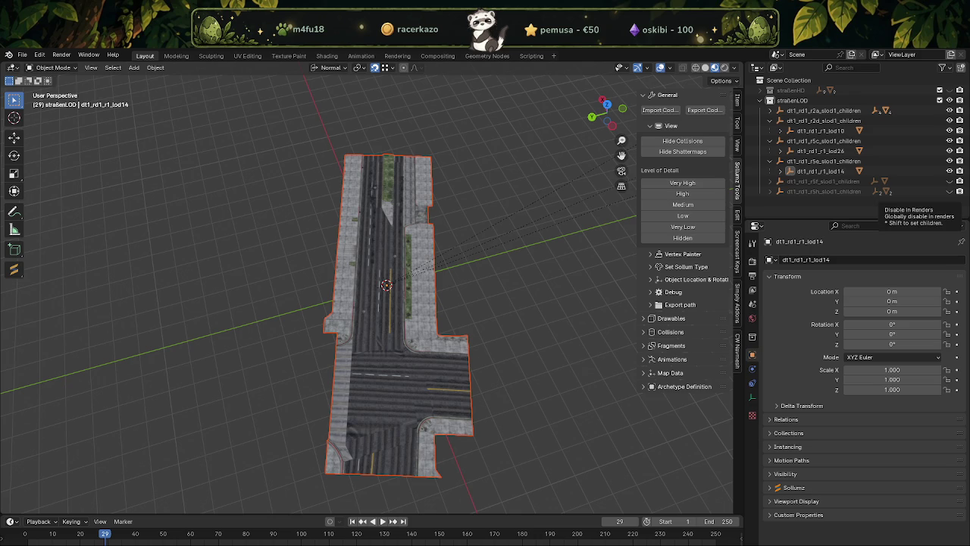
left_click(892, 292)
type("10.9853821,")
key("BackSpace")
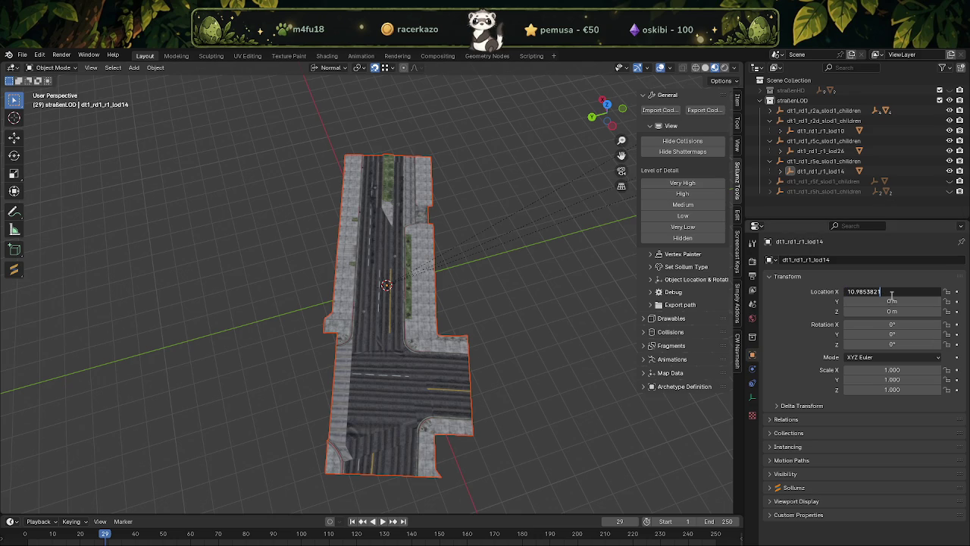
key("Return")
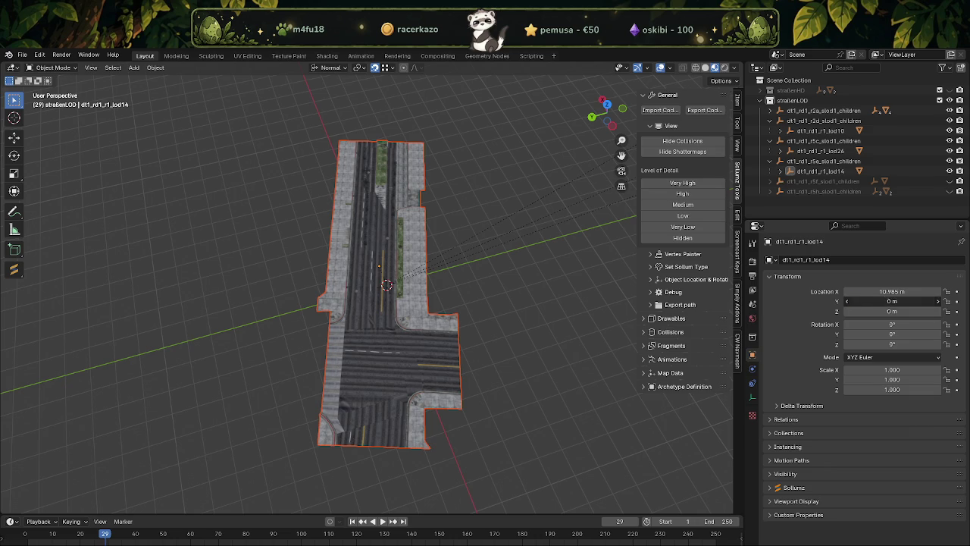
Paste lod14's Y location -965.93 m and Z location 28.345 m, trimming the trailing commas.
left_click(892, 301)
type("-965.925232,")
key("BackSpace")
key("Return")
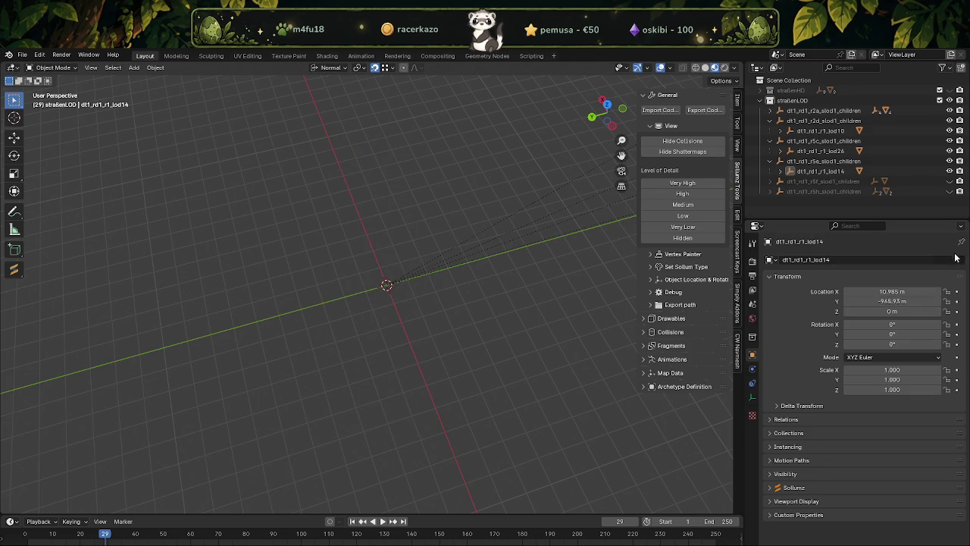
left_click(852, 311)
key("ctrl+v")
key("BackSpace")
key("Return")
Unhide the r5f collection and select its lod28 road piece.
left_click(949, 181)
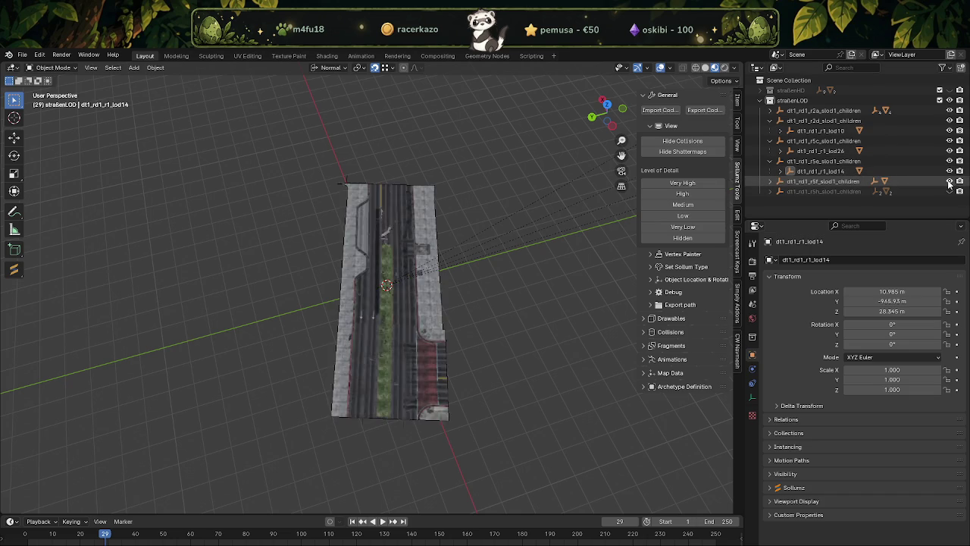
left_click(770, 181)
left_click(819, 191)
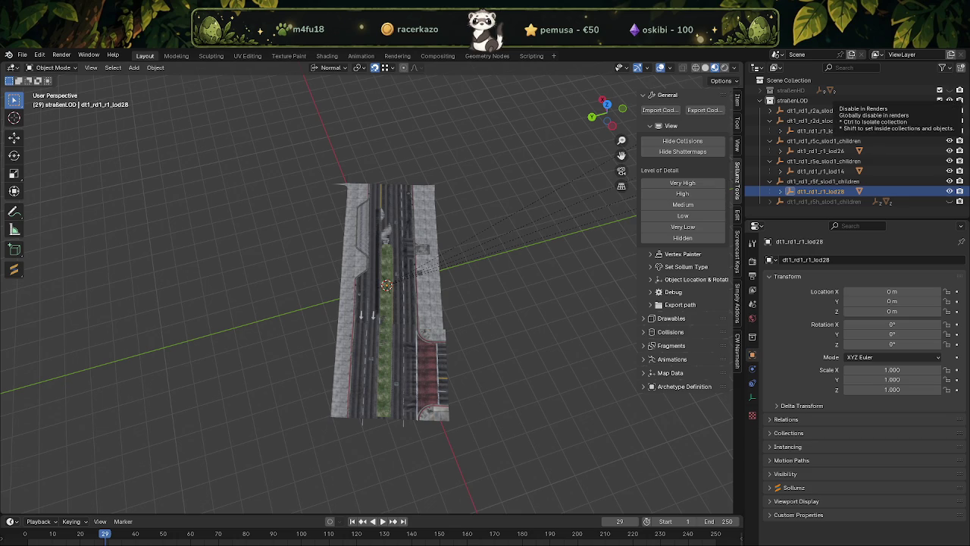
Set lod28's location to X 144.994537 m, Y -1014.16 m, Z 28.325 m.
left_click(906, 291)
type("144.994537,")
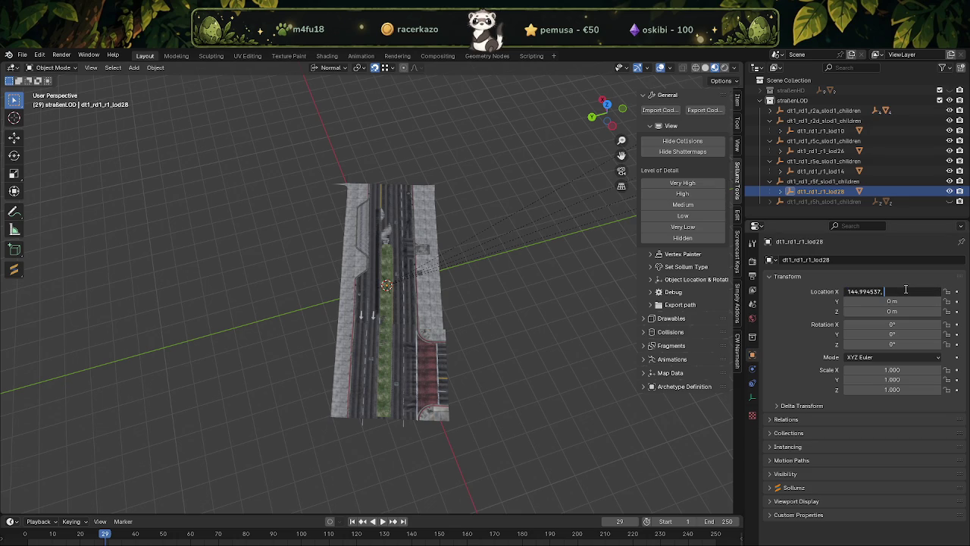
key("Return")
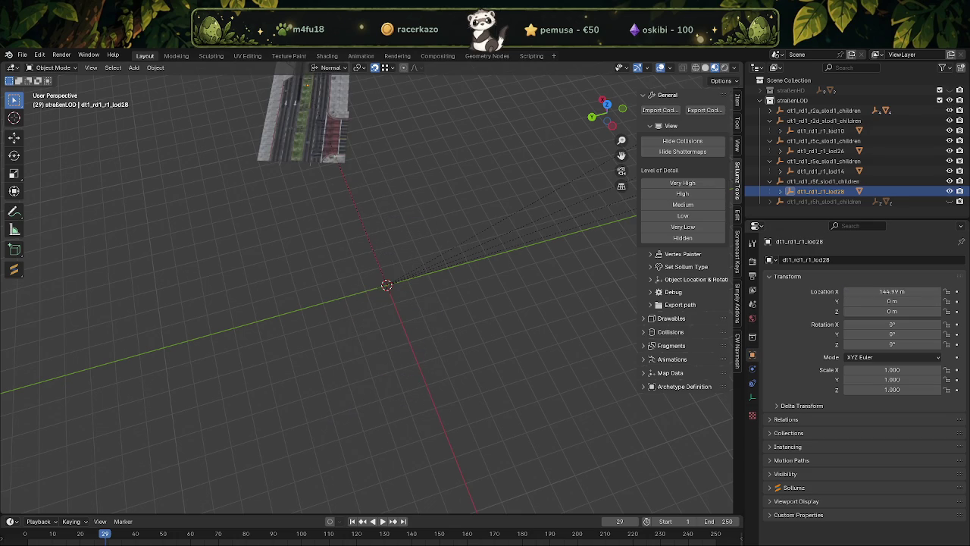
left_click(890, 301)
type("-1014.16,")
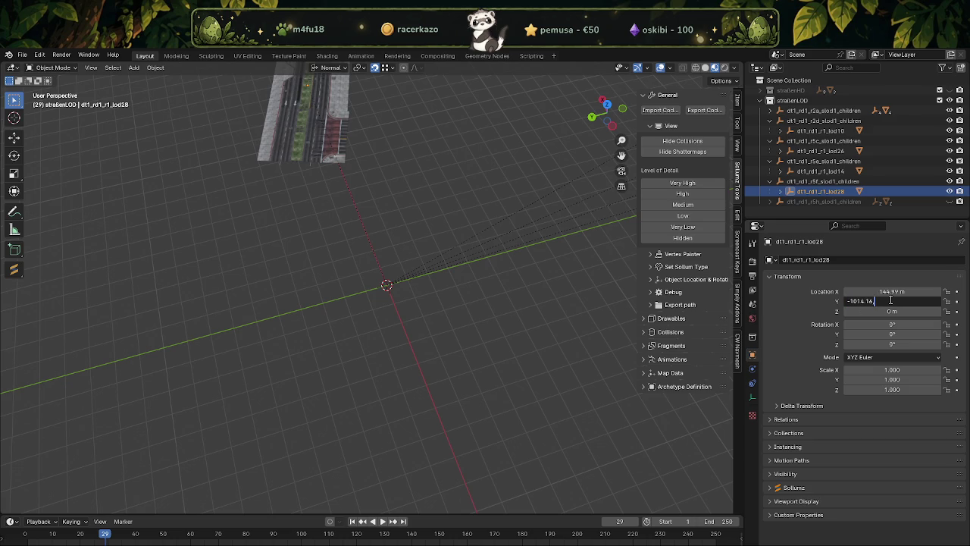
key("BackSpace")
key("Return")
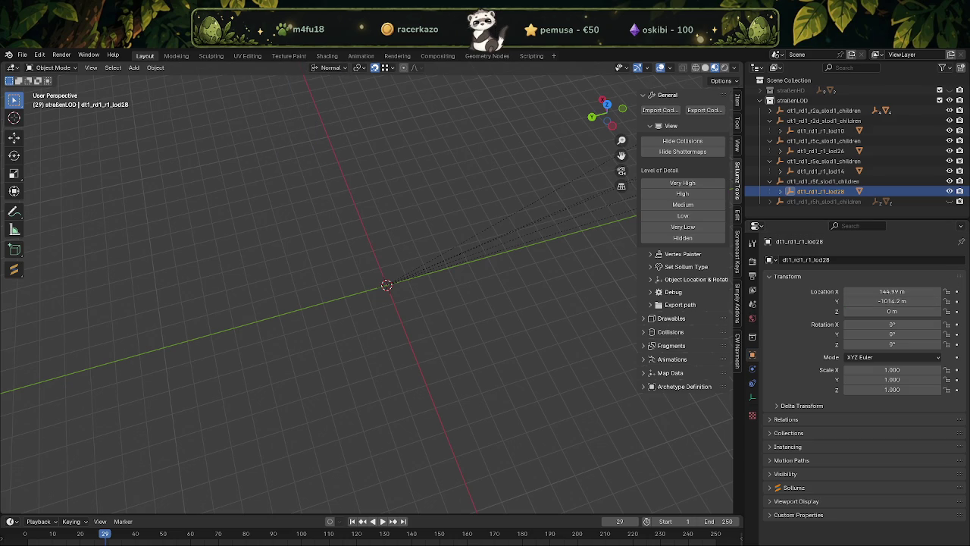
left_click(876, 311)
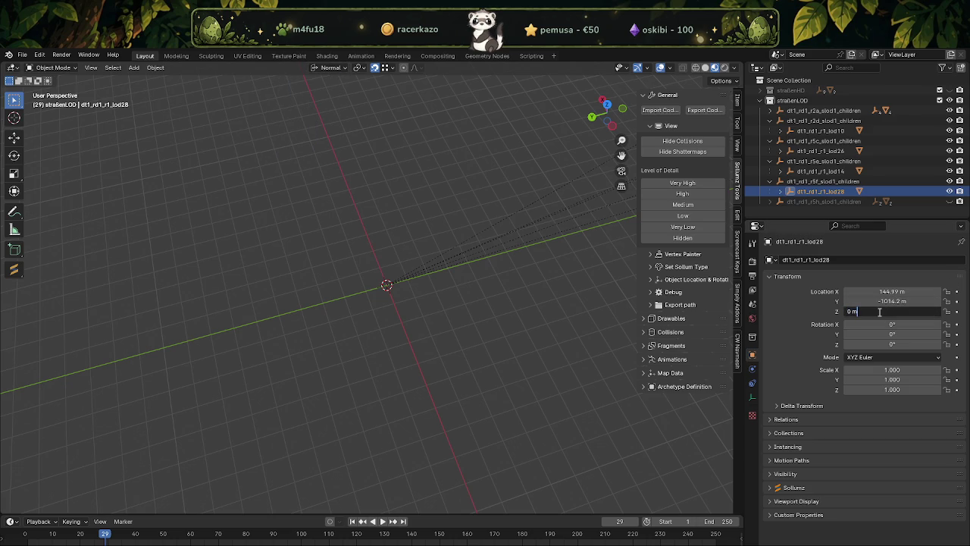
type("28.325")
key("Return")
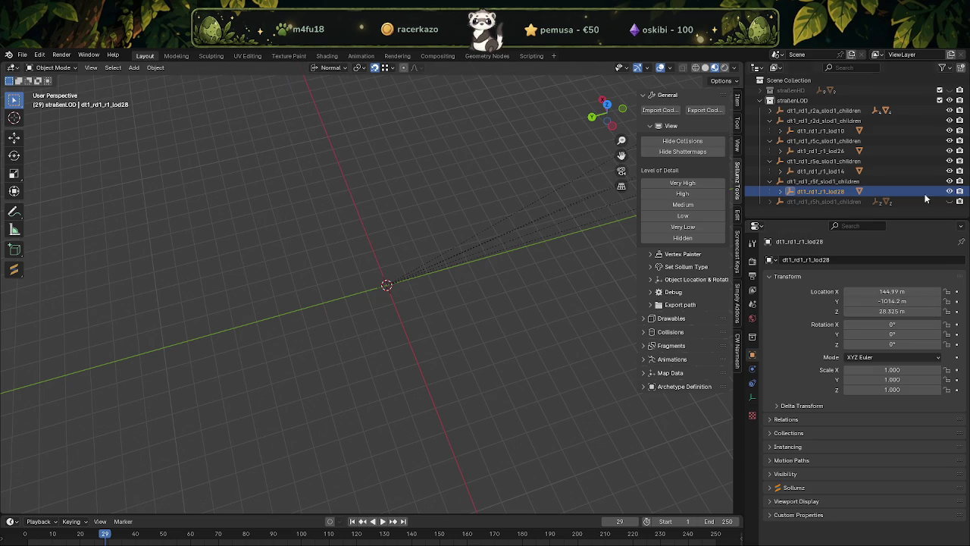
Unhide the r5h road collection and expand it in the Outliner.
left_click(949, 201)
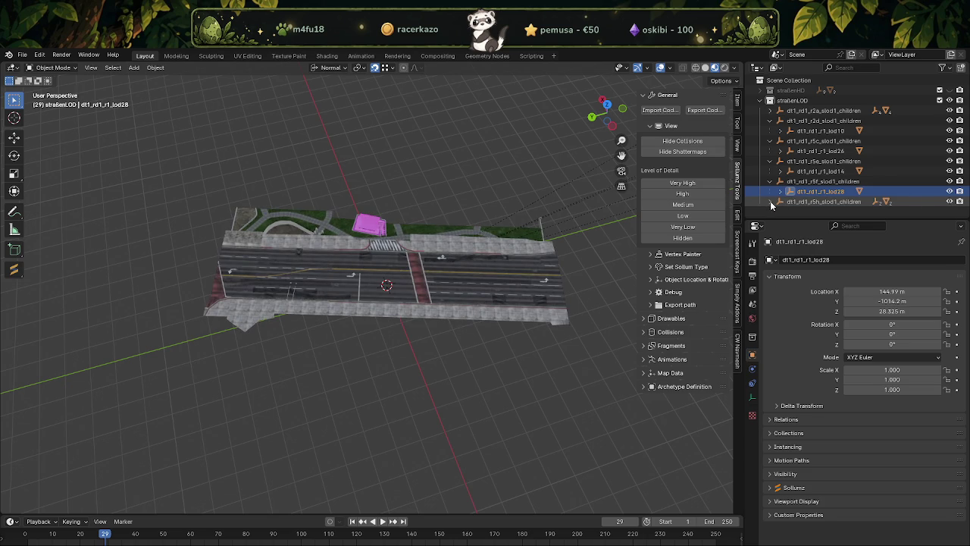
left_click(771, 202)
scroll(872, 201, "down", 1)
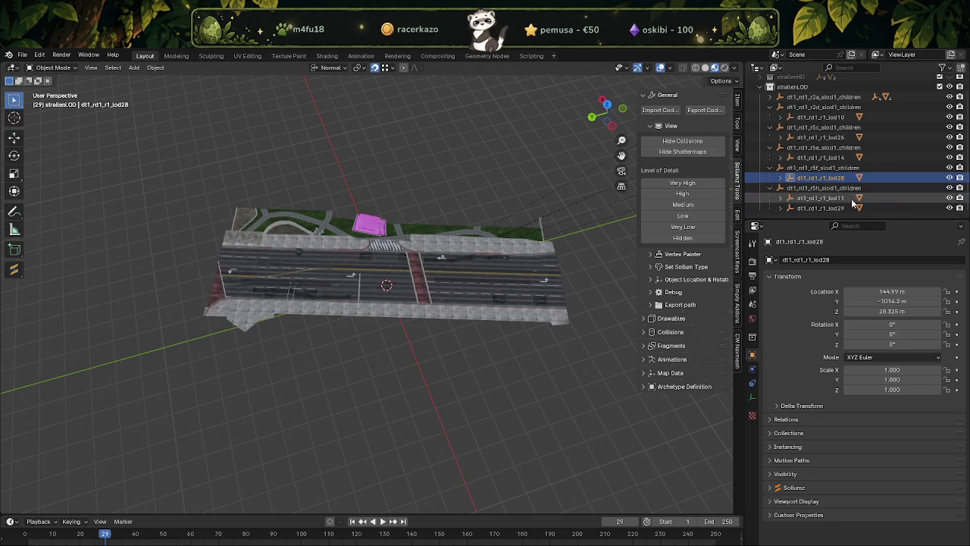
Hide the lod11 park strip, select the lod29 road piece and set X to 252.06983 m.
left_click(949, 198)
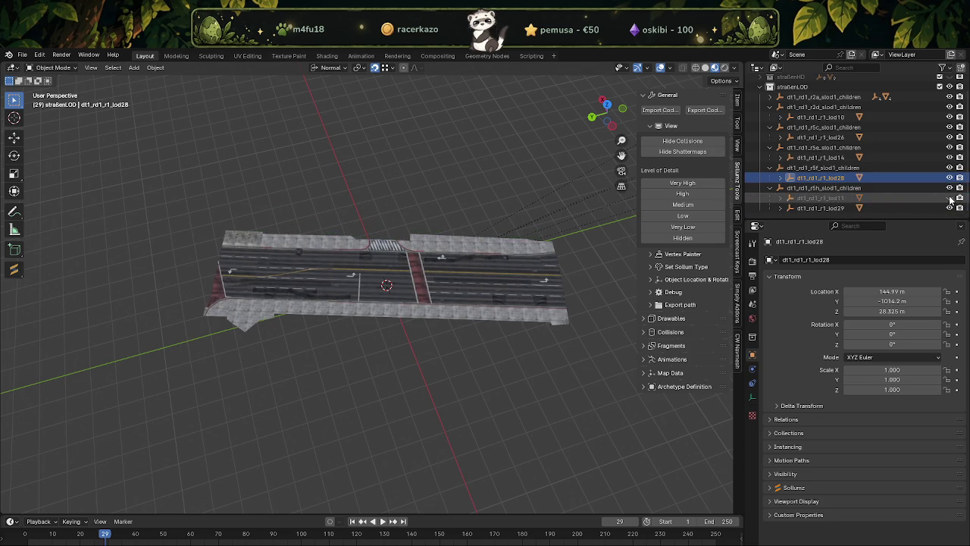
left_click(819, 208)
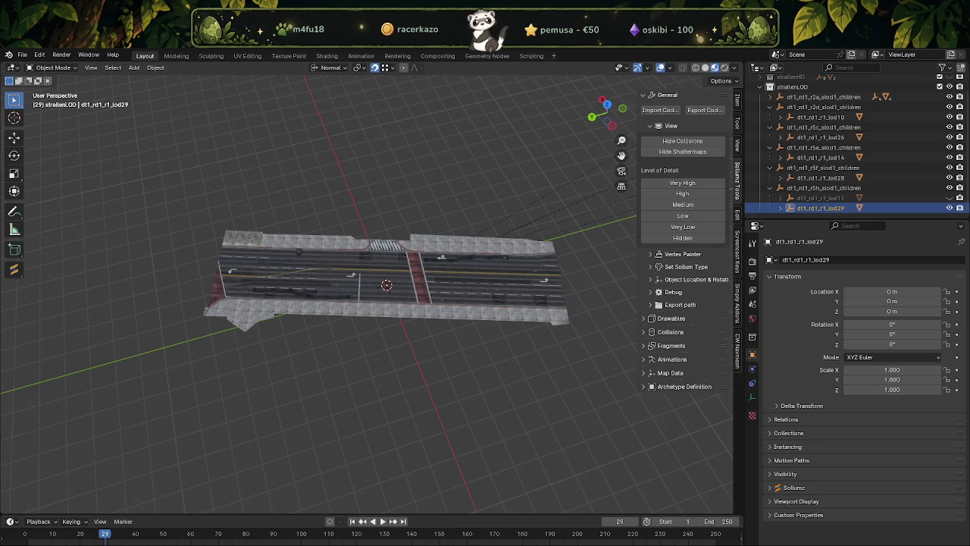
double_click(883, 292)
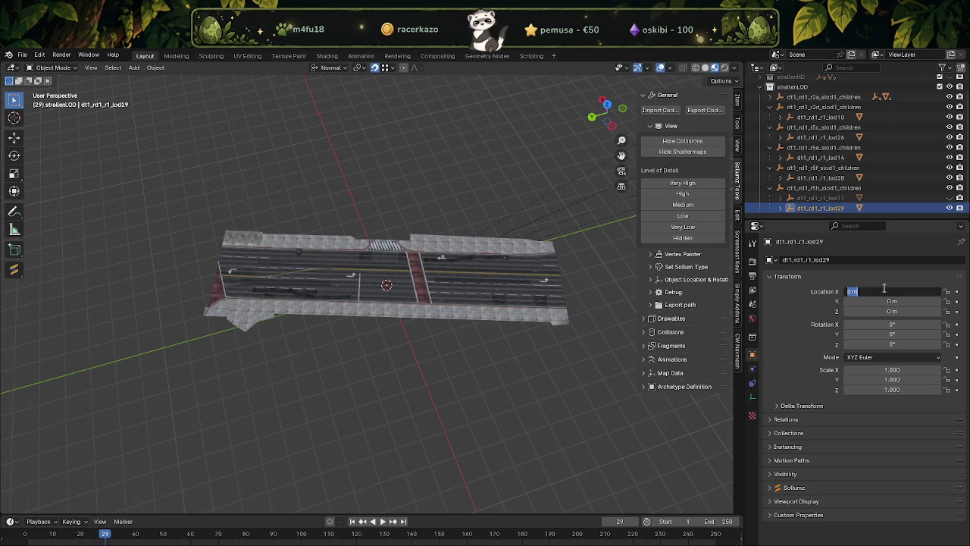
type("252.06983")
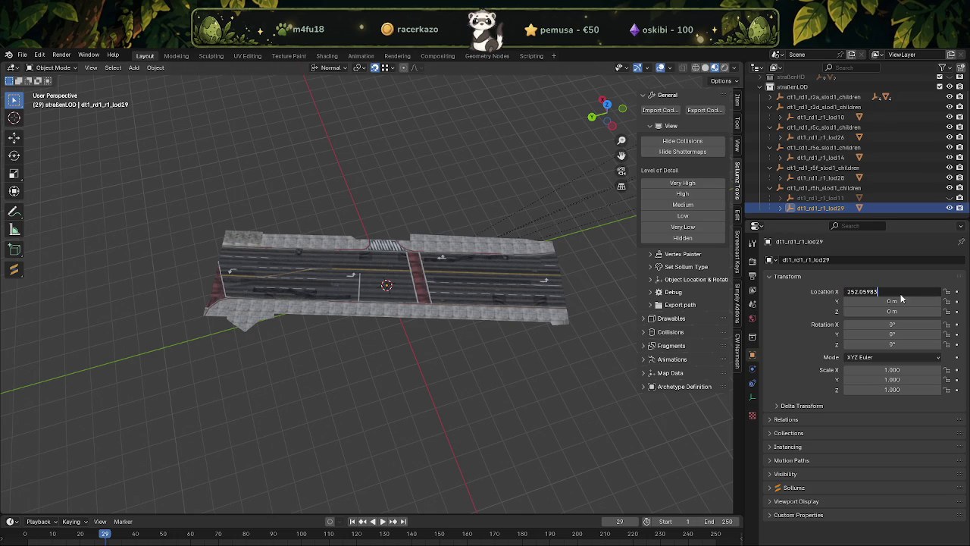
key("Return")
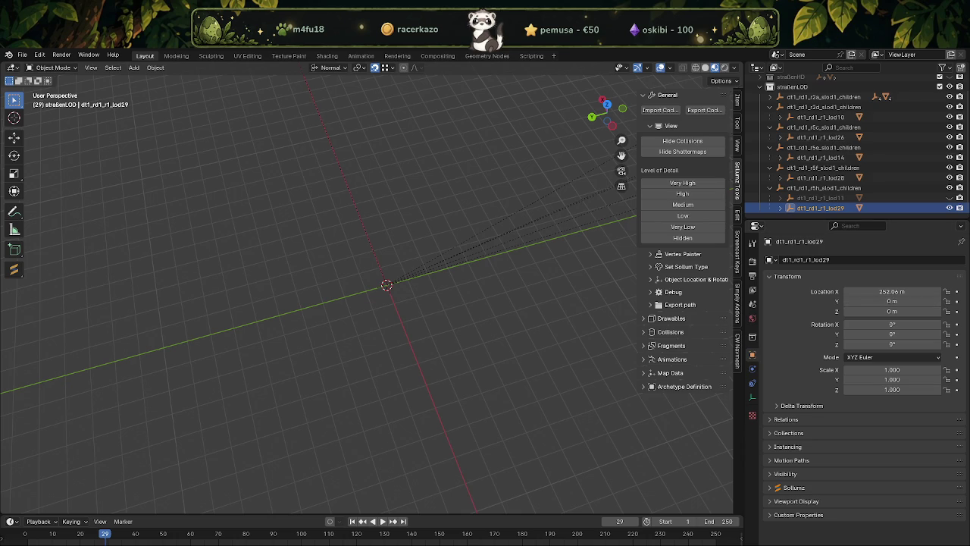
Set lod29's Y to -945.88 m and Z to 25.76 m, then expand it in the Outliner.
left_click(902, 300)
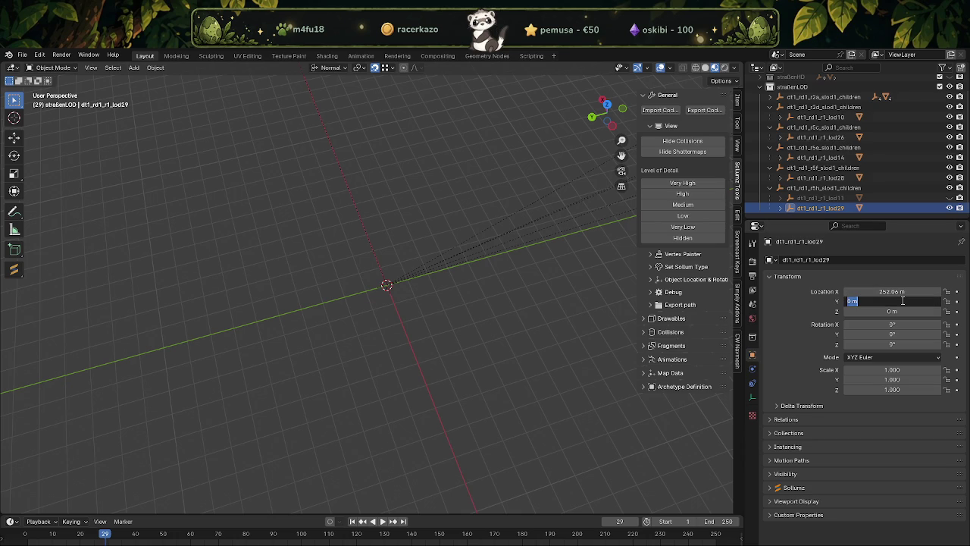
type("-945.88")
key("Return")
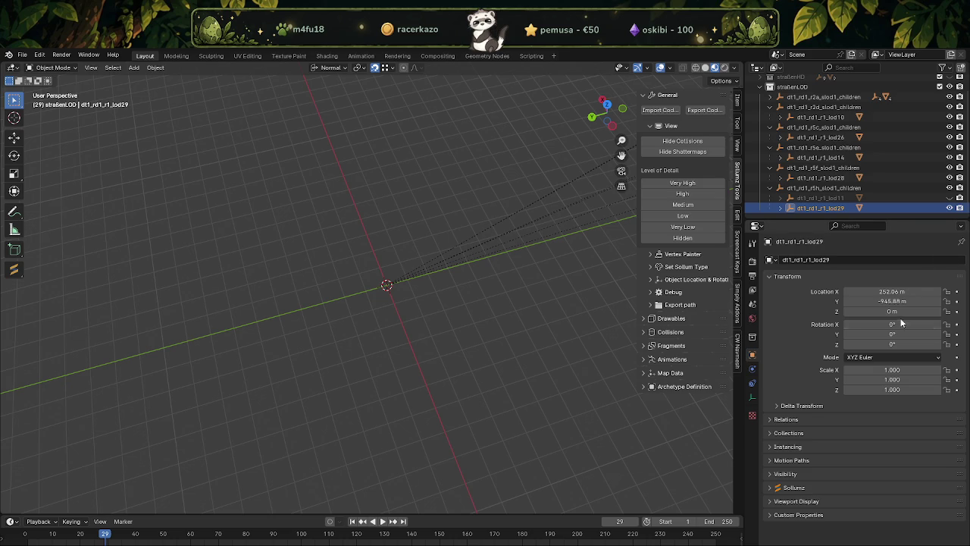
left_click(880, 311)
type("25.7600231")
key("Return")
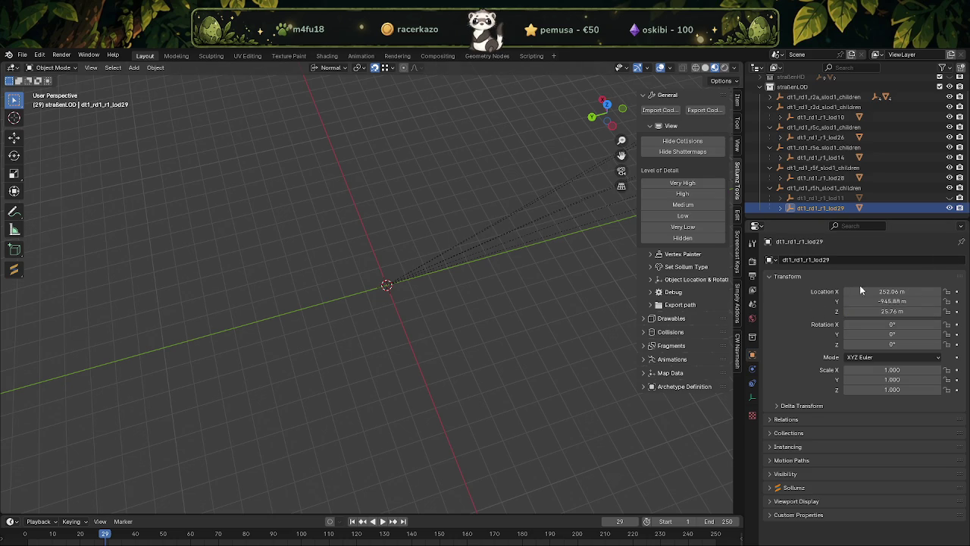
left_click(780, 208)
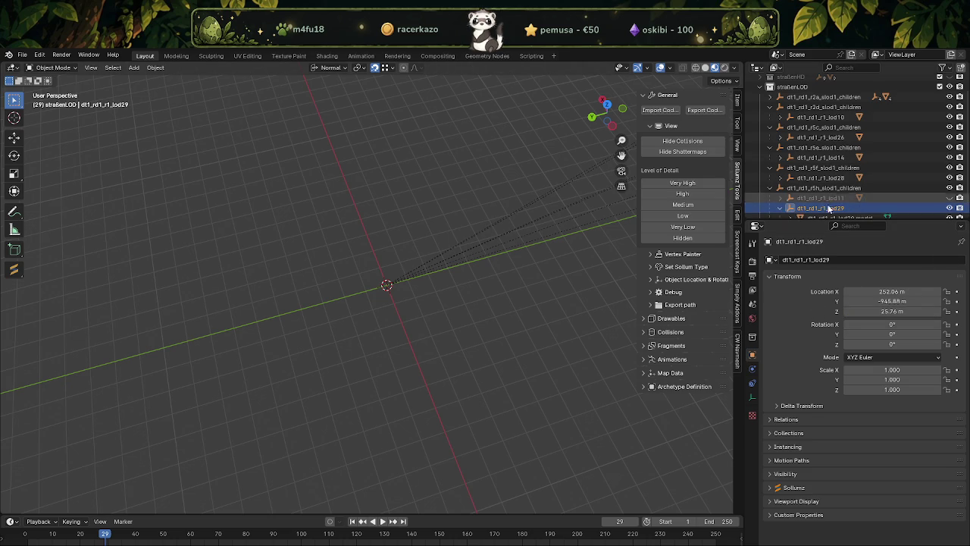
Select the dt1_rd1_r1_lod29.model mesh and orbit and zoom around the road lanes and markings.
left_click(816, 209)
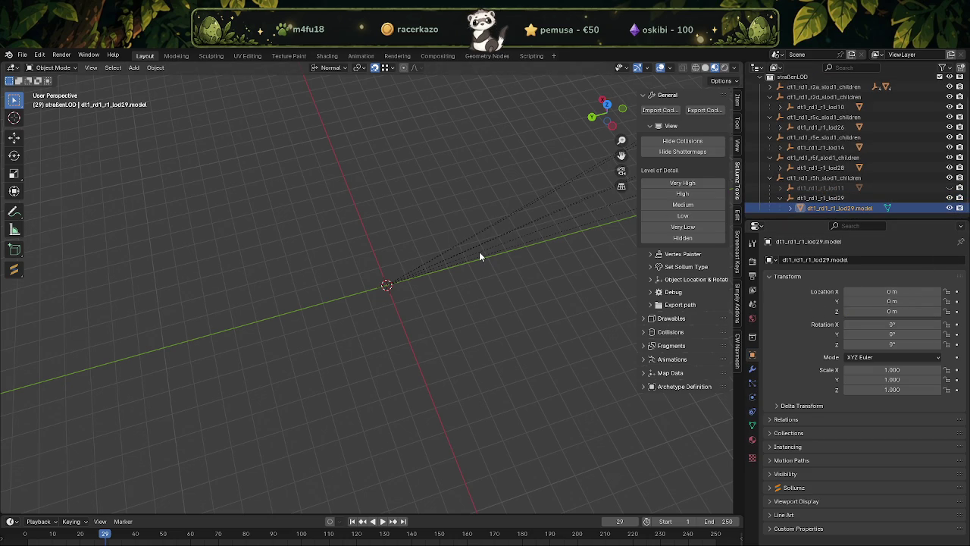
scroll(448, 305, "down", 3)
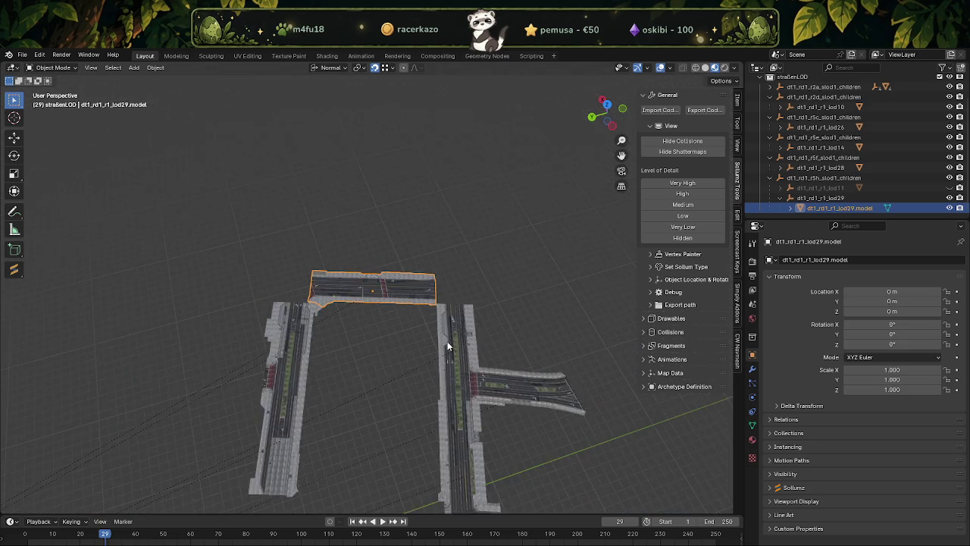
mouse_move(447, 341)
middle_mouse_down()
mouse_move(337, 247)
mouse_move(363, 310)
mouse_move(367, 247)
mouse_move(358, 321)
mouse_move(367, 301)
mouse_move(354, 300)
mouse_move(349, 282)
mouse_move(393, 345)
middle_mouse_up()
scroll(337, 248, "up", 4)
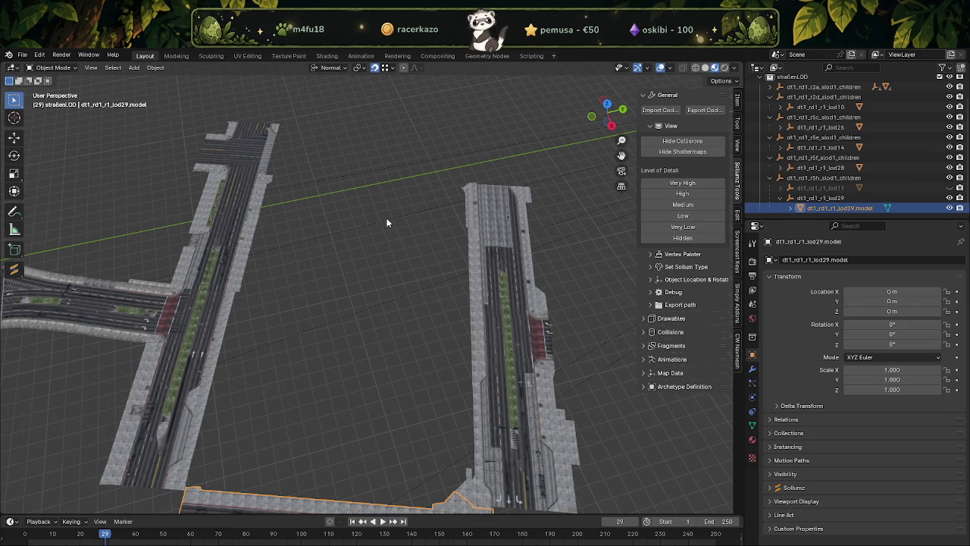
middle_click_drag(292, 258, 385, 218)
scroll(315, 188, "up", 3)
scroll(392, 171, "up", 2)
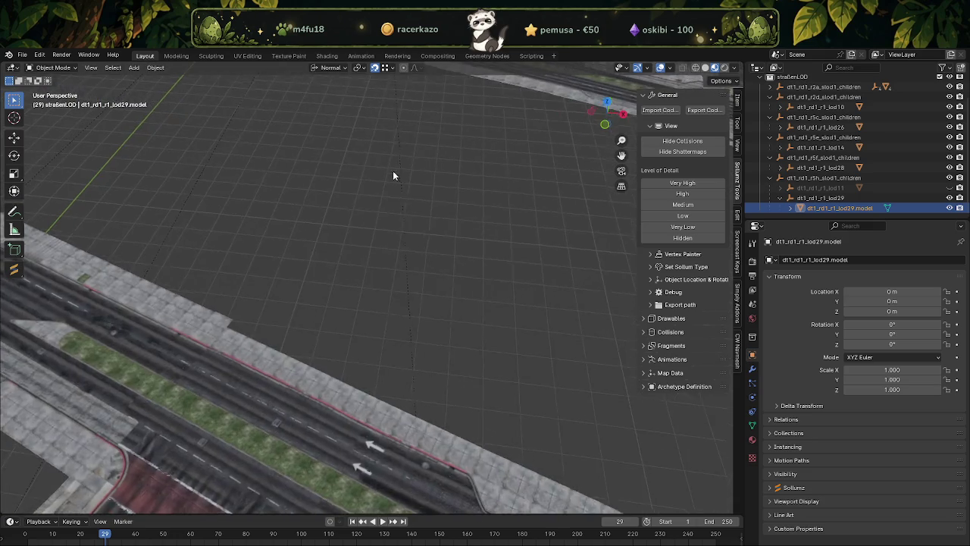
mouse_move(393, 170)
middle_mouse_down()
mouse_move(382, 238)
mouse_move(436, 215)
mouse_move(294, 255)
mouse_move(339, 260)
middle_mouse_up()
scroll(338, 255, "down", 5)
middle_click_drag(395, 270, 357, 249, "shift")
scroll(384, 274, "up", 2)
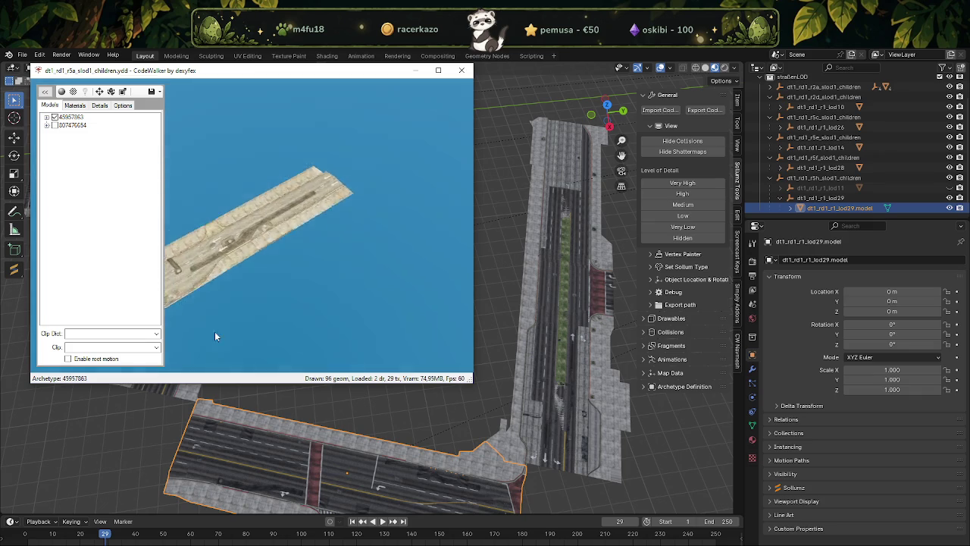
Toggle models 45957863 and 807476654 in the CodeWalker preview and rotate it to inspect each.
left_click_drag(214, 331, 259, 323)
left_click(55, 118)
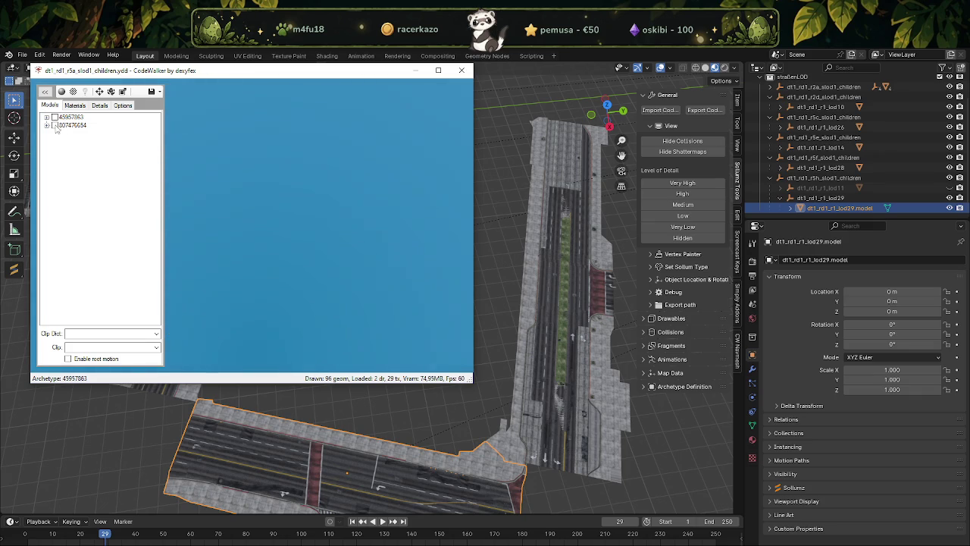
left_click(55, 125)
left_click(55, 125)
left_click(55, 117)
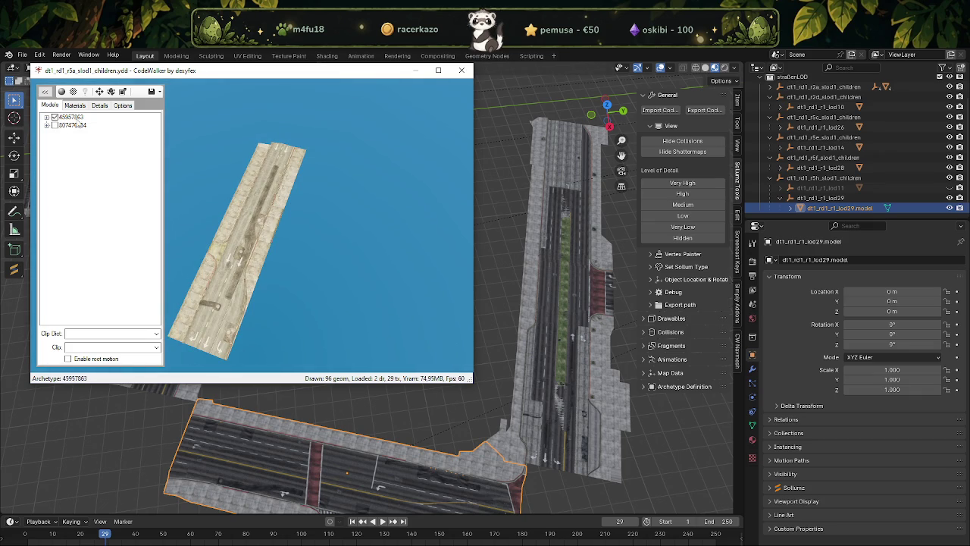
left_click(55, 117)
left_click(54, 125)
mouse_move(297, 229)
left_mouse_down()
mouse_move(381, 225)
mouse_move(356, 228)
left_mouse_up()
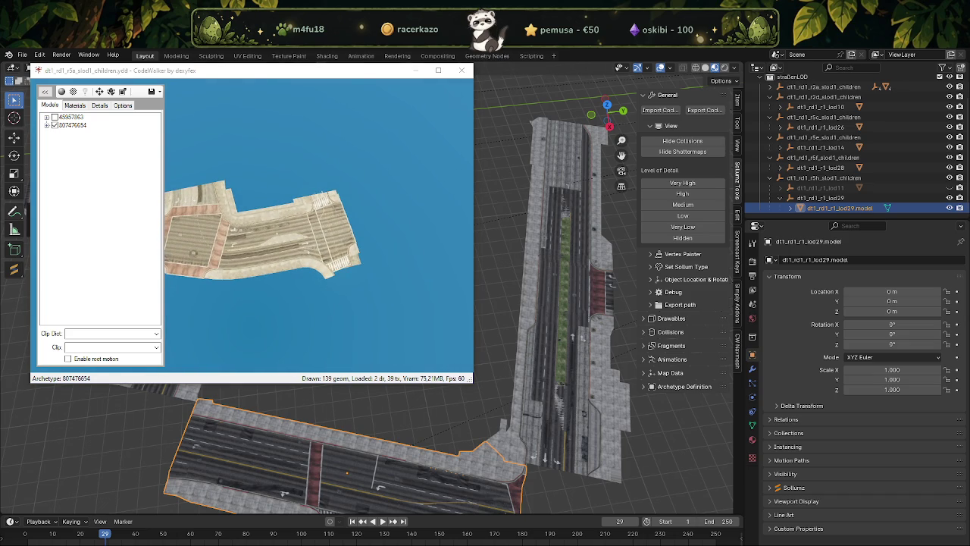
Export all 44 textures from the Materials tab into the strassenpark folder.
left_click(309, 502)
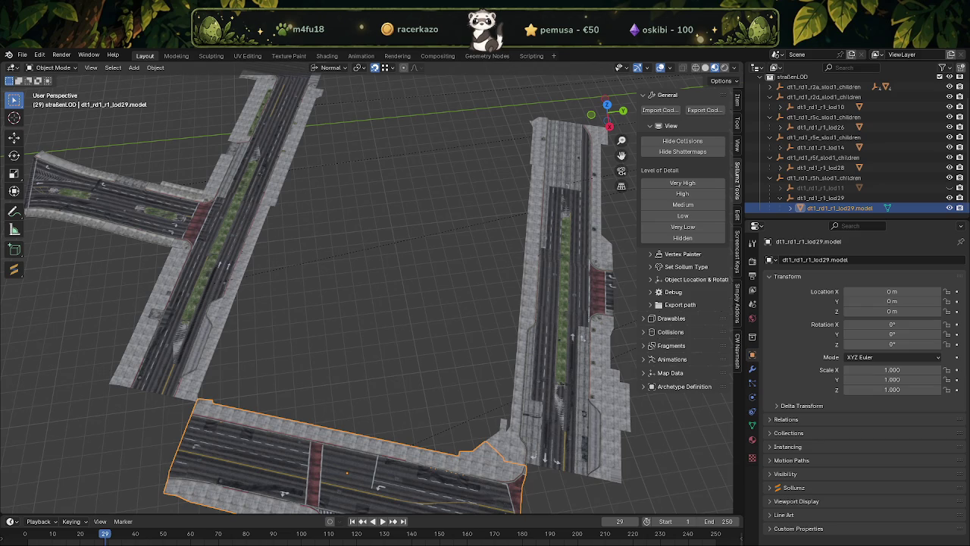
left_click(705, 110)
left_click(607, 540)
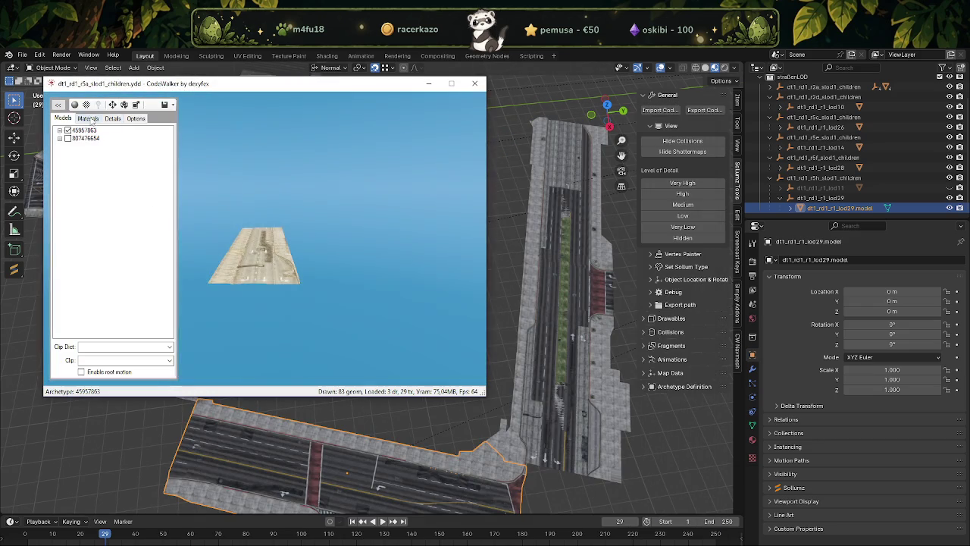
left_click(88, 118)
left_click(69, 132)
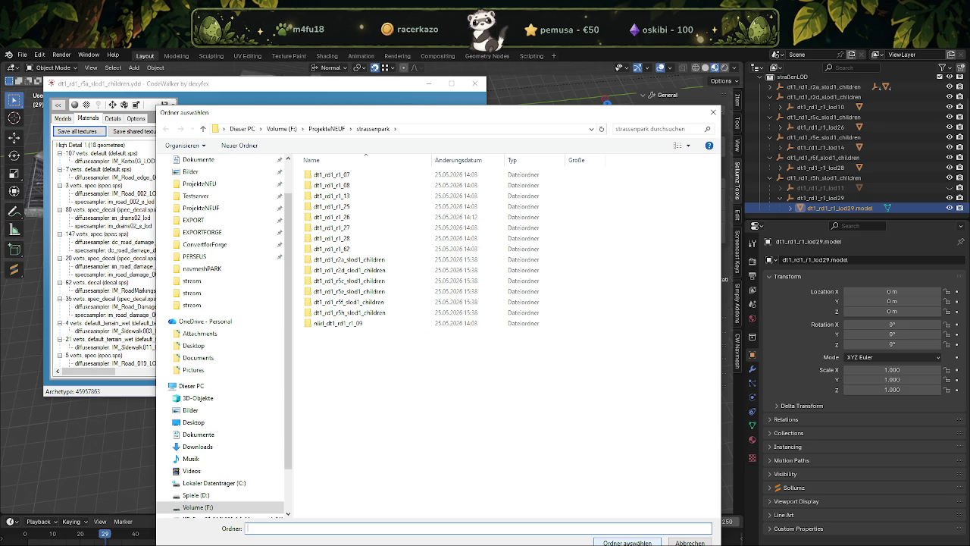
key("Return")
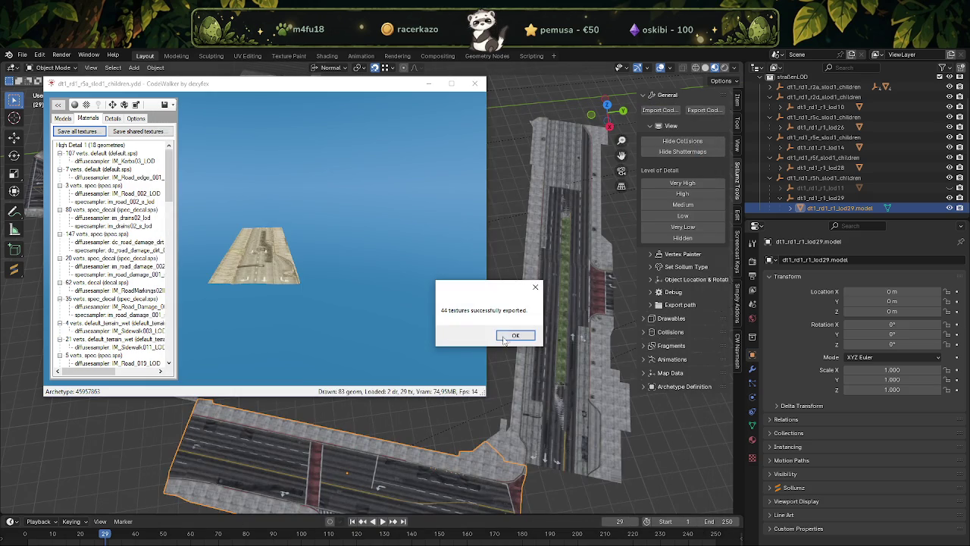
left_click(517, 338)
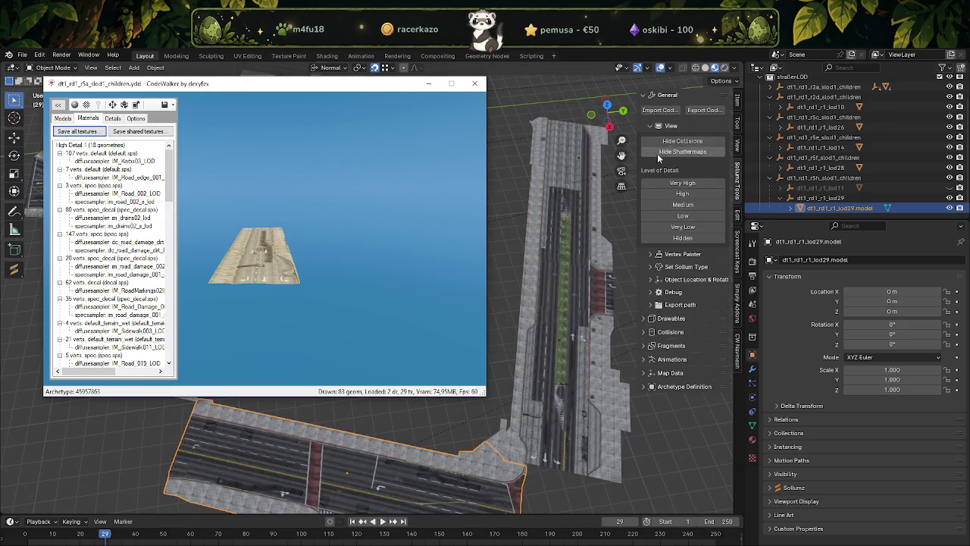
Add a new collection under Scene Collection and name it 'straßen vanilla lod'.
left_click(802, 152)
left_click(770, 76, "shift")
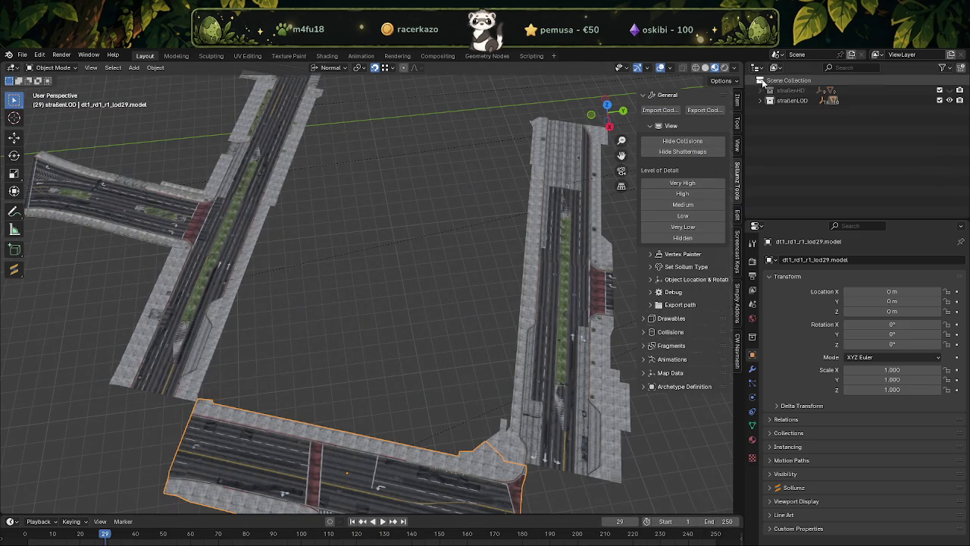
left_click(780, 81)
right_click(781, 82)
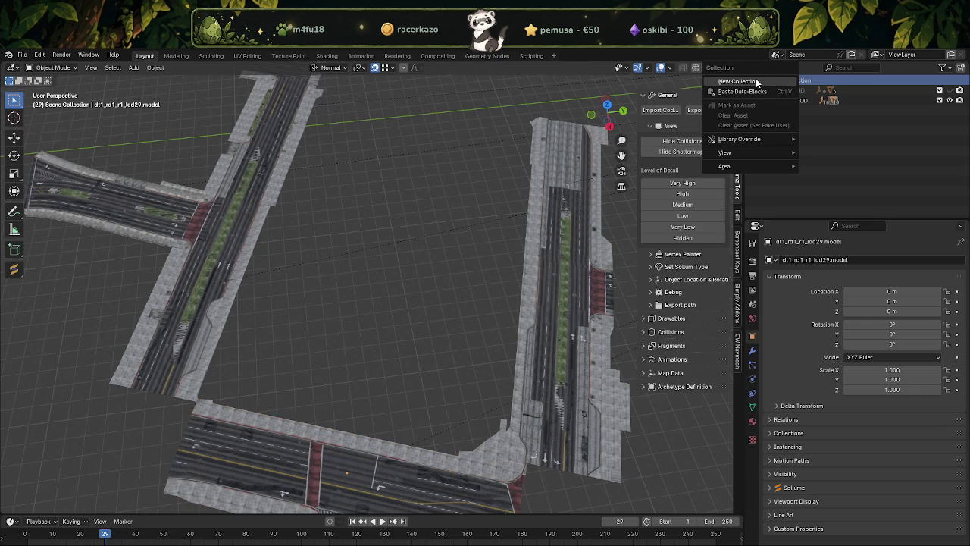
left_click(781, 73)
double_click(791, 110)
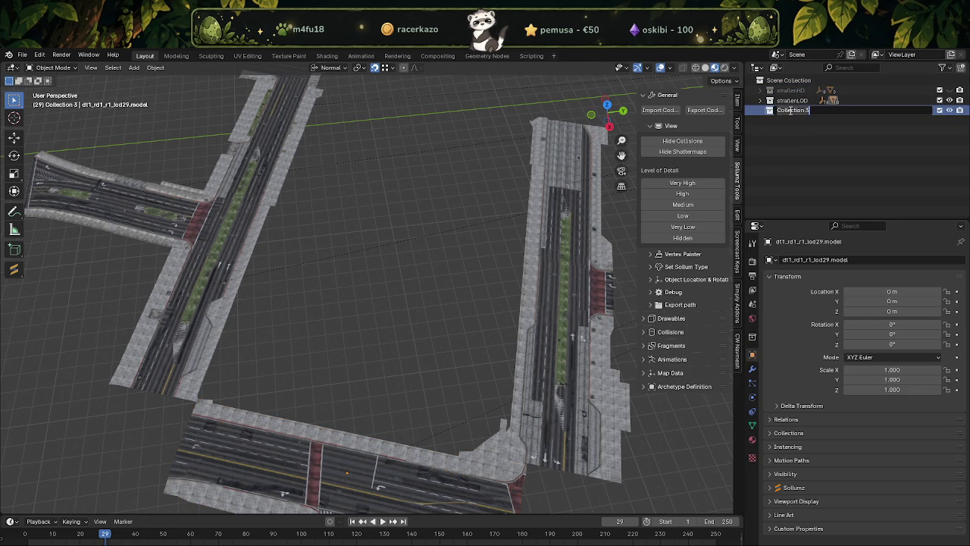
type("straßen van")
type("illa ")
type("lod")
key("Return")
Import dt1_rd1_r5a_slod1_children.ydd.xml via Codewalker XML and select its .#dd mesh.
left_click(659, 109)
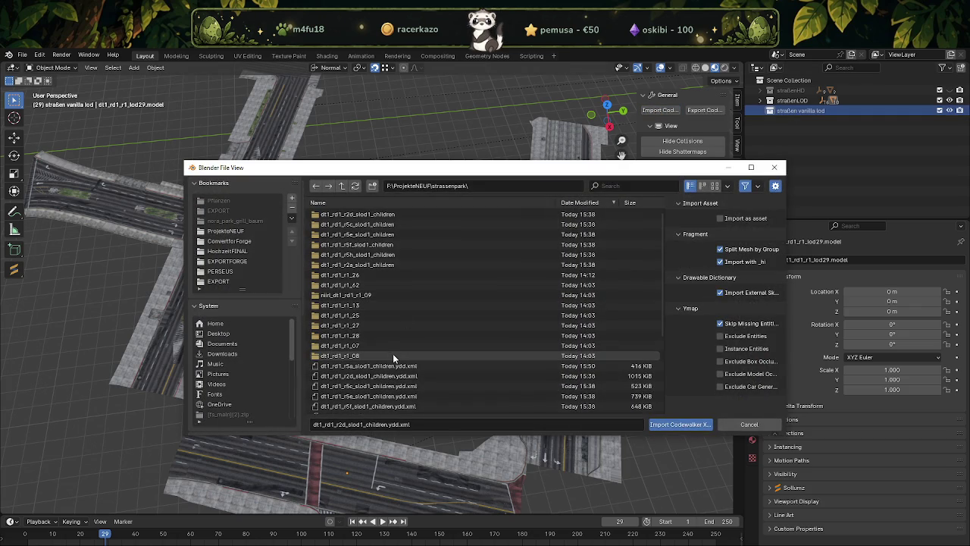
left_click(395, 367)
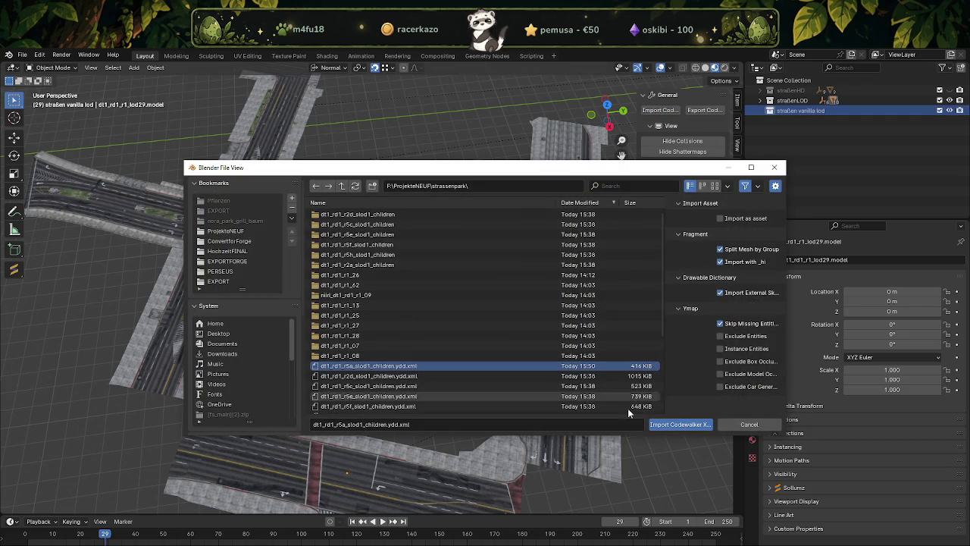
left_click(677, 424)
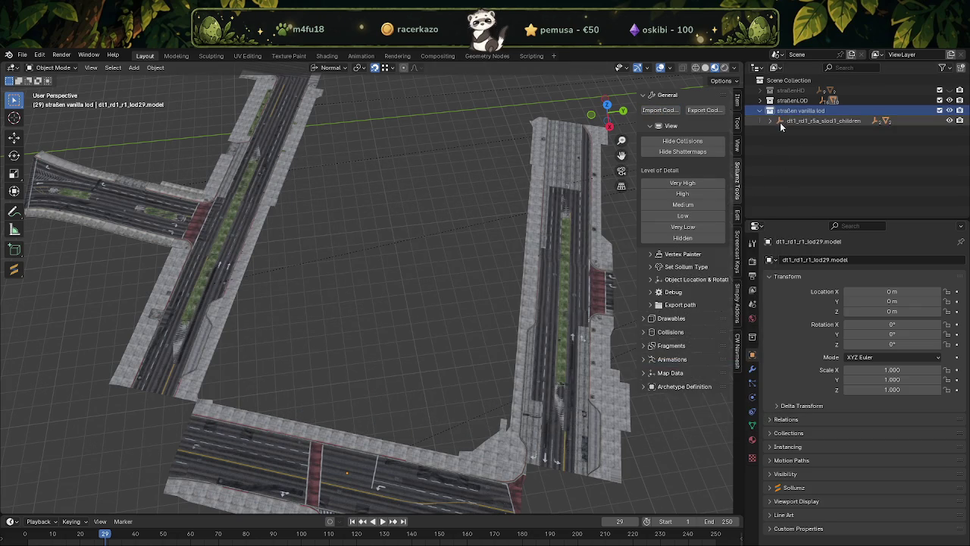
left_click(780, 122)
left_click(771, 121)
left_click(825, 131)
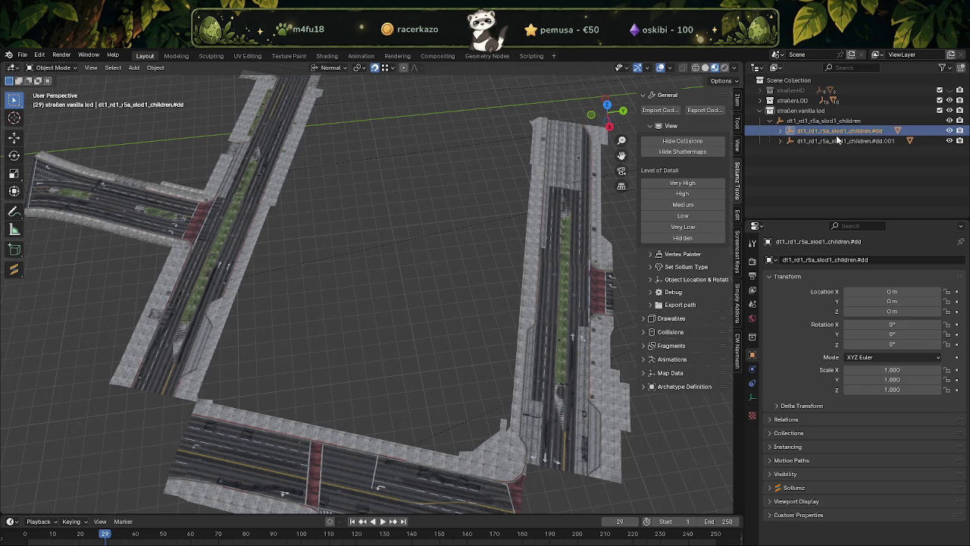
Relink missing textures with Find Missing Files, then hide the .#dd mesh and select .#dd.001.
key("KP_Decimal")
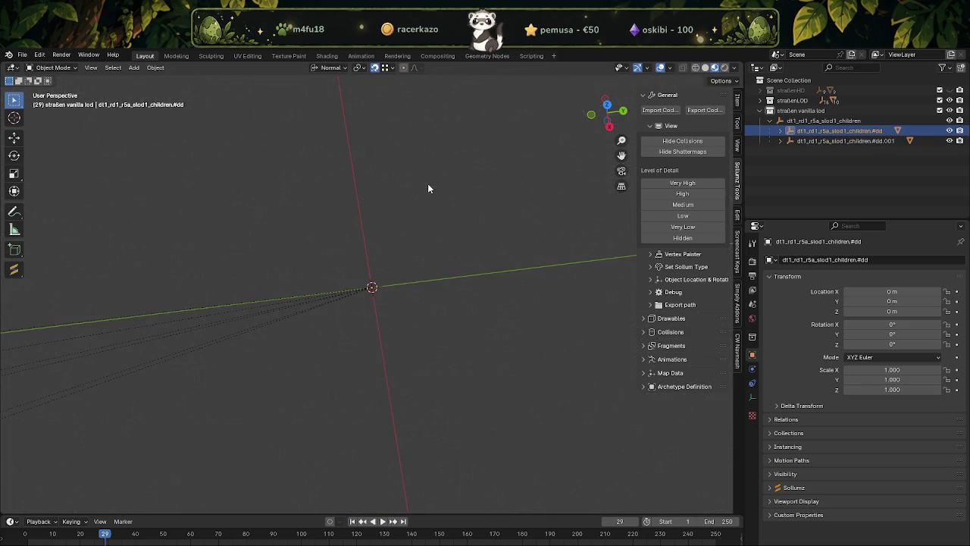
scroll(440, 218, "down", 1)
scroll(439, 217, "down", 3)
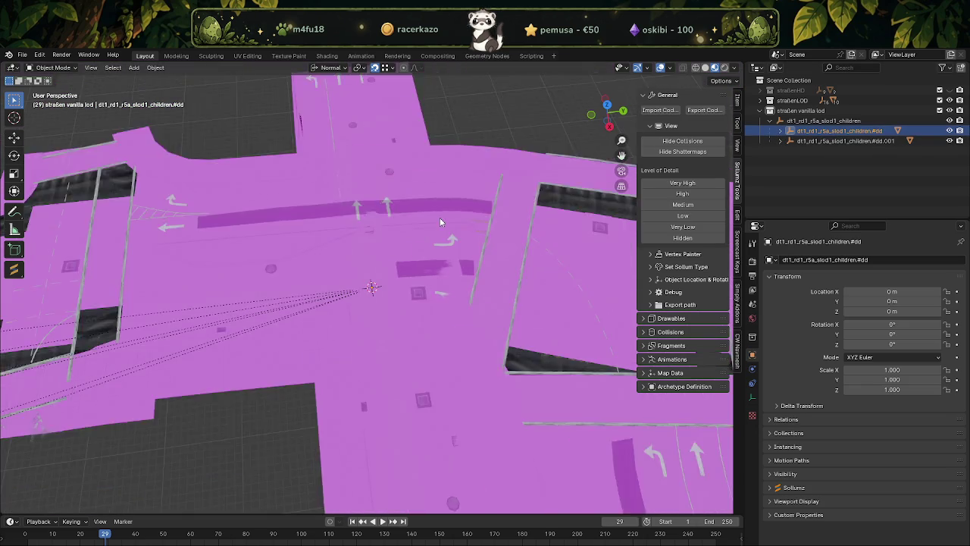
scroll(439, 218, "down", 3)
left_click(23, 55)
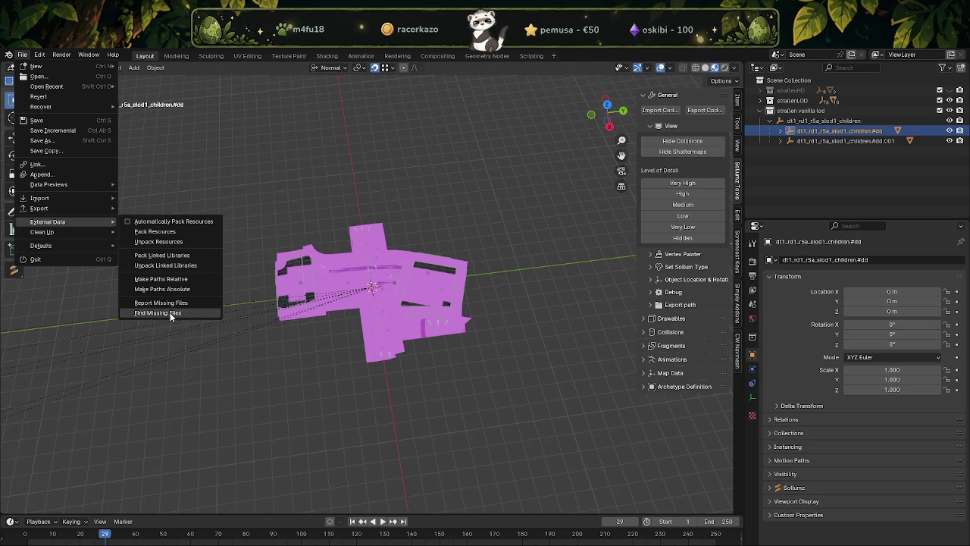
left_click(172, 313)
left_click(682, 425)
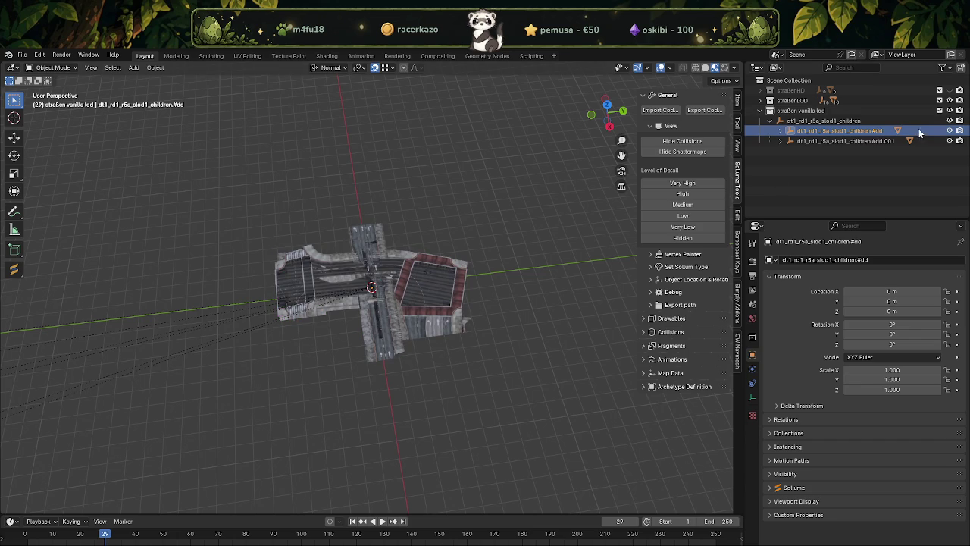
left_click(949, 131)
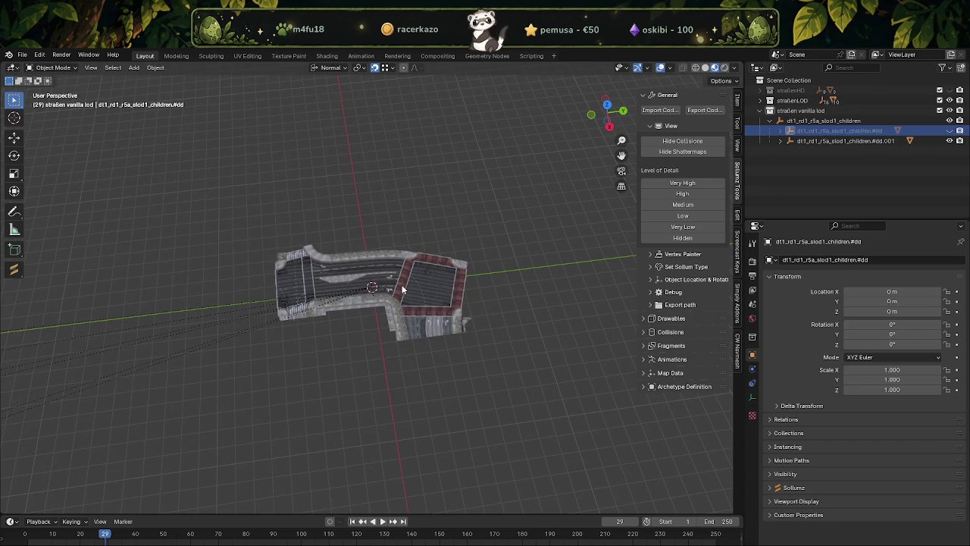
left_click(834, 141)
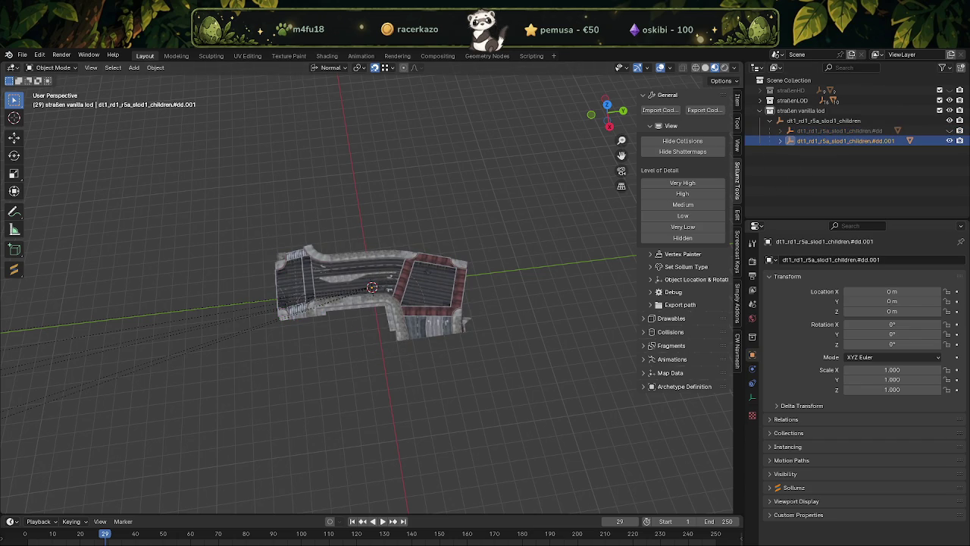
Set the r5a road piece's location to X 220.76 m, Y -1081.4 m, Z 28.2185326 m.
left_click(877, 293)
key("ctrl+v")
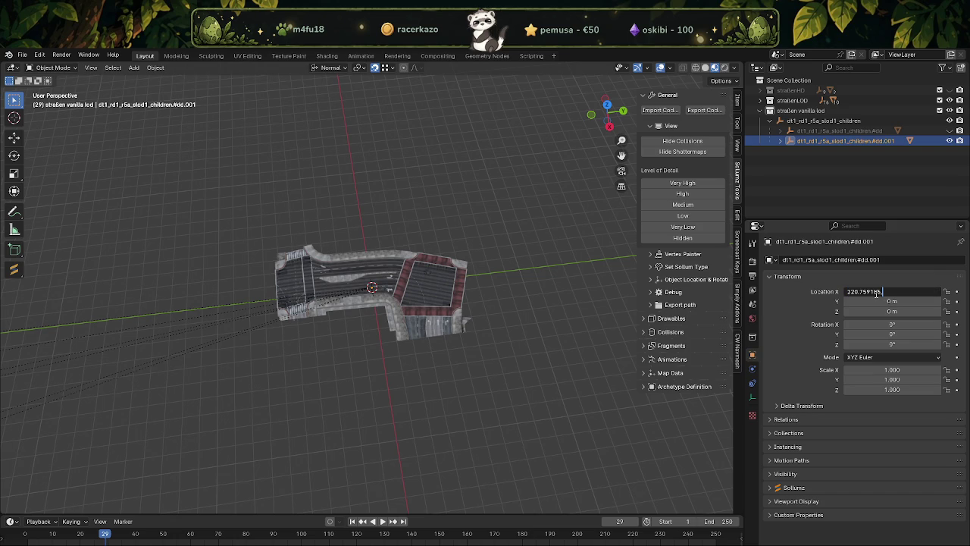
key("Return")
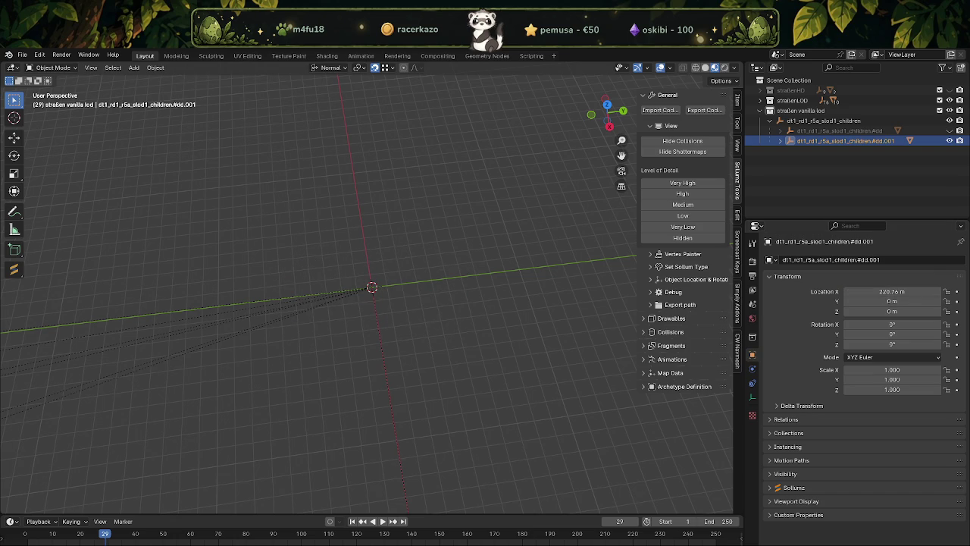
left_click(883, 301)
key("BackSpace")
type("-1081.4")
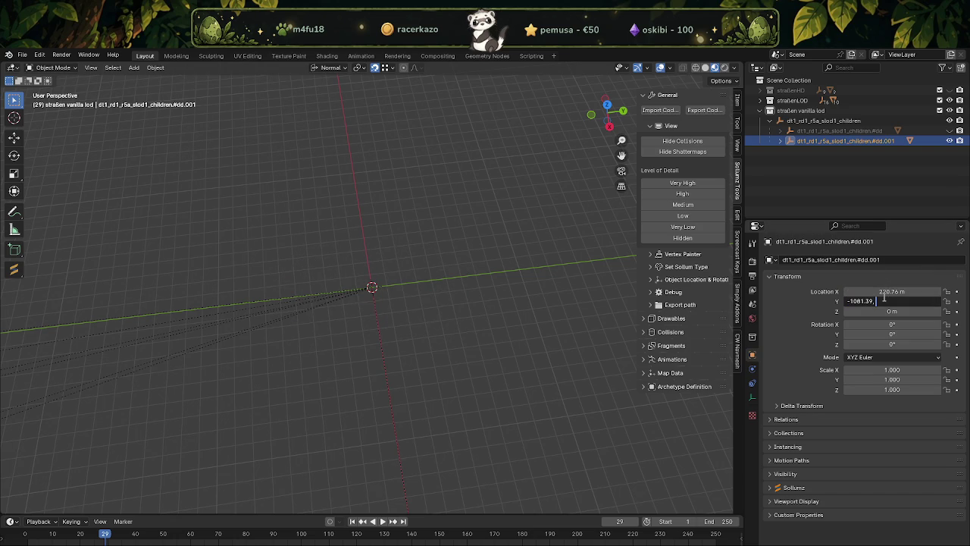
key("Return")
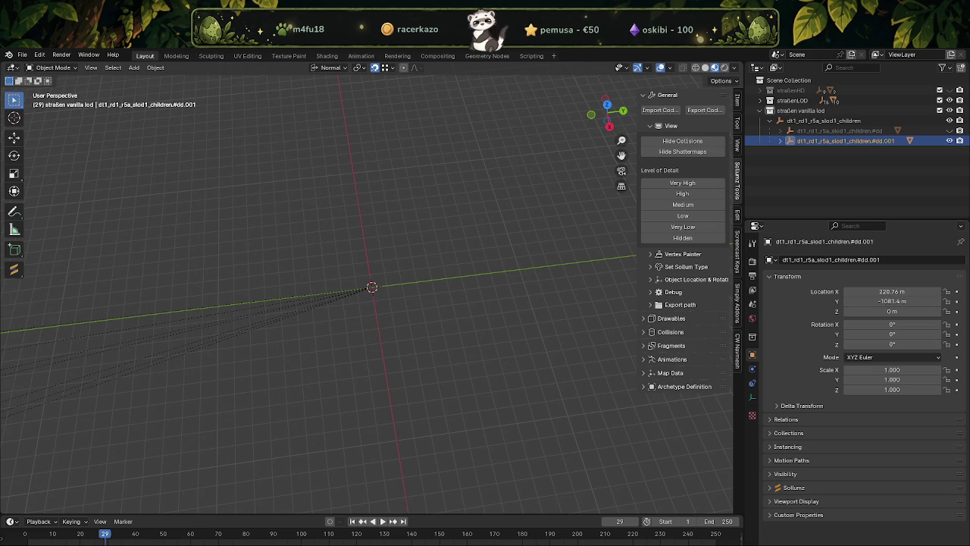
left_click(894, 311)
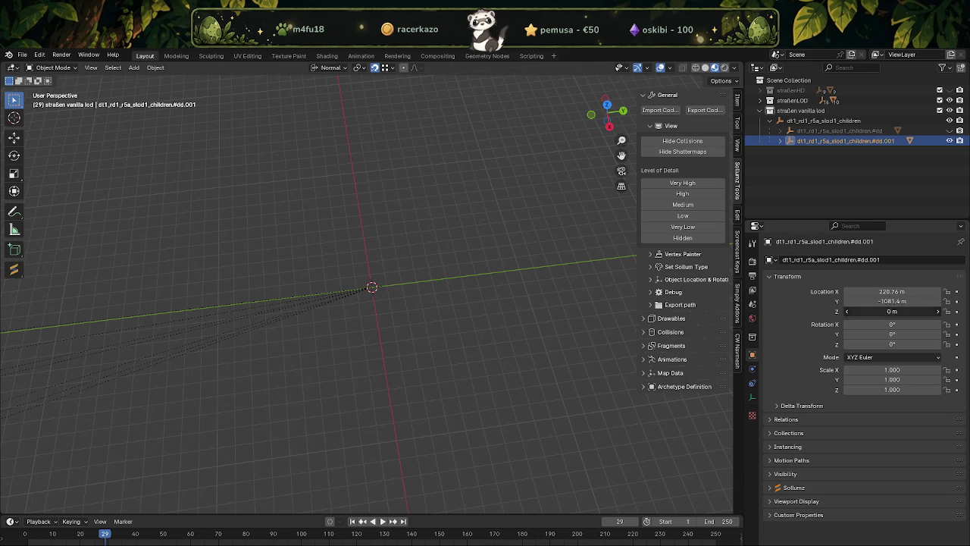
type("28.2185326")
key("Return")
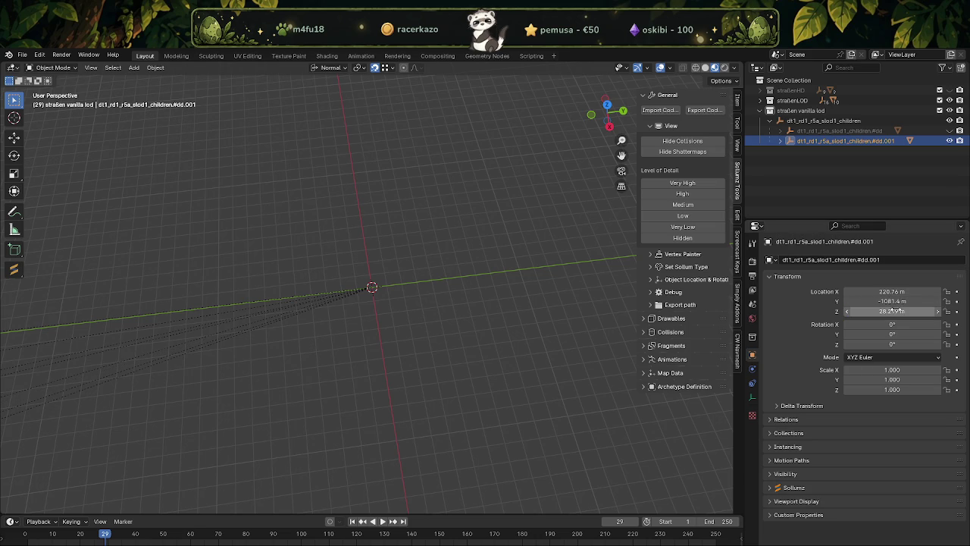
Select the dd.model.001 road mesh and frame it to view the road network.
left_click(781, 141)
left_click(856, 151)
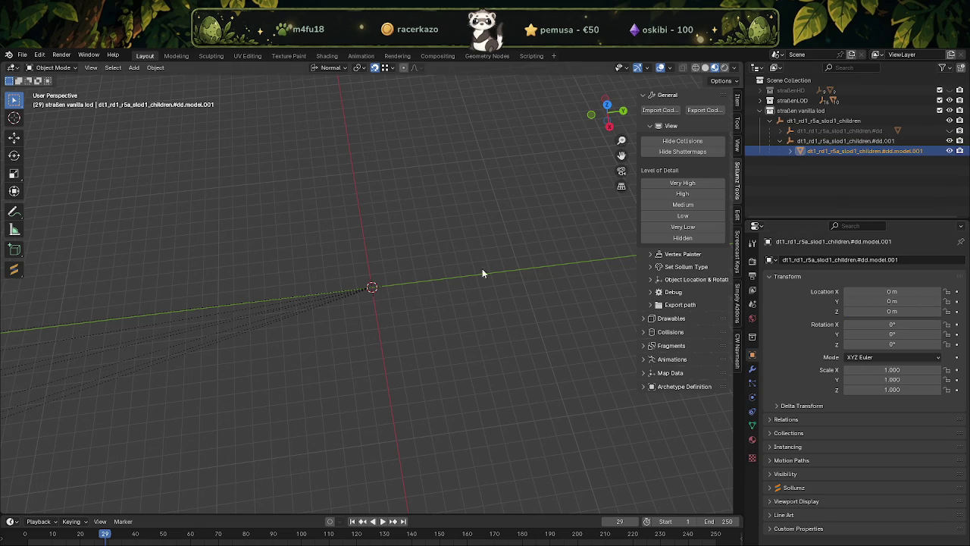
key("KP_Decimal")
scroll(474, 277, "down", 1)
scroll(459, 275, "down", 3)
mouse_move(460, 276)
middle_mouse_down()
mouse_move(420, 225)
mouse_move(448, 187)
mouse_move(319, 225)
mouse_move(418, 232)
mouse_move(500, 303)
middle_mouse_up()
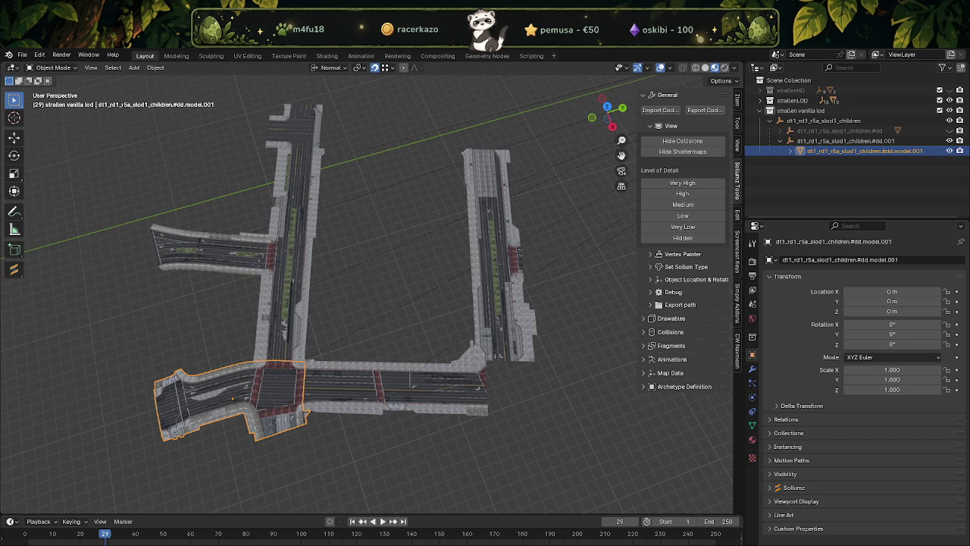
Save all 42 r5a model textures to the chosen folder and close the CodeWalker viewer.
left_click(101, 131)
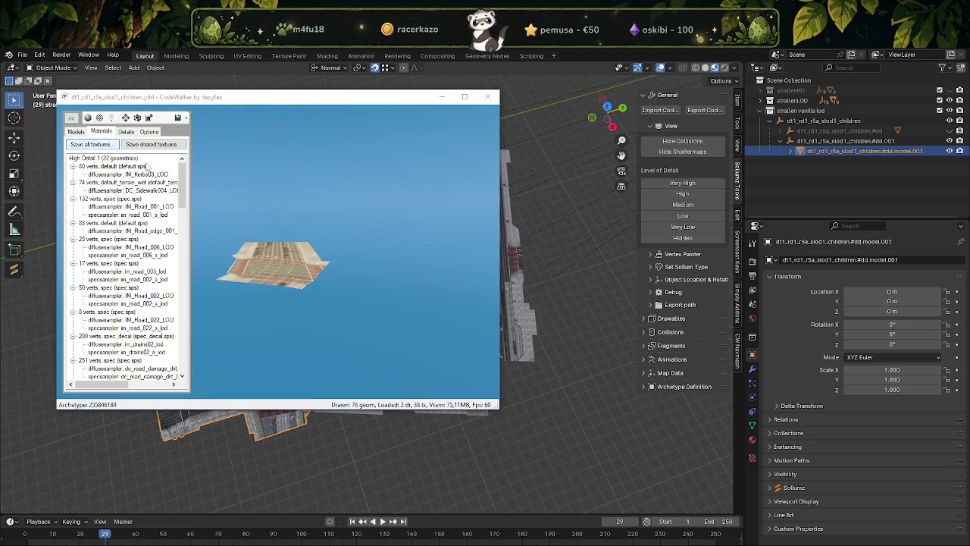
left_click(90, 144)
left_click(627, 539)
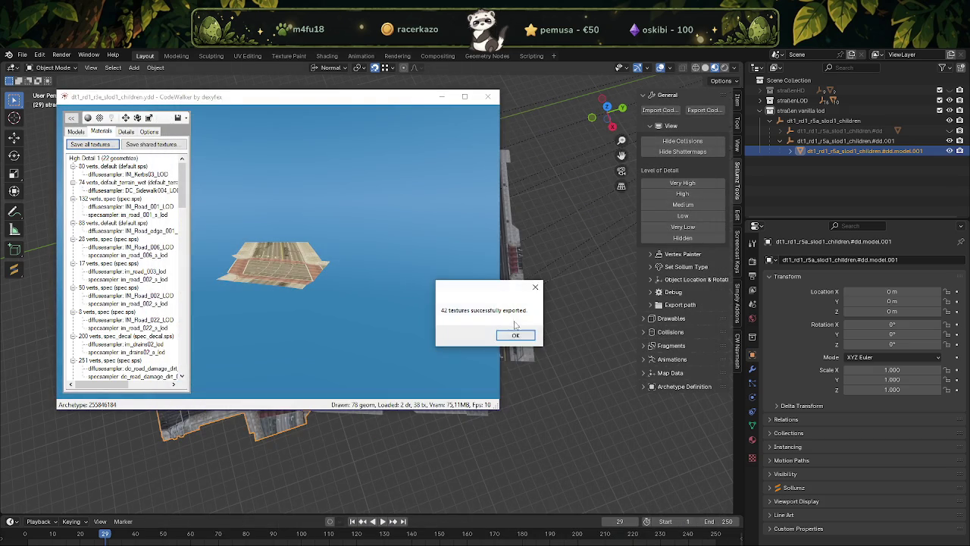
left_click(515, 334)
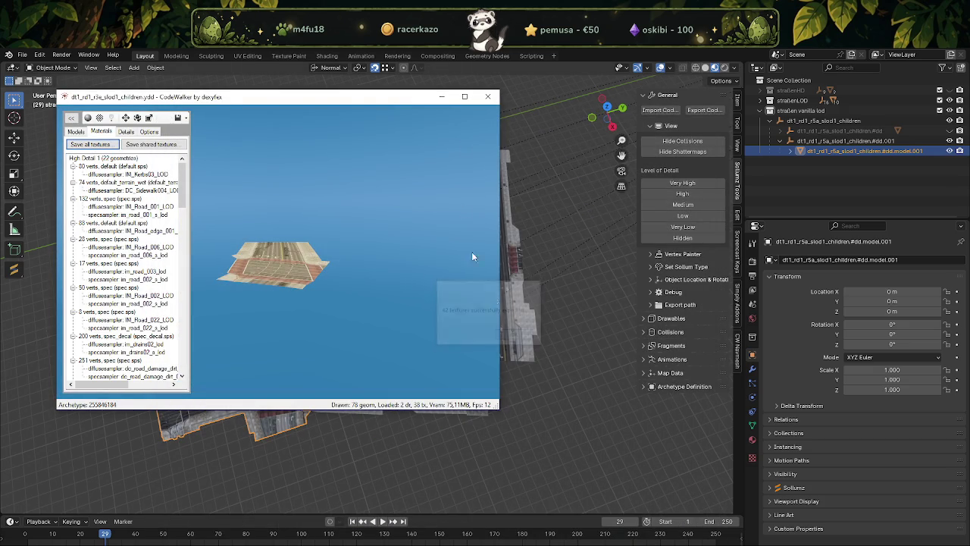
left_click(488, 97)
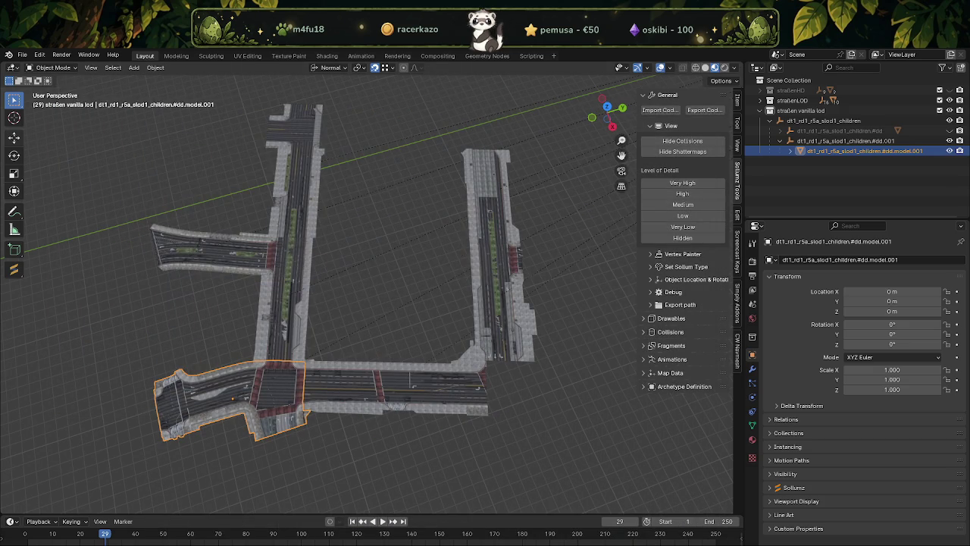
Import dt1_rd1_r3e_slod1_children.ydd.xml from strassenpark into the straßen vanilla lod collection.
left_click(704, 110)
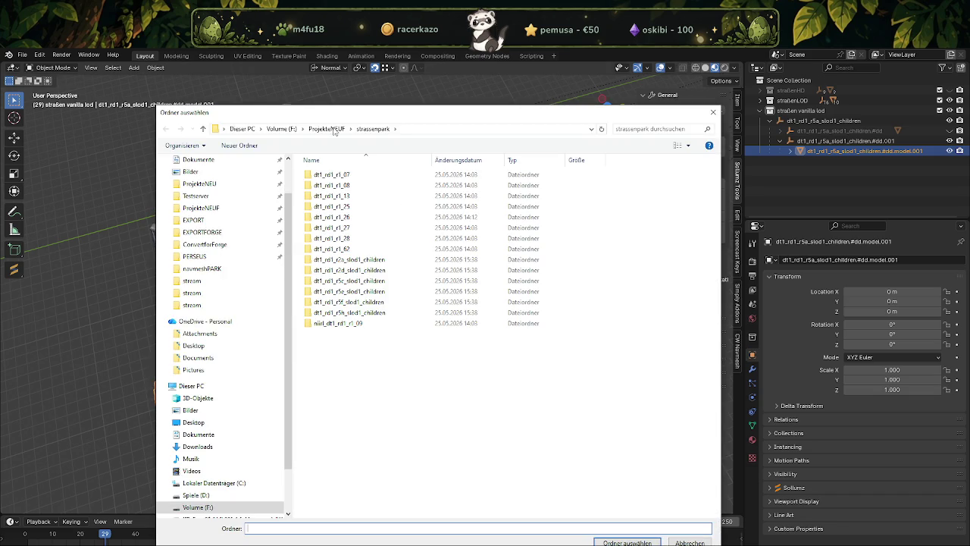
left_click(626, 542)
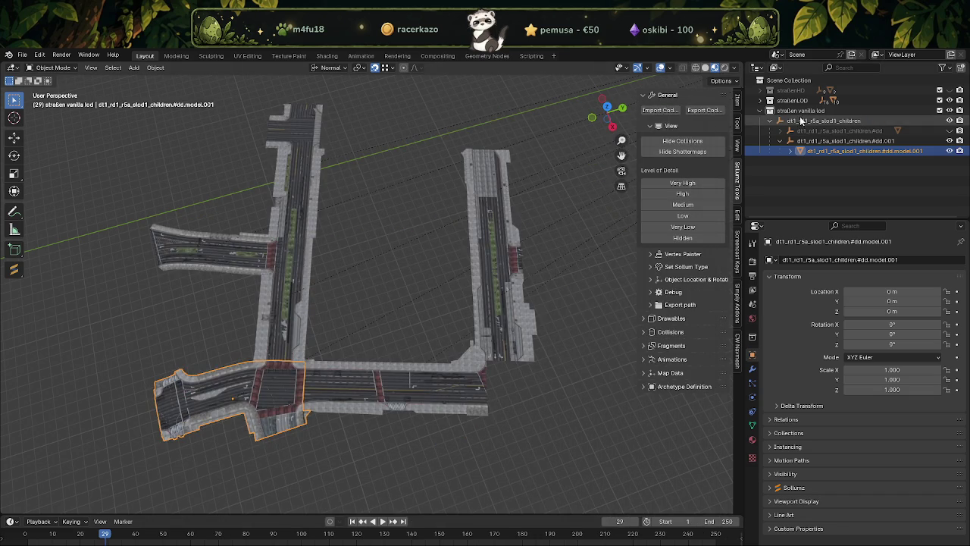
left_click(802, 111)
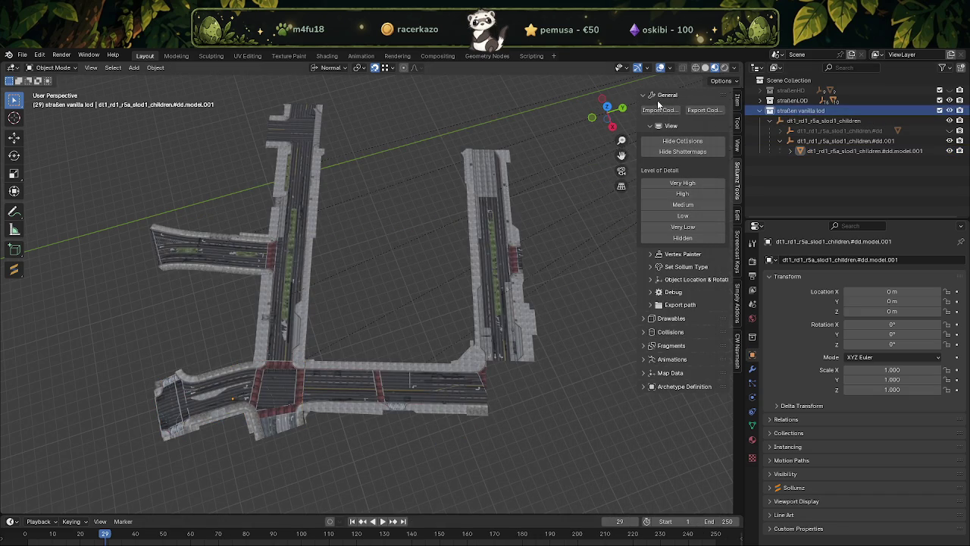
left_click(379, 365)
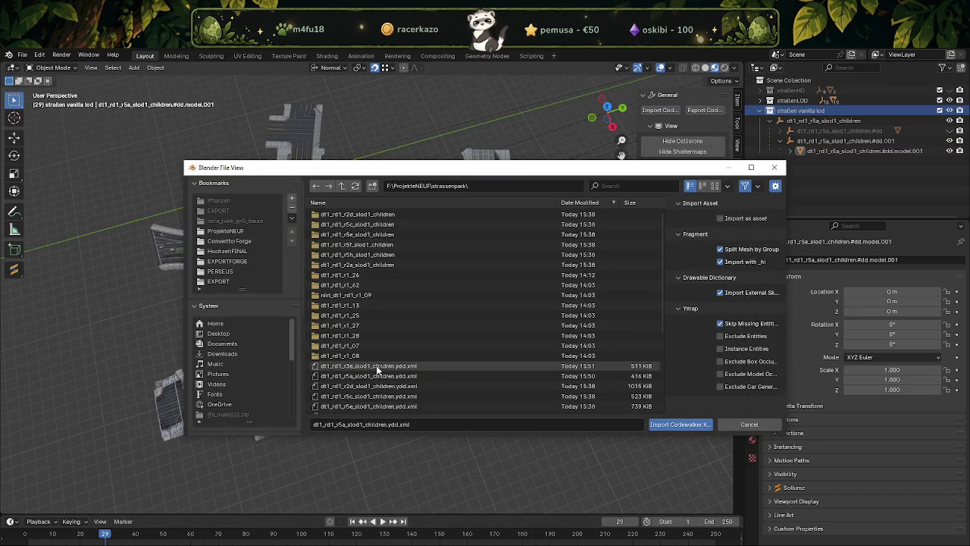
left_click(666, 426)
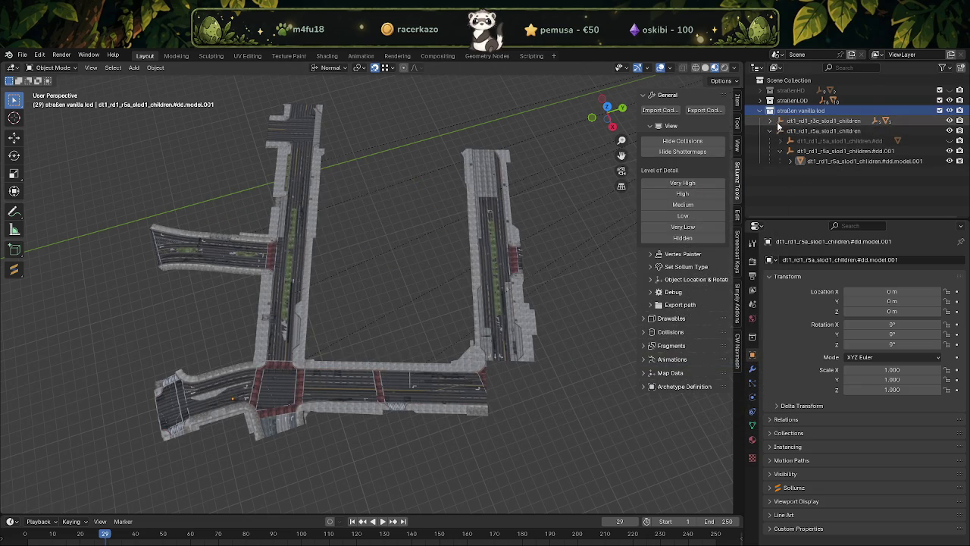
Expand the r3e collection, select the r3e #dd object and frame it in the viewport.
left_click(779, 121)
left_click(811, 130)
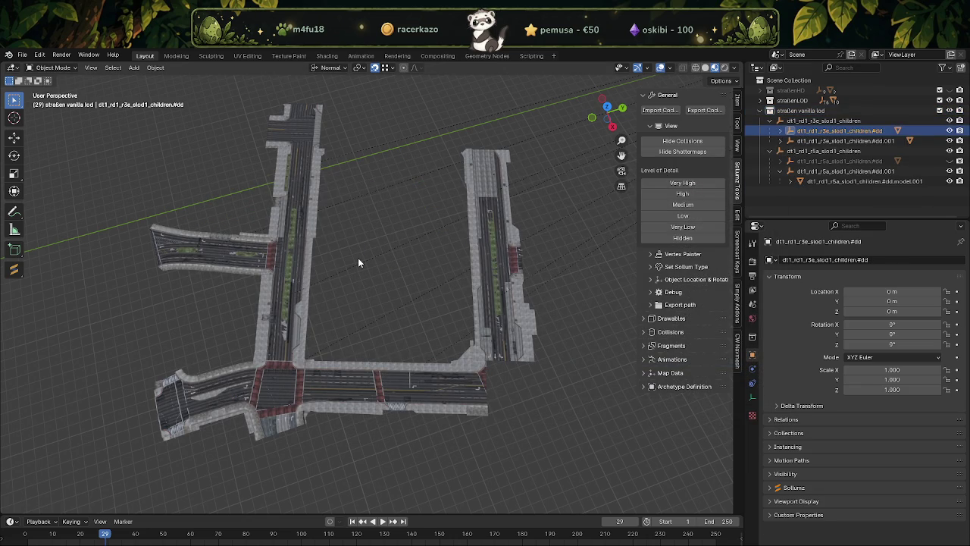
key("KP_Decimal")
scroll(356, 295, "down", 5)
scroll(357, 303, "down", 5)
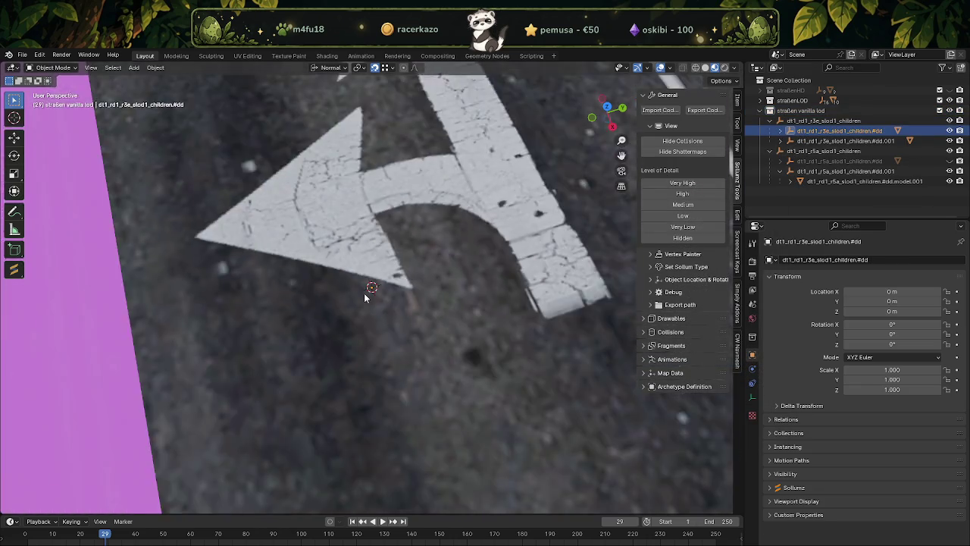
scroll(366, 295, "down", 4)
scroll(367, 296, "down", 3)
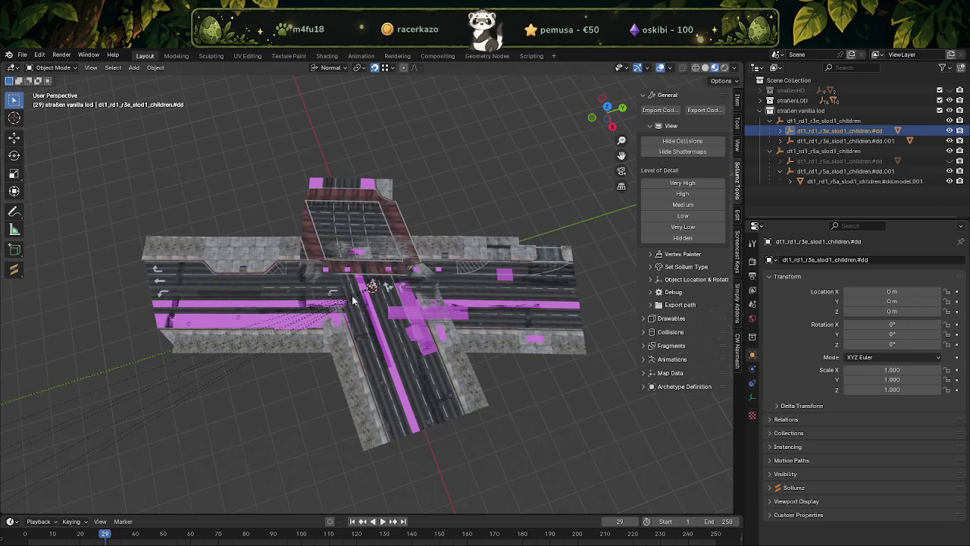
Relink the missing textures with Find Missing Files, pointing it at the texture folder.
left_click(22, 55)
mouse_move(47, 222)
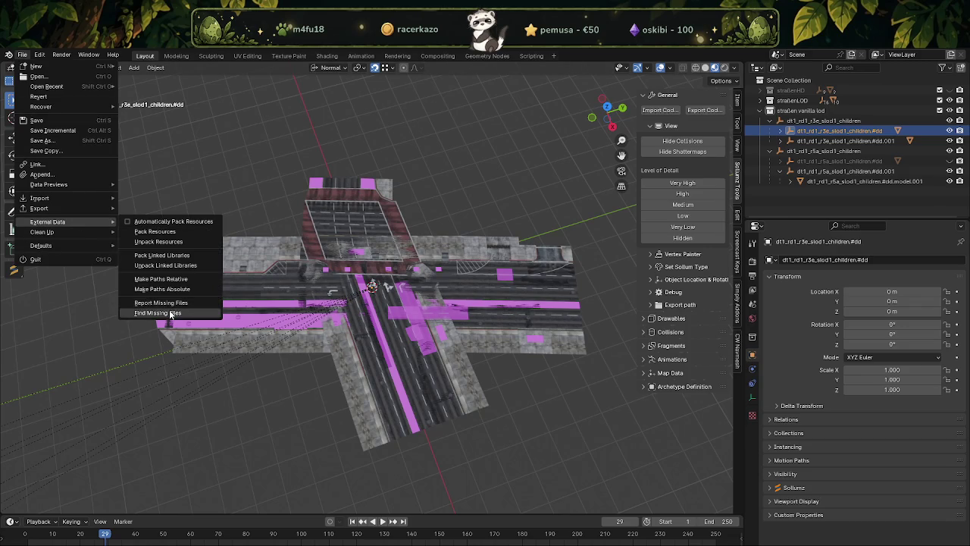
left_click(167, 312)
left_click(689, 426)
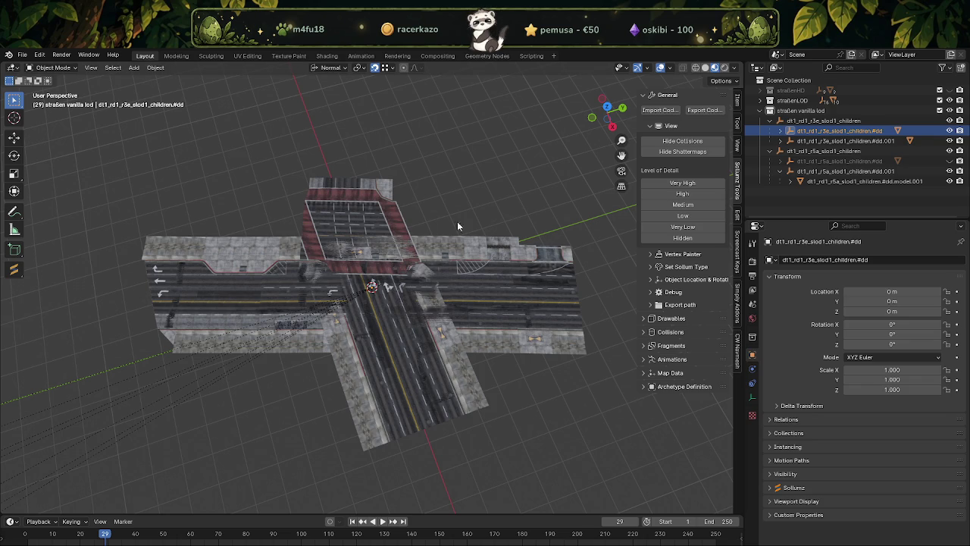
Hide the #dd.001 road piece and select the r3e #dd parent object.
left_click(950, 141)
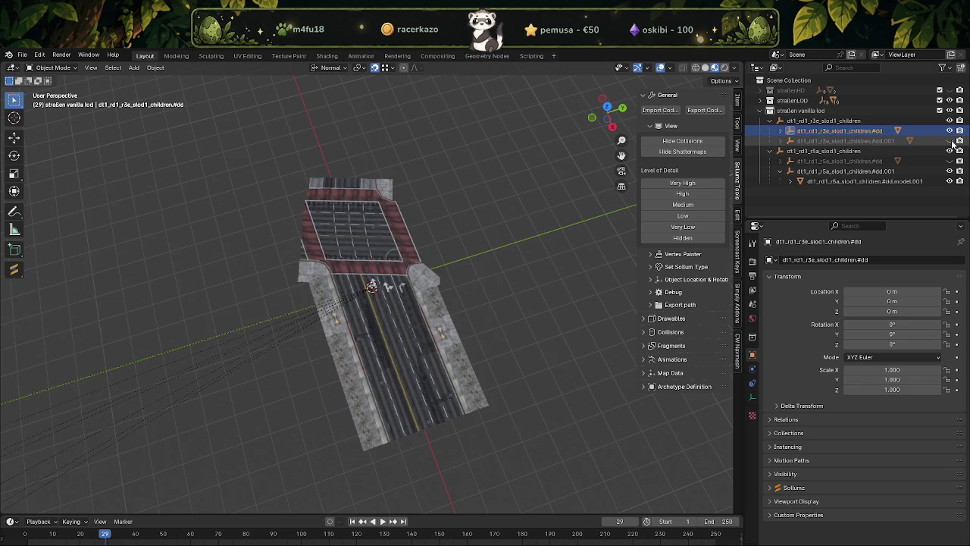
left_click(334, 236)
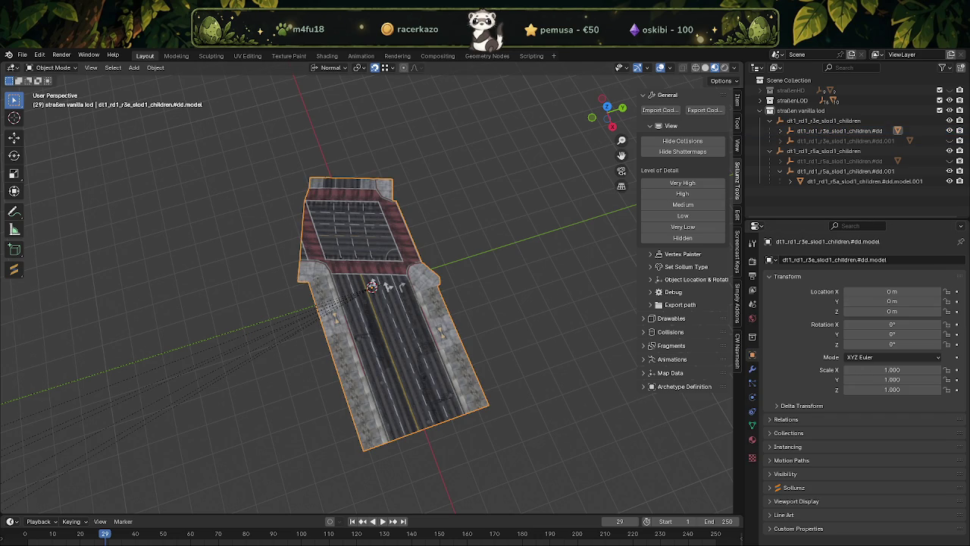
left_click(840, 130)
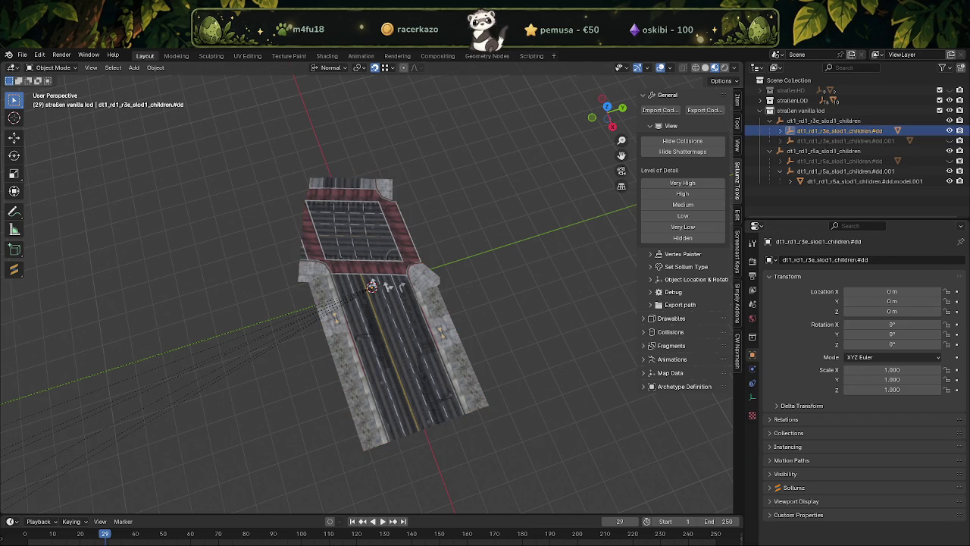
Set the r3e #dd location to X 315.09, Y -855.6726, Z 28.1480885 and frame it.
left_click(890, 291)
key("ctrl+v")
key("Return")
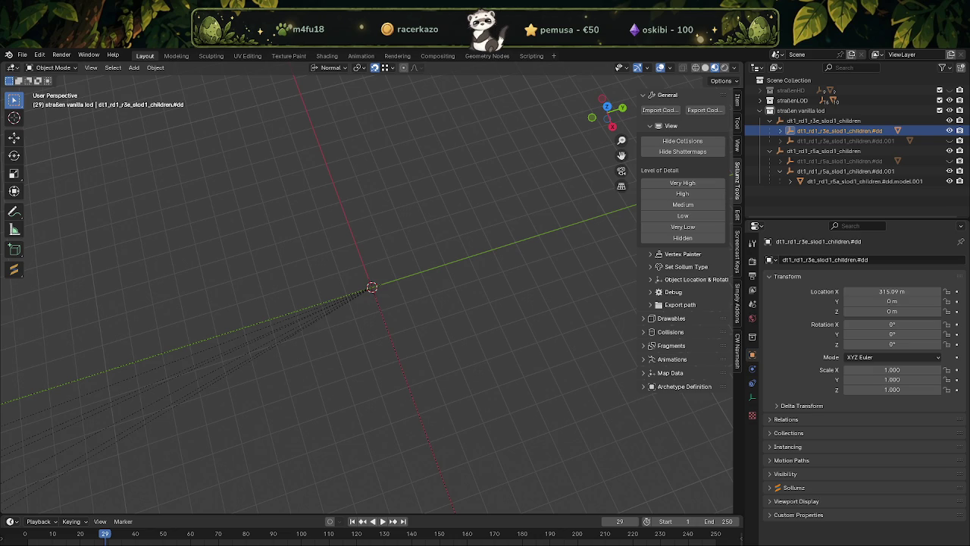
left_click(907, 302)
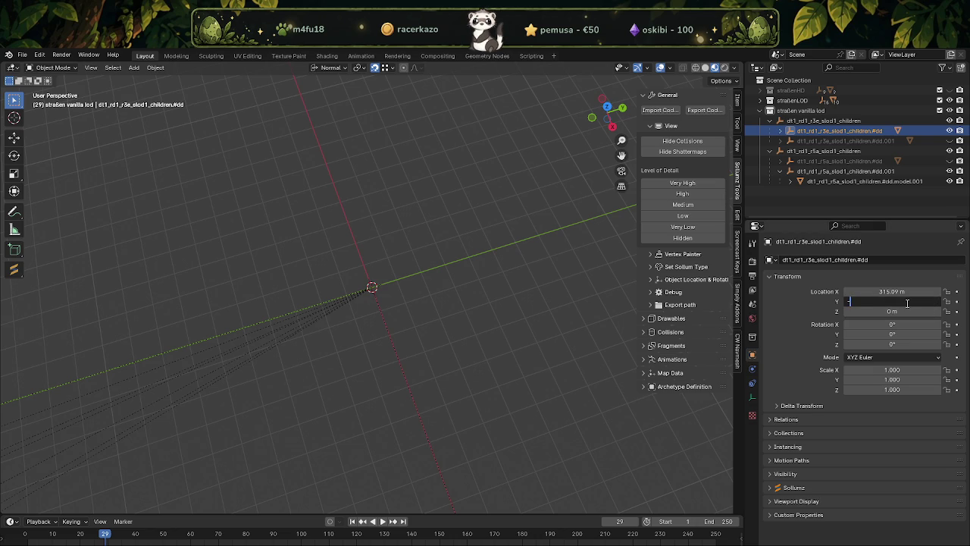
type("-855.6726,")
key("Return")
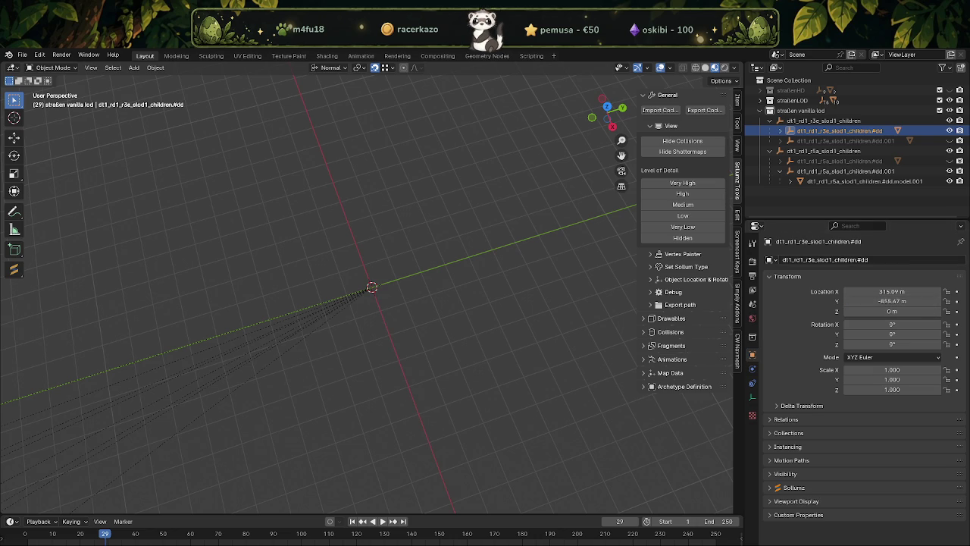
left_click(899, 312)
type("28.1480885")
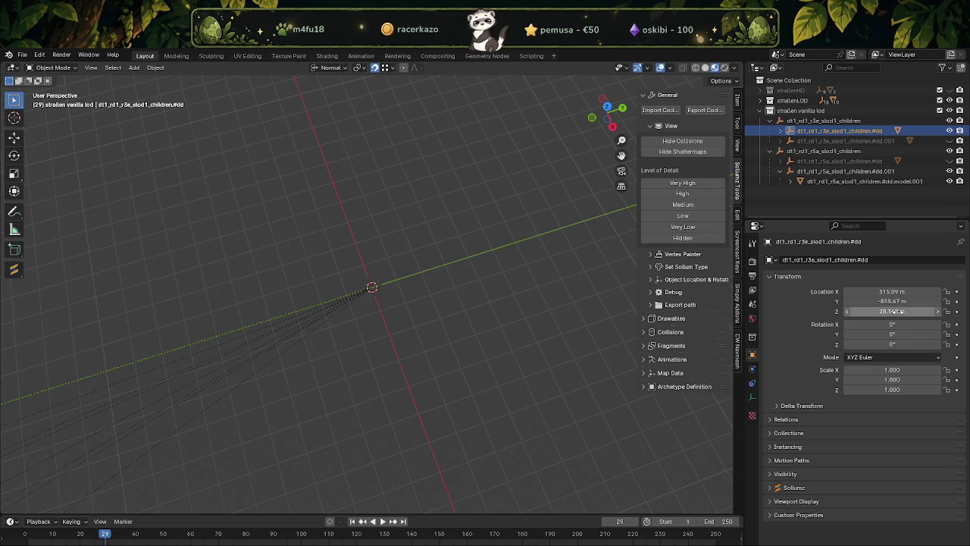
key("Return")
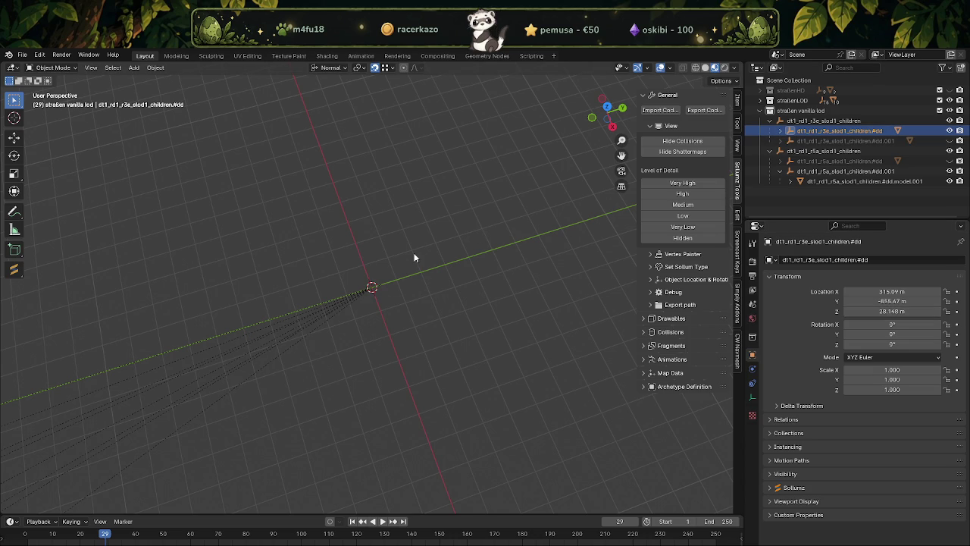
key("KP_Decimal")
left_click(405, 254)
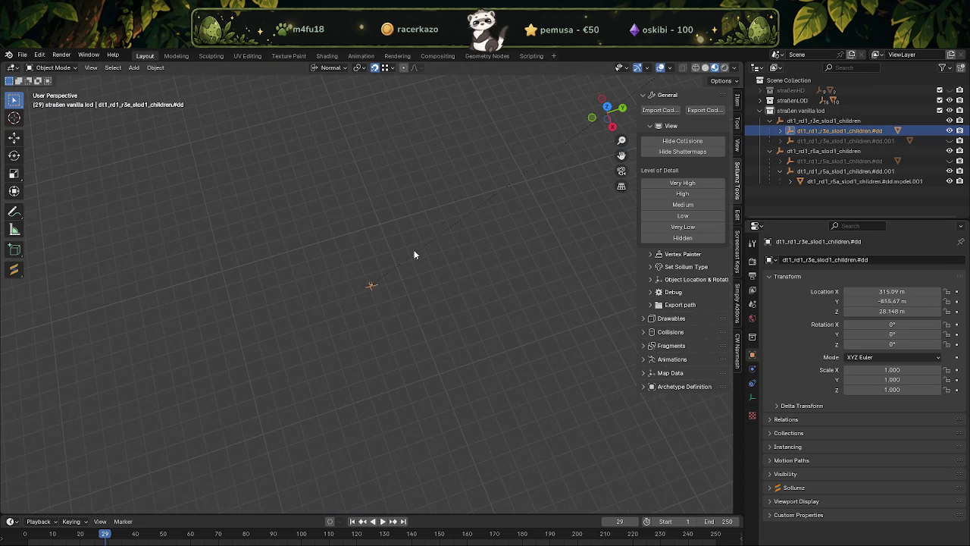
Inspect the textured #dd.model road mesh, collapsing straßen vanilla lod and framing the road network.
left_click(782, 132)
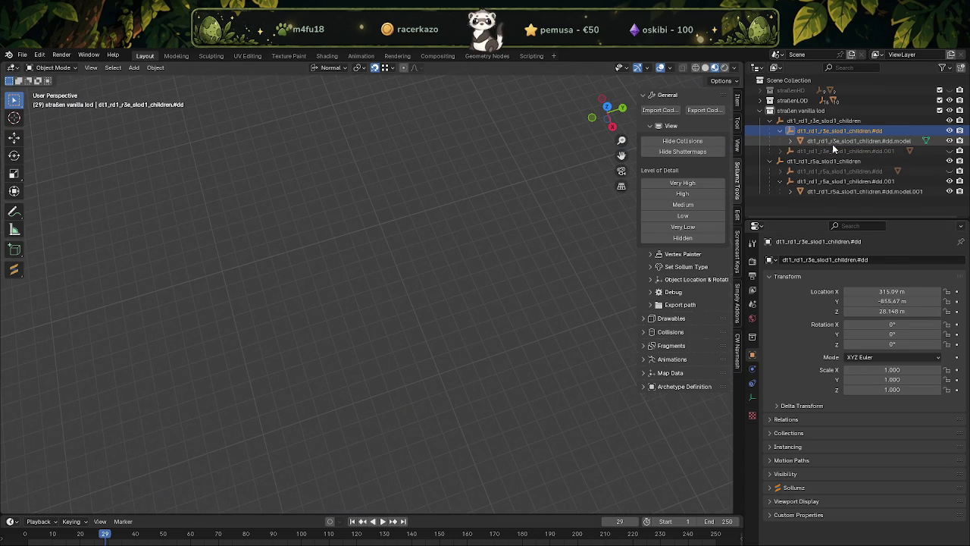
left_click(857, 141)
mouse_move(464, 257)
middle_mouse_down()
mouse_move(347, 229)
mouse_move(320, 275)
mouse_move(372, 281)
mouse_move(364, 351)
mouse_move(331, 291)
middle_mouse_up()
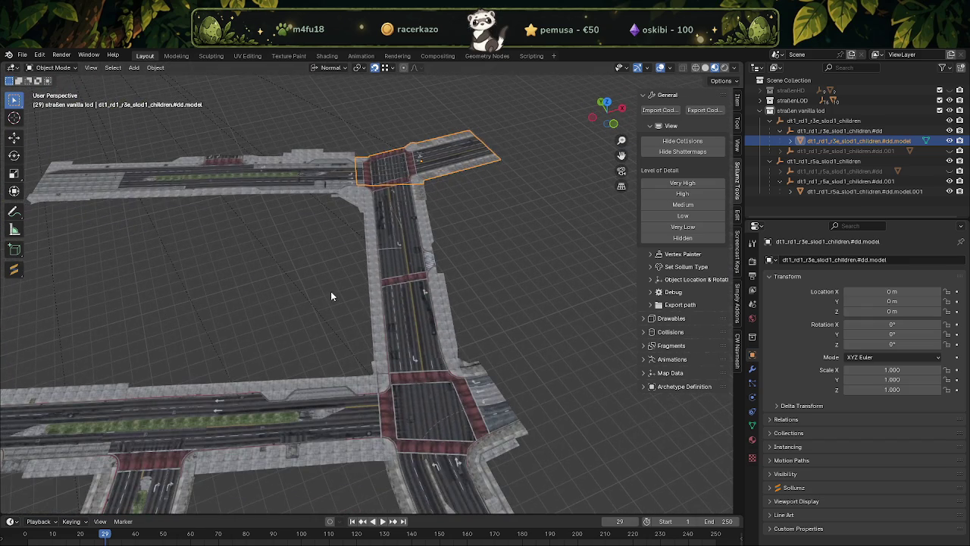
left_click(330, 291)
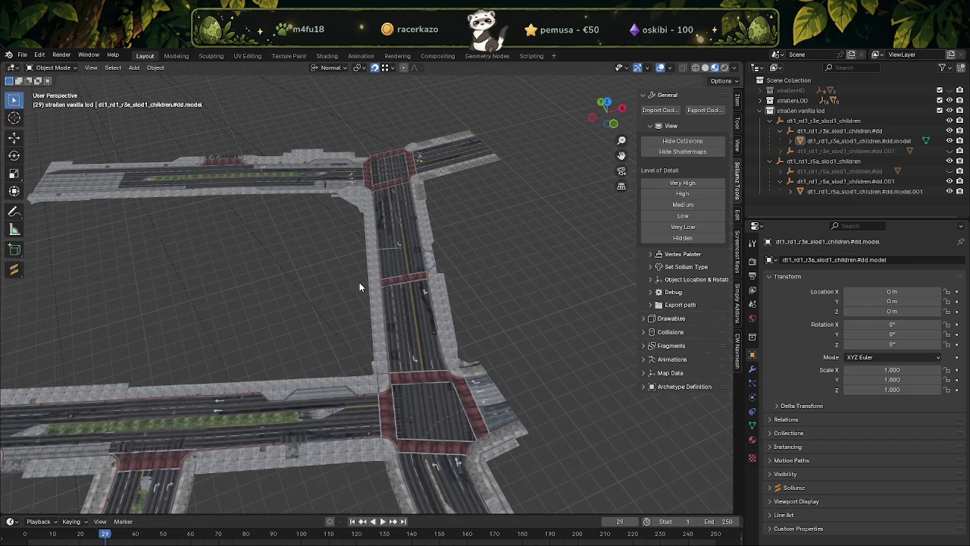
mouse_move(511, 278)
middle_mouse_down()
mouse_move(375, 316)
mouse_move(430, 375)
mouse_move(584, 271)
middle_mouse_up()
scroll(431, 376, "up", 3)
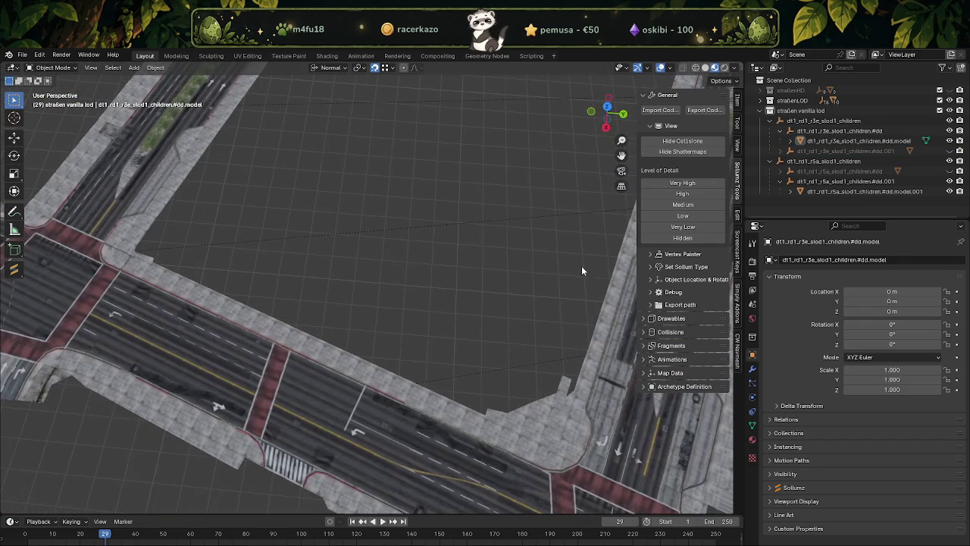
left_click(760, 111)
key("Home")
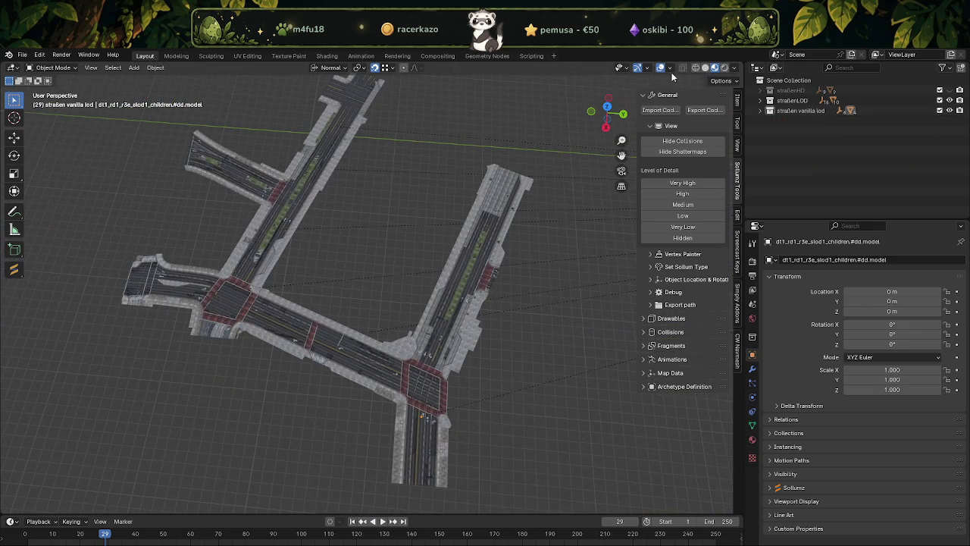
left_click(669, 68)
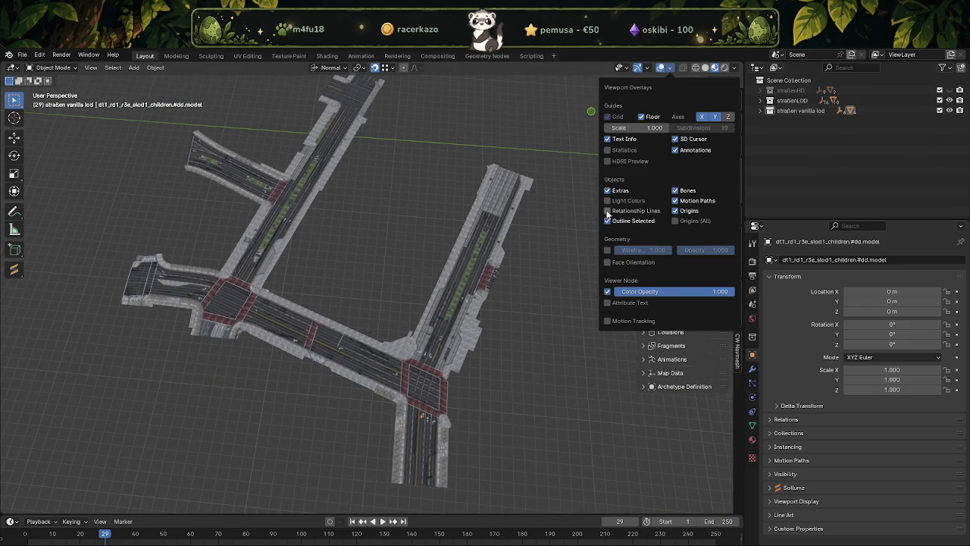
scroll(403, 261, "up", 4)
mouse_move(402, 261)
middle_mouse_down()
mouse_move(376, 237)
mouse_move(327, 240)
mouse_move(324, 292)
middle_mouse_up()
scroll(356, 288, "up", 3)
mouse_move(387, 285)
middle_mouse_down()
mouse_move(314, 277)
mouse_move(388, 307)
mouse_move(357, 298)
middle_mouse_up()
scroll(381, 290, "down", 3)
scroll(388, 310, "down", 2)
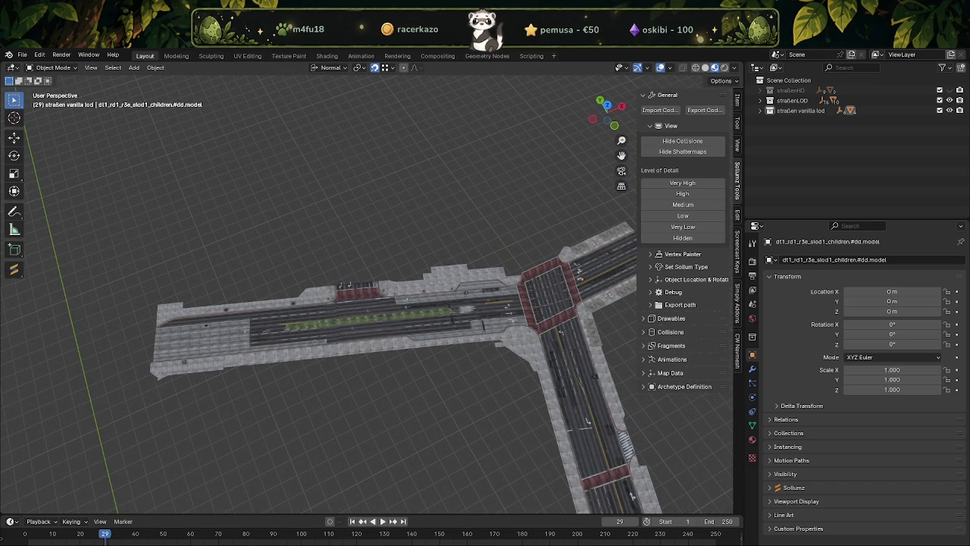
Expand straßenLOD and fold closed the r2d, r5c, r5e, r5f and r5h child collections.
left_click(760, 101)
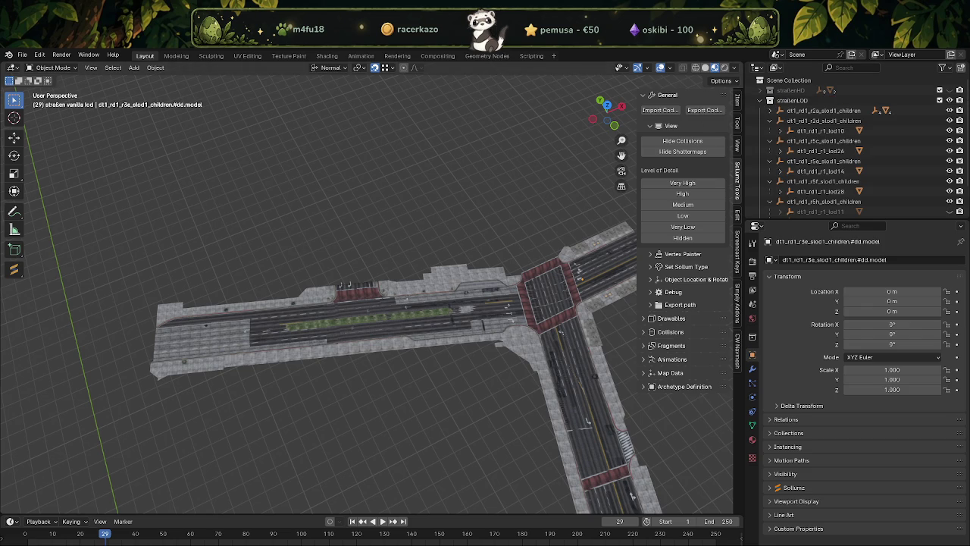
left_click(770, 121)
left_click(770, 132)
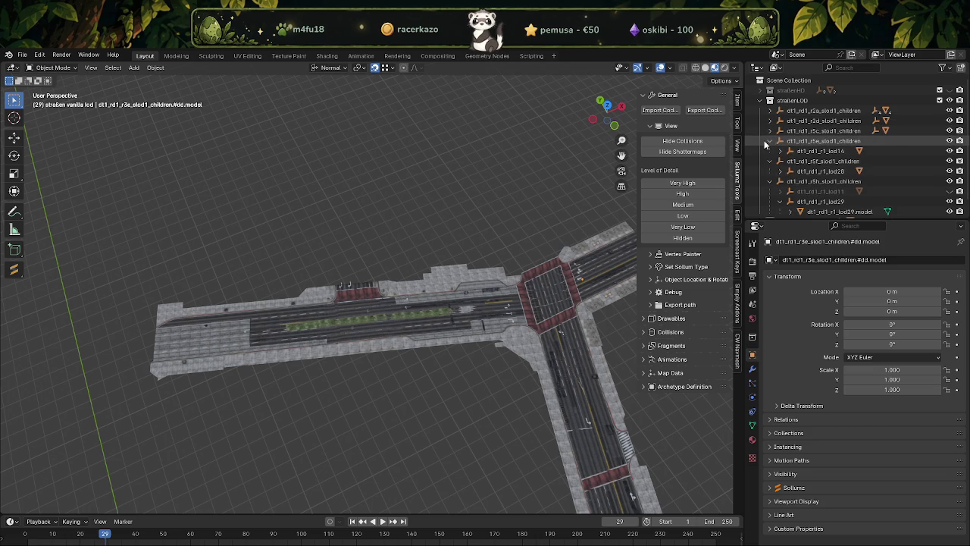
left_click(770, 141)
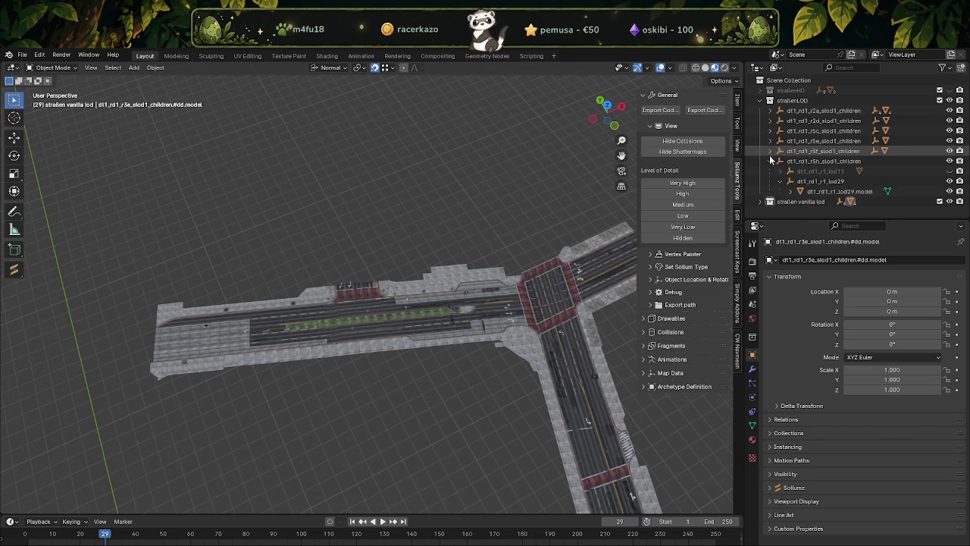
left_click(770, 151)
left_click(770, 161)
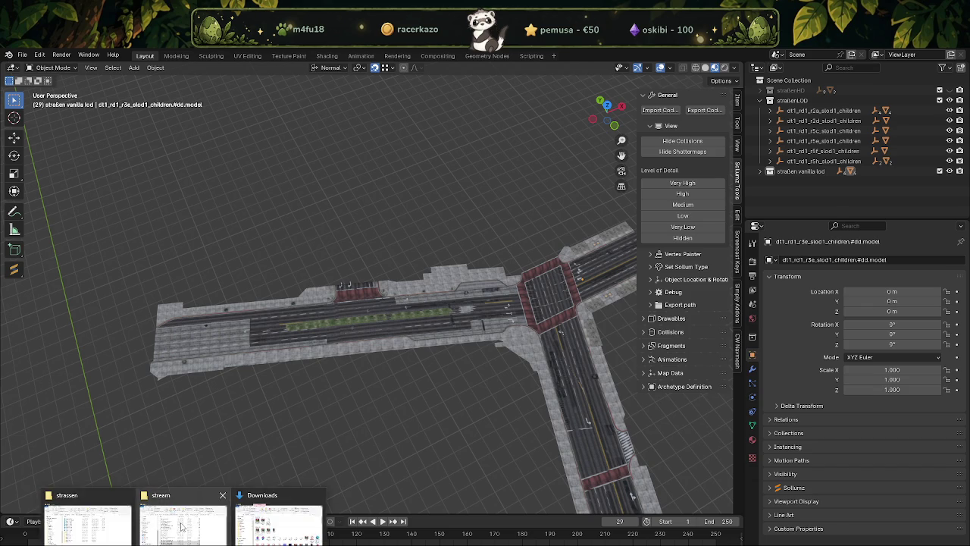
Search the stream folder for dt1_rd1_r2c_slod1, then clear the search.
left_click(189, 529)
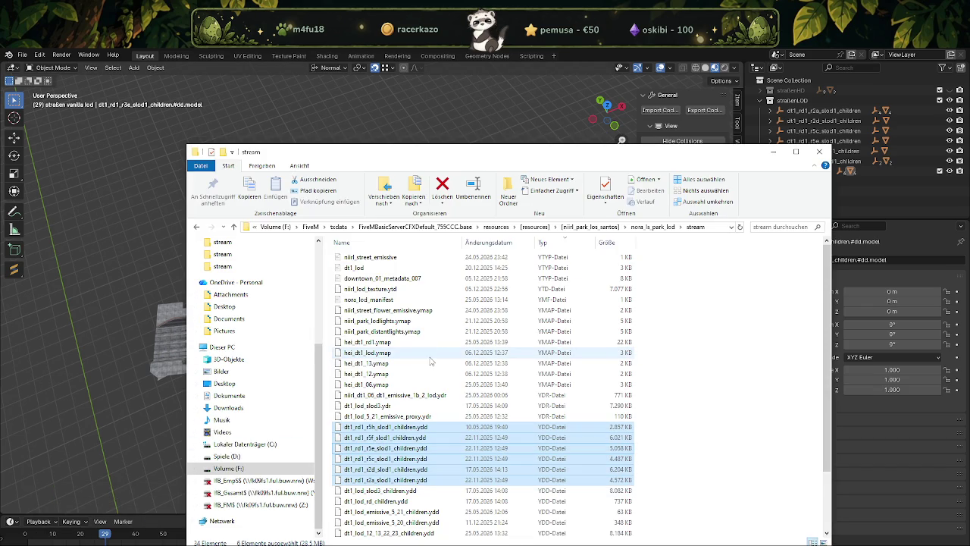
scroll(430, 361, "down", 3)
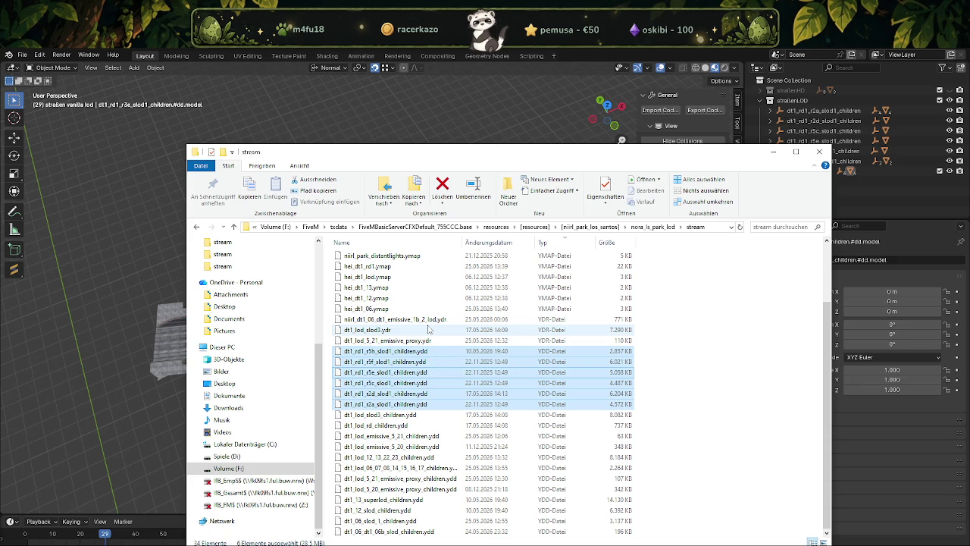
scroll(428, 328, "up", 1)
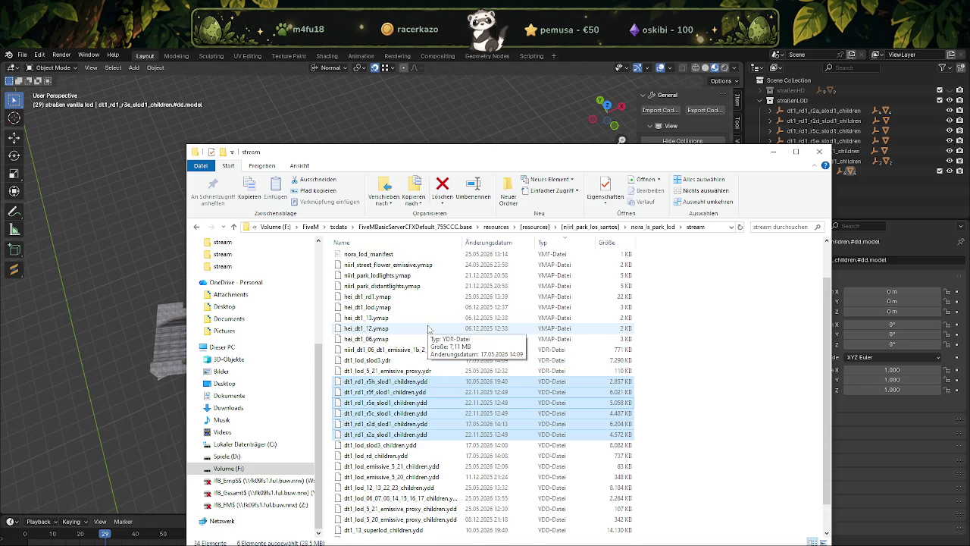
scroll(428, 328, "up", 1)
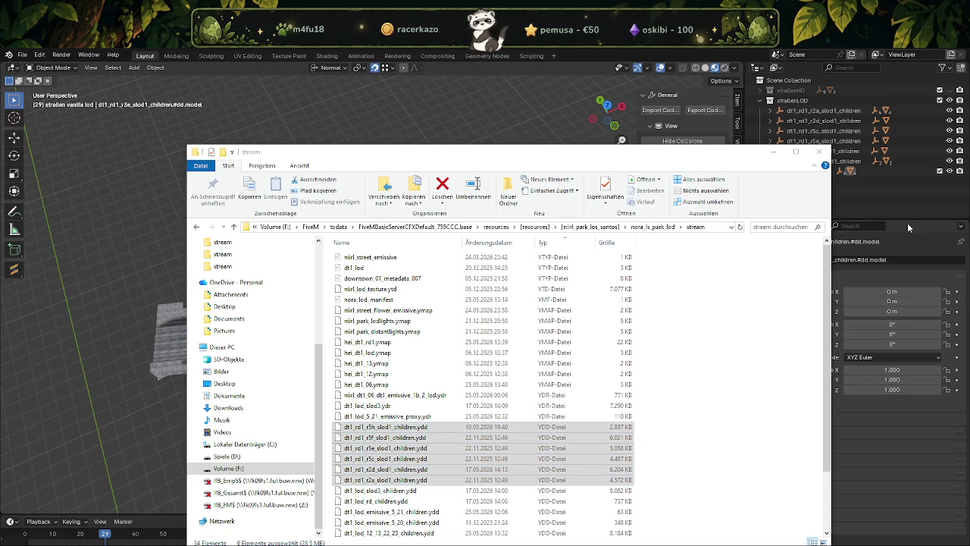
left_click(788, 226)
type("dt1_rd1_r2c_slod1")
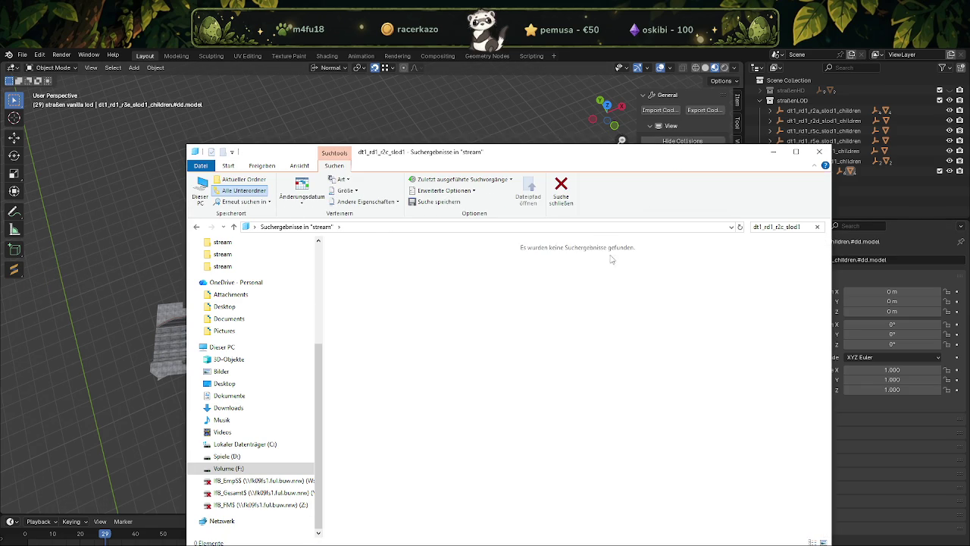
left_click(817, 227)
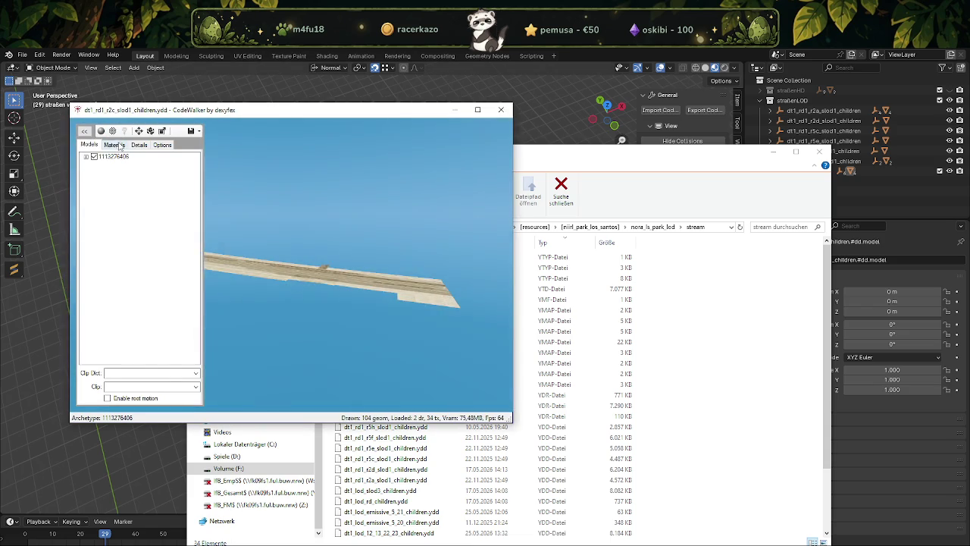
Save all the r2c model's textures to the strassenpark folder and close the CodeWalker preview.
left_click(114, 145)
left_click(104, 157)
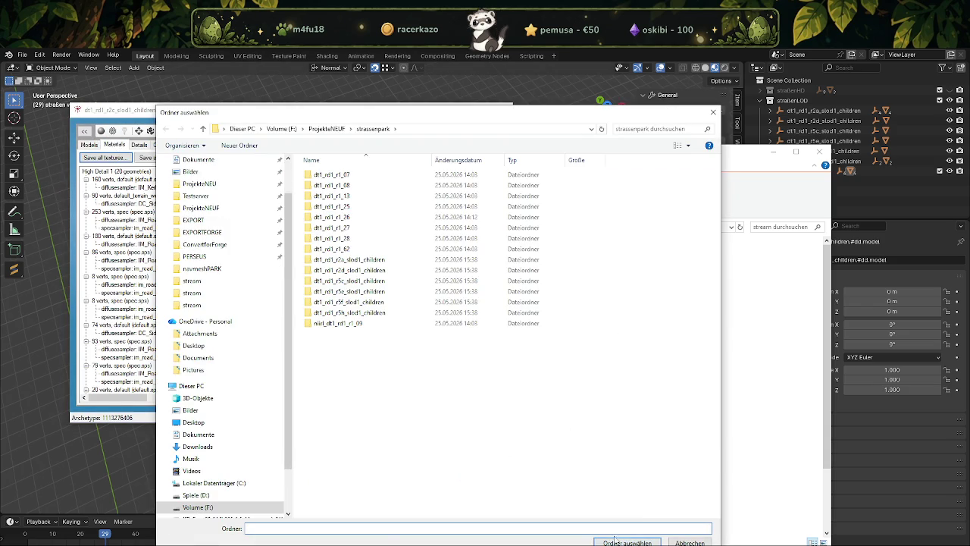
left_click(627, 542)
left_click(524, 342)
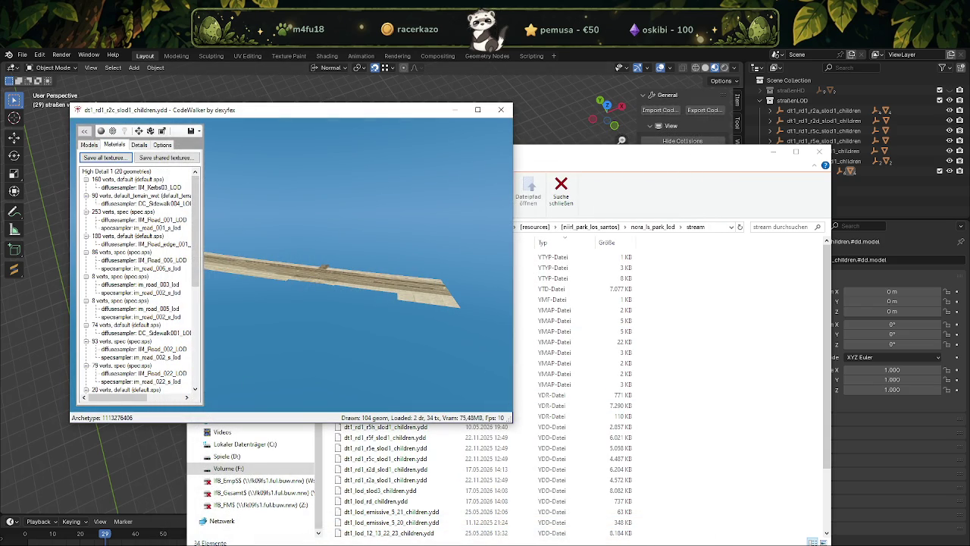
left_click(501, 110)
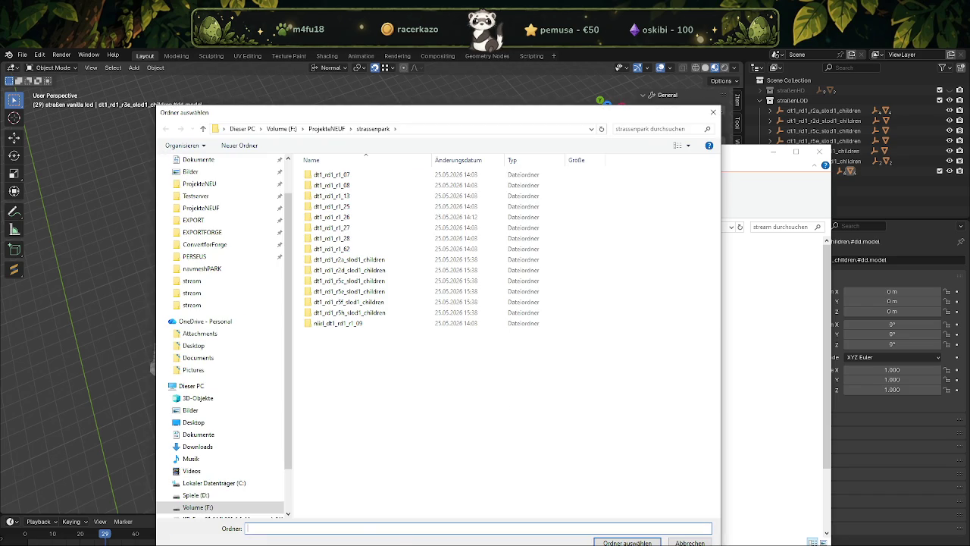
left_click(628, 538)
Import dt1_rd1_r2c_slod1_children.ydd.xml via the CodeWalker XML importer into straßen vanilla lod.
left_click(759, 79)
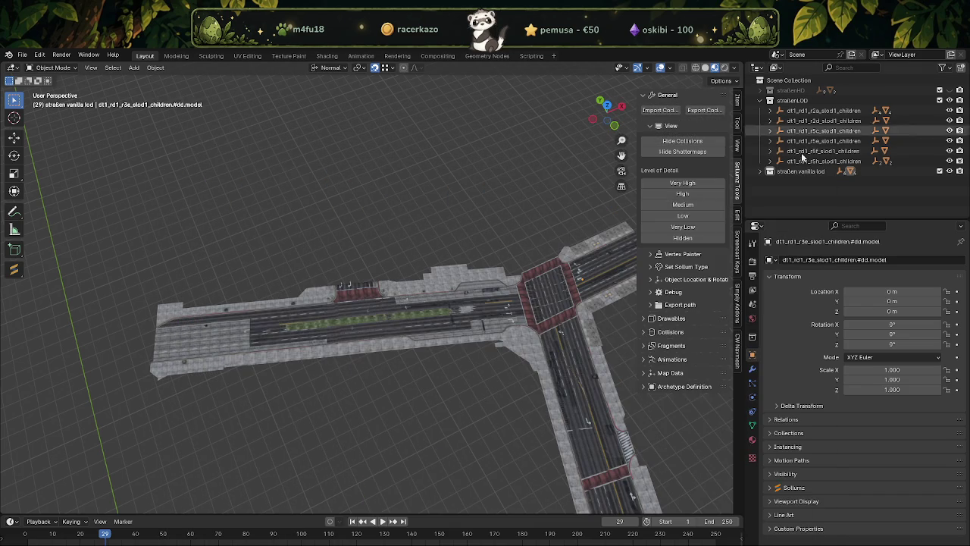
left_click(762, 172)
left_click(761, 171)
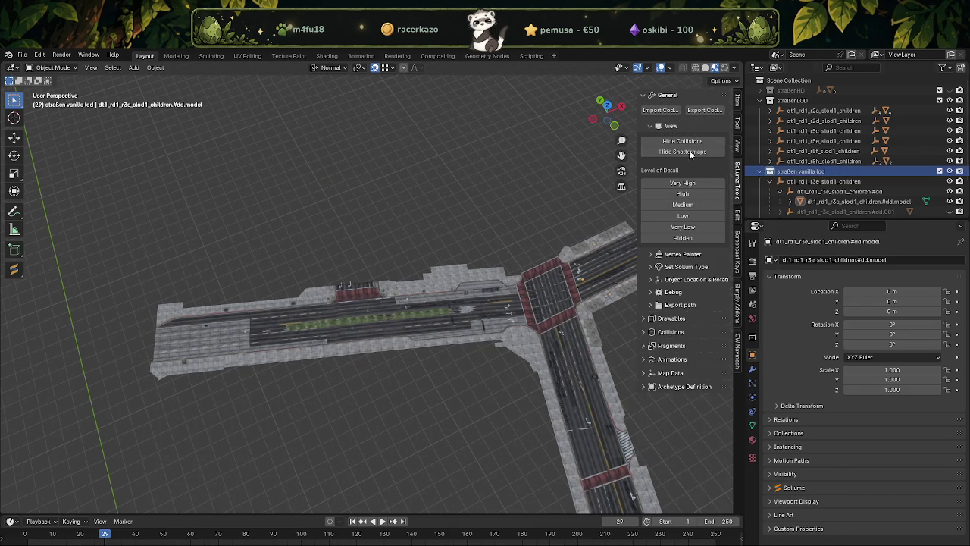
left_click(660, 110)
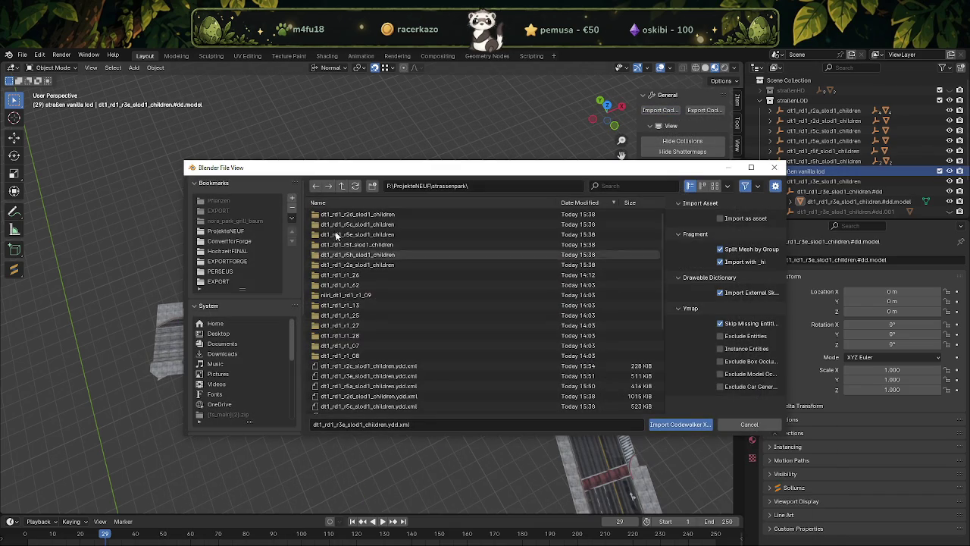
left_click(367, 366)
left_click(679, 424)
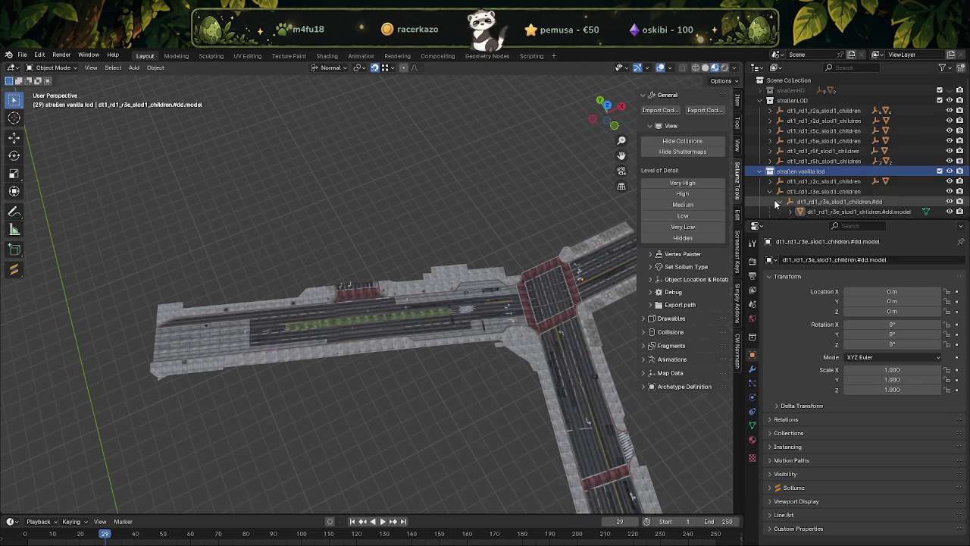
Place the imported r2c road piece at X 205.91, Y -714.14, Z 34.748 m.
left_click(811, 191)
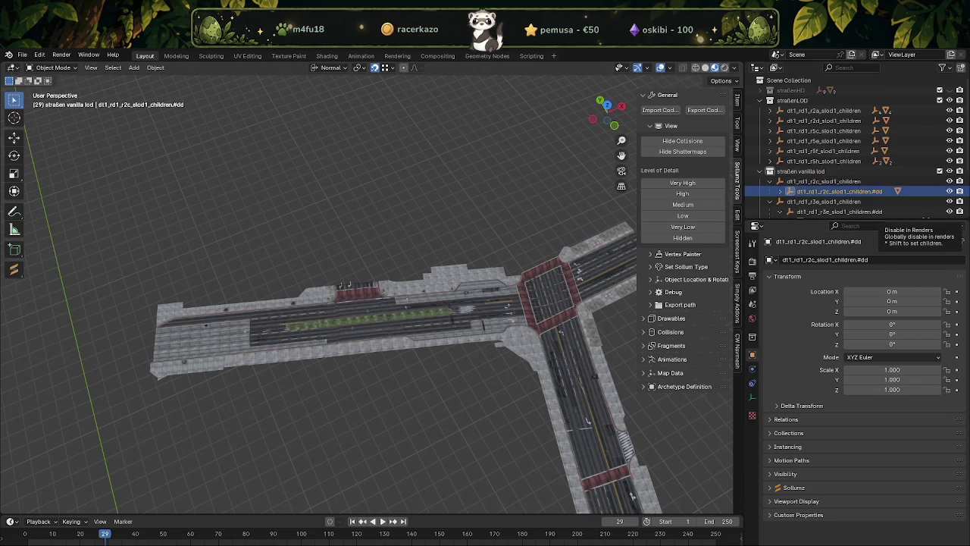
left_click(891, 291)
type("205.913971,")
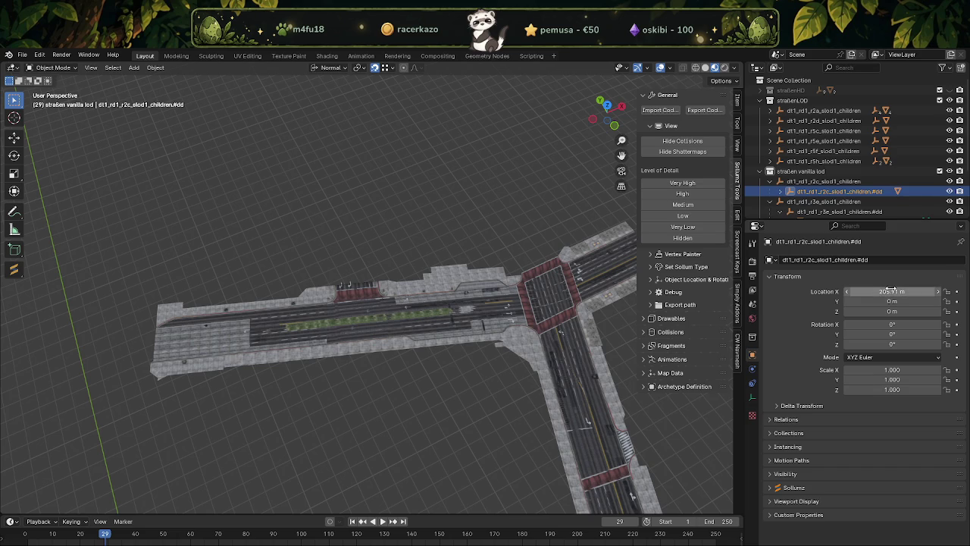
key("Return")
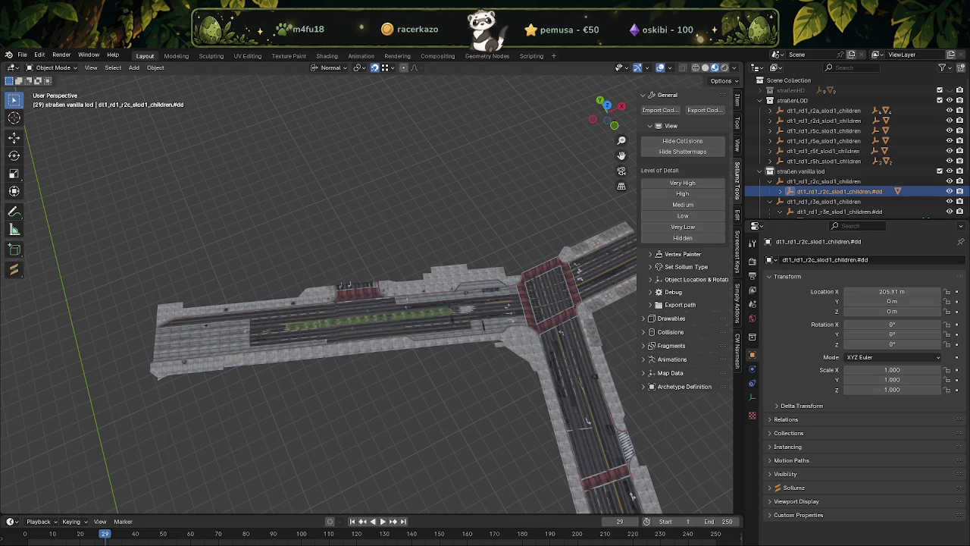
left_click(893, 301)
type("-")
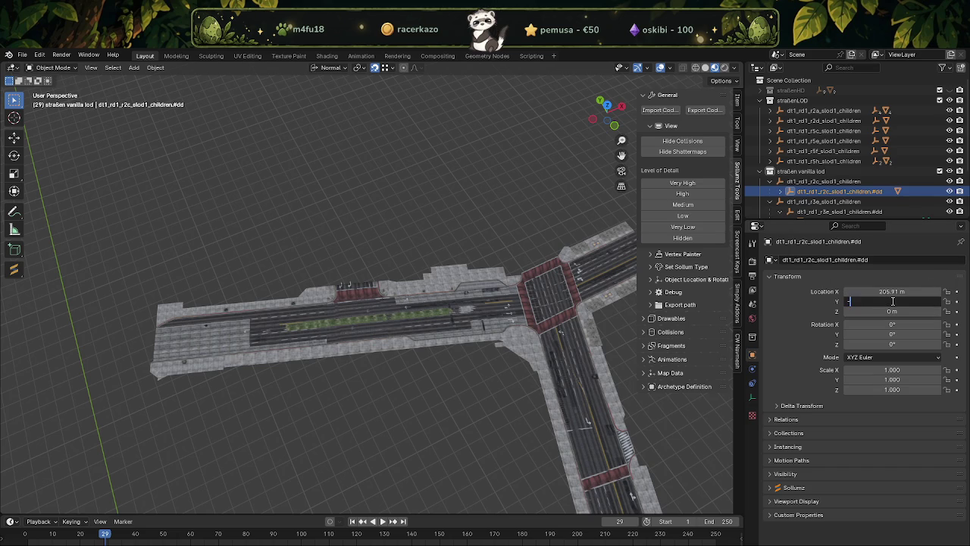
key("ctrl+v")
key("Return")
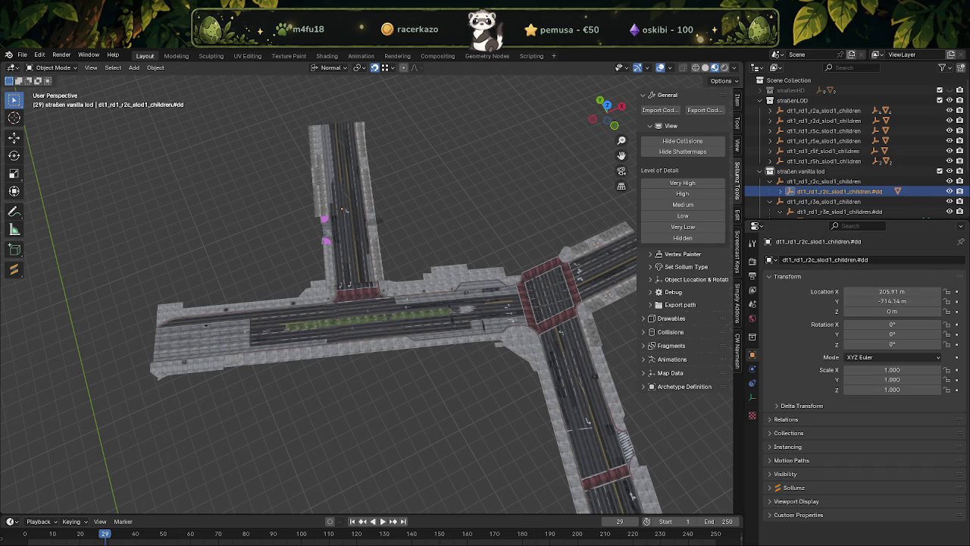
left_click(880, 312)
type("34.7482834")
key("Return")
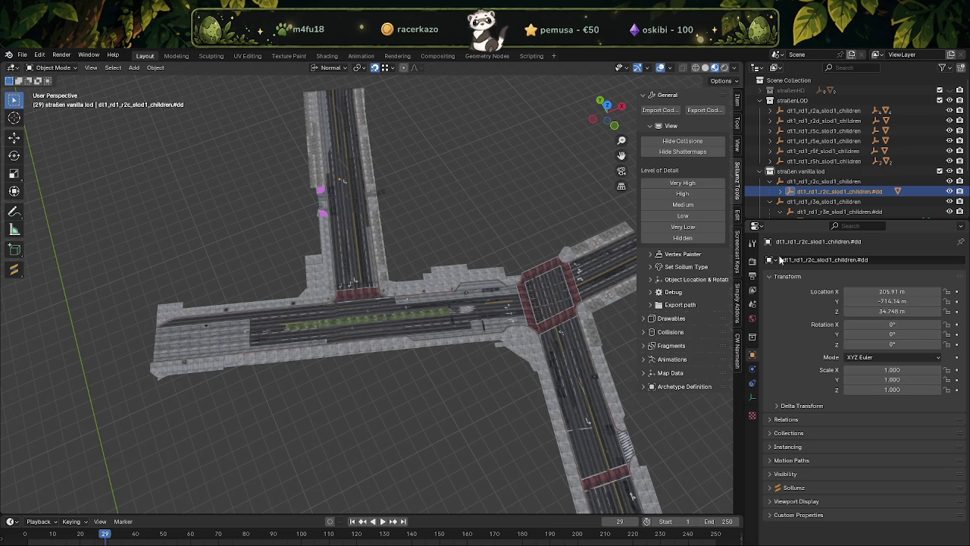
left_click(759, 170)
scroll(338, 315, "down", 2)
Orbit and zoom in to inspect the placed r2c road piece, selecting its mesh.
scroll(340, 303, "up", 4)
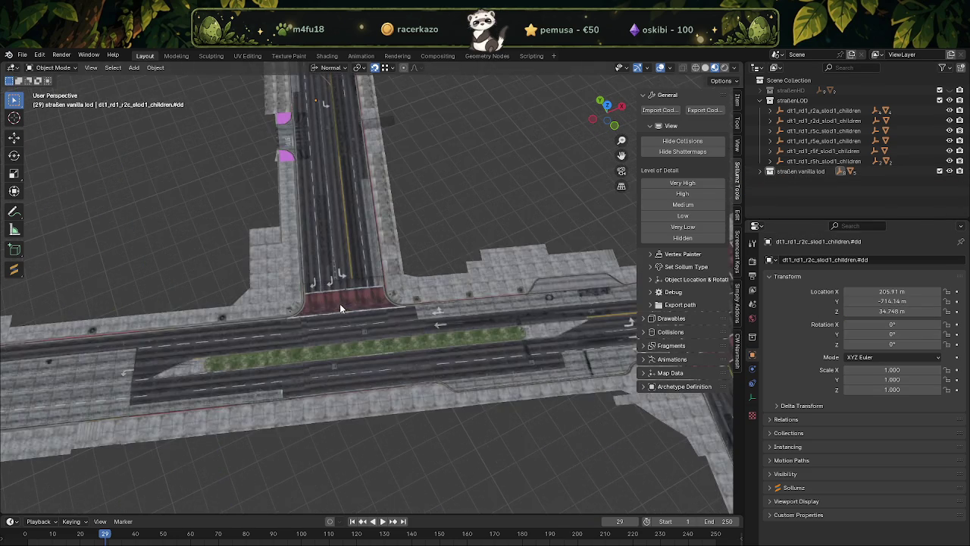
mouse_move(340, 303)
middle_mouse_down()
mouse_move(449, 282)
mouse_move(403, 290)
middle_mouse_up()
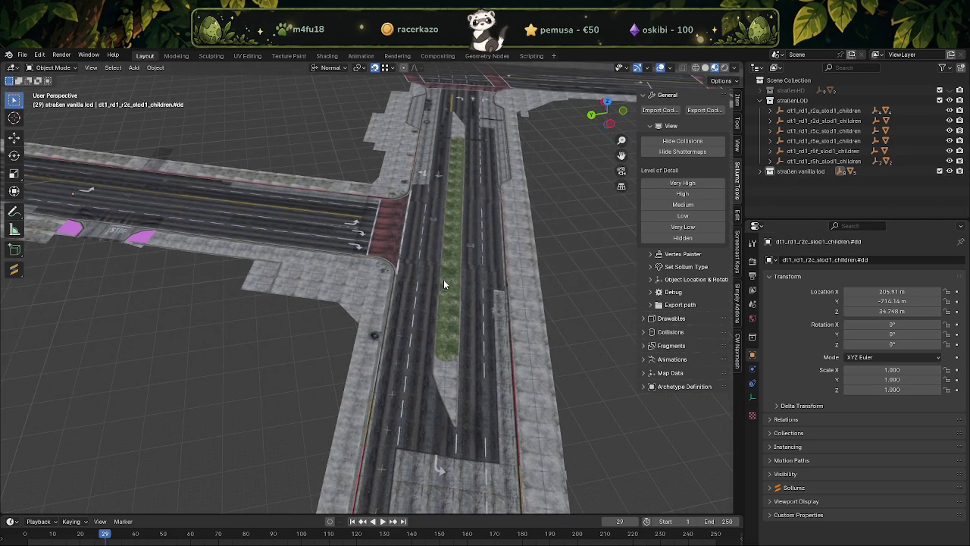
scroll(455, 277, "down", 5)
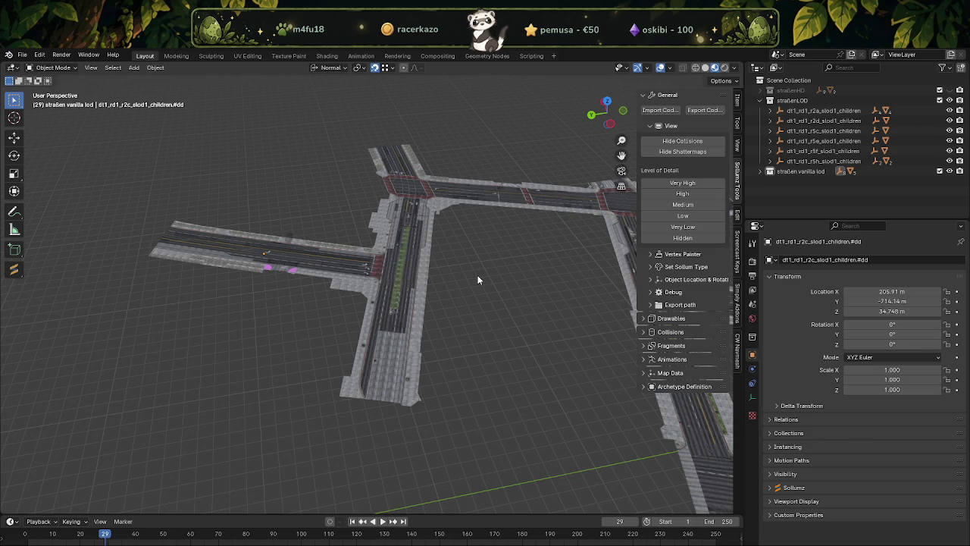
scroll(327, 290, "up", 3)
mouse_move(327, 291)
middle_mouse_down()
mouse_move(277, 265)
mouse_move(342, 248)
mouse_move(277, 345)
middle_mouse_up()
scroll(277, 345, "up", 2)
left_click(144, 395)
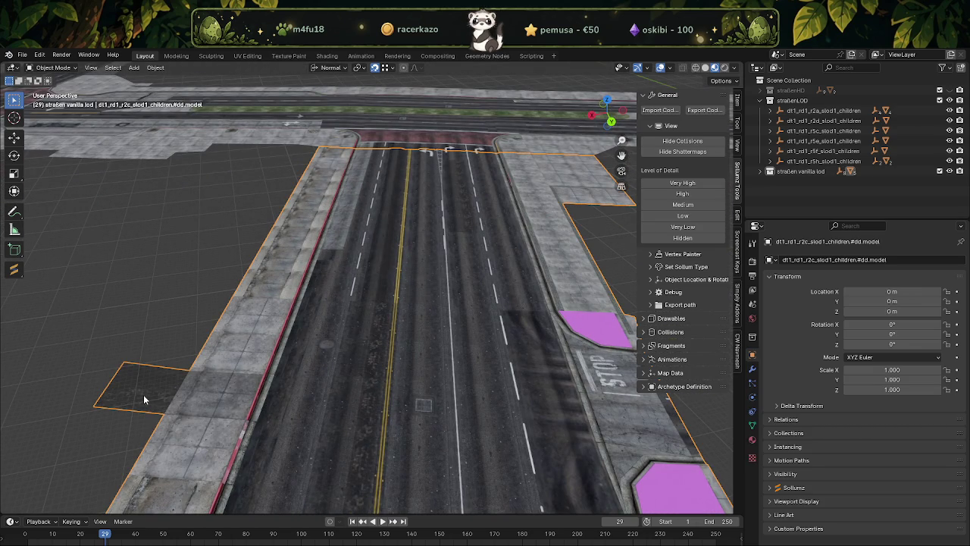
scroll(227, 348, "down", 2)
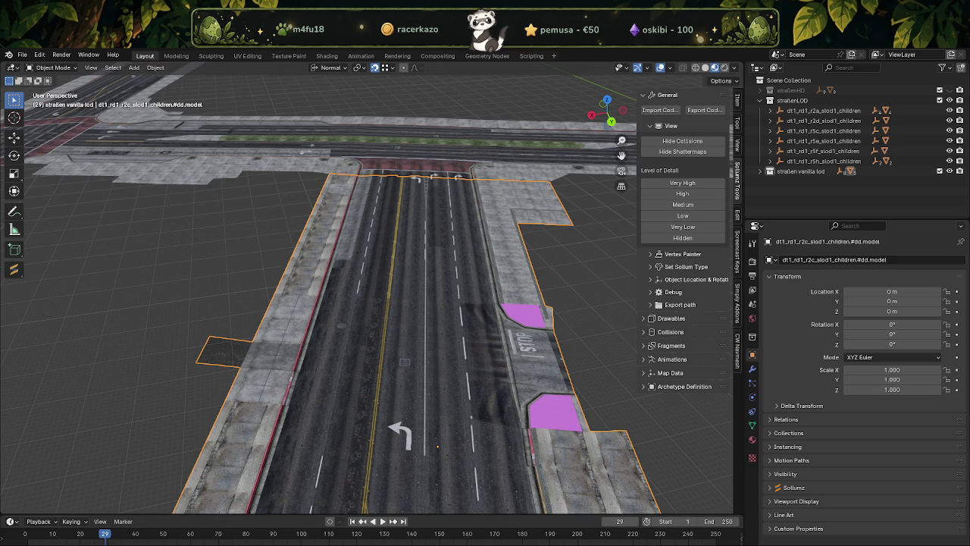
Open the emopunk_nudistenkolonie archive from Downloads in WinRAR, enter its folder and widen the window.
left_click(279, 519)
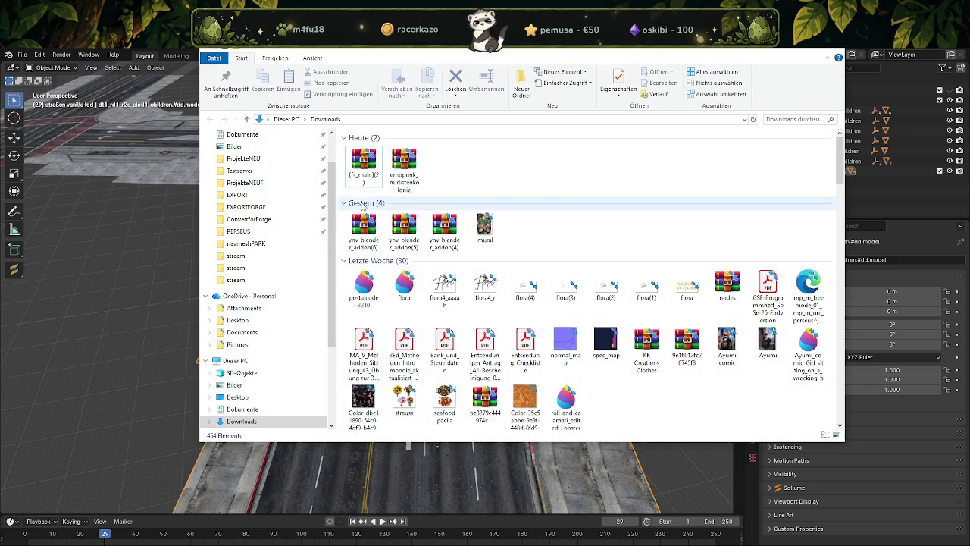
double_click(404, 167)
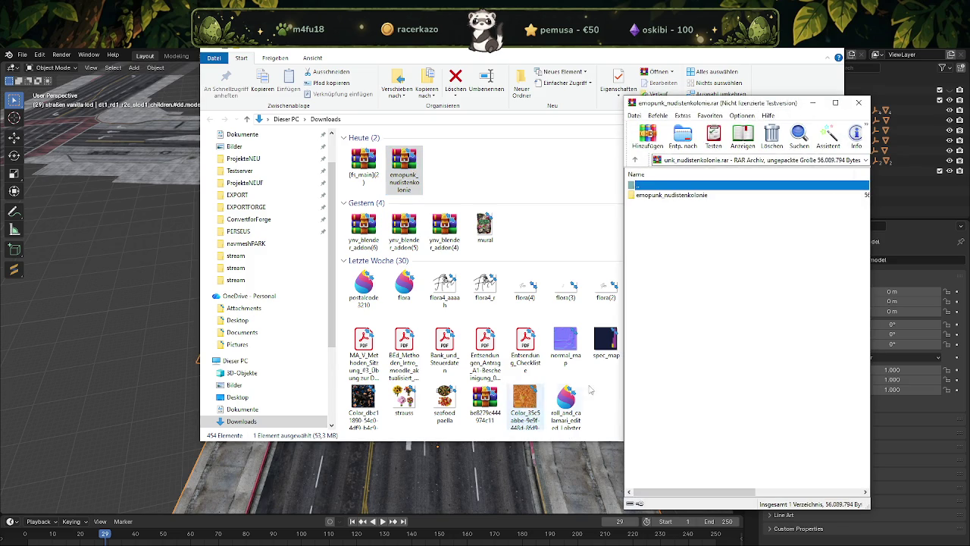
double_click(682, 196)
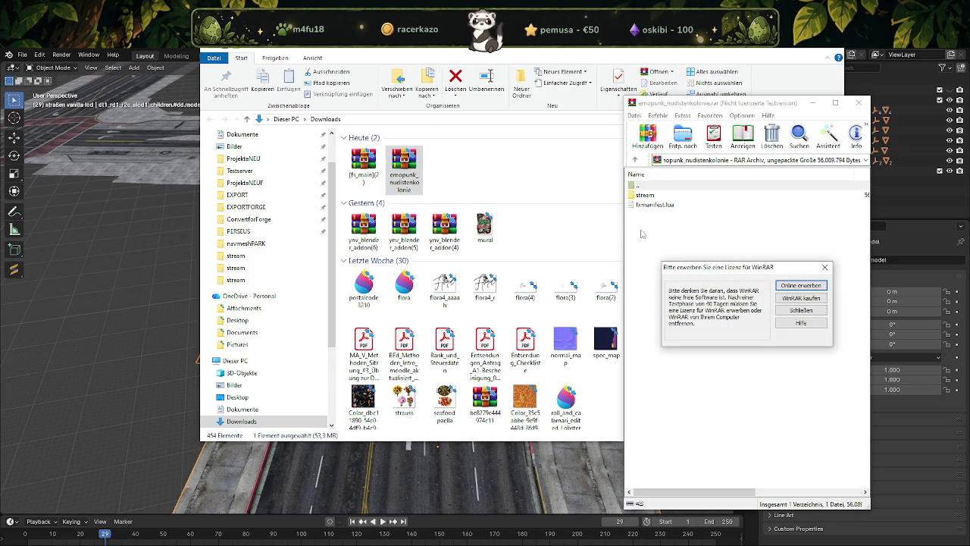
left_click(825, 267)
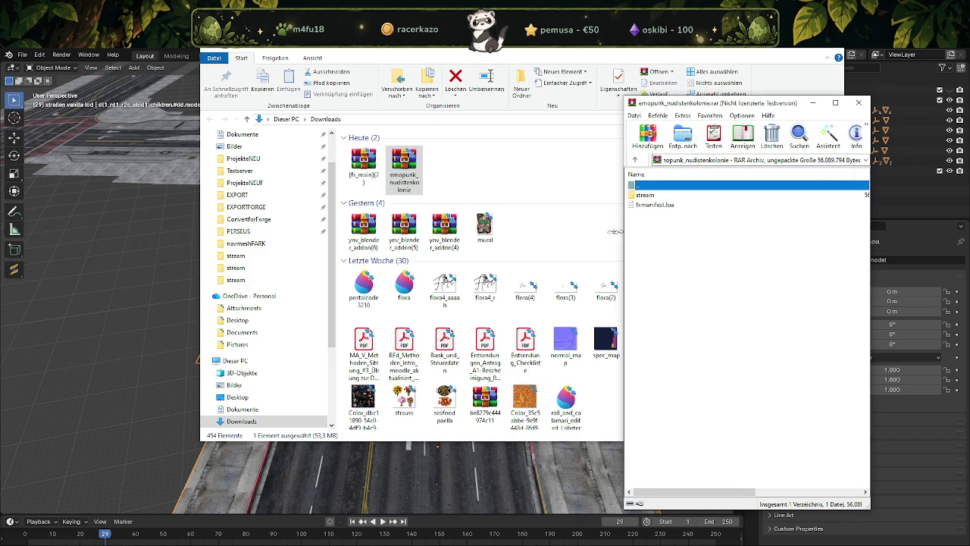
left_click_drag(626, 231, 392, 223)
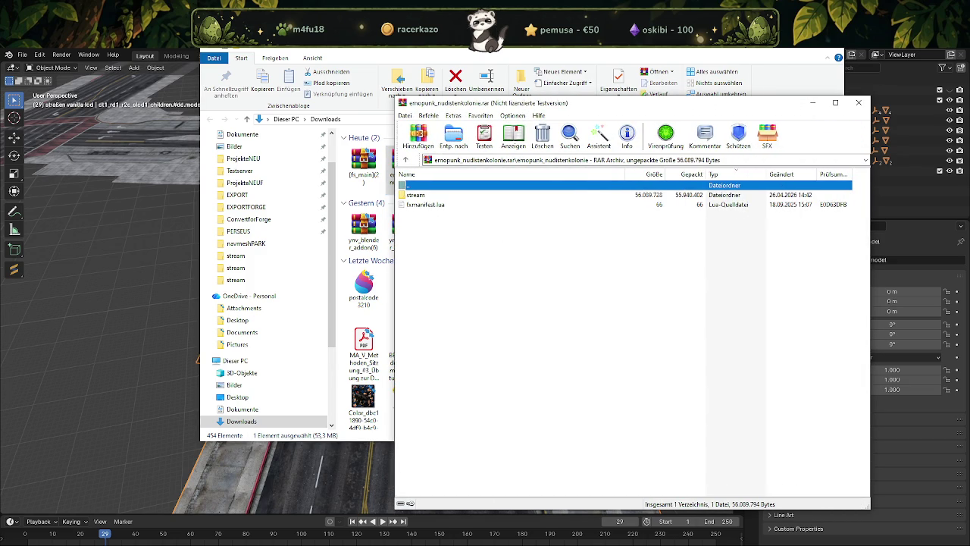
left_click(175, 519)
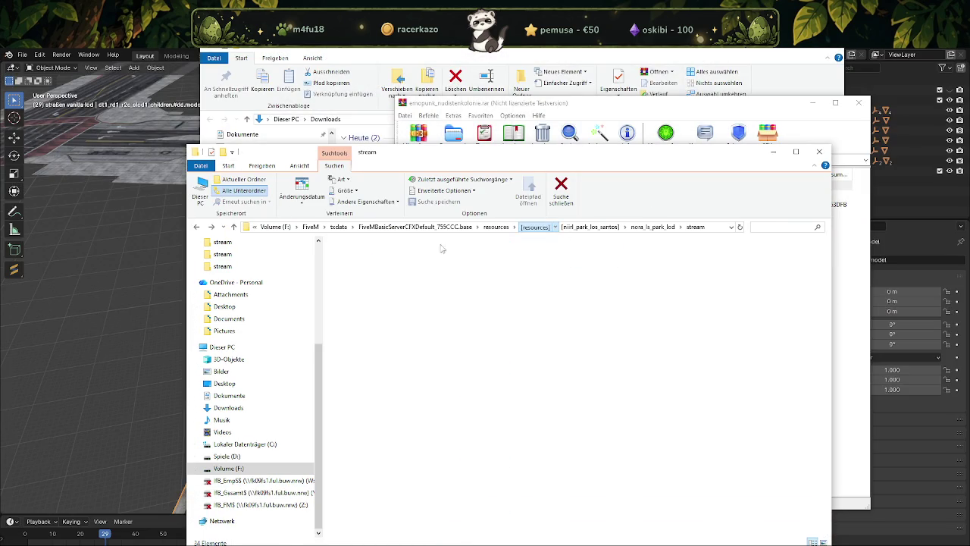
Create a new 'emo nude' folder inside the server's resources\[resources]\[mlo] folder.
left_click(535, 227)
left_click(354, 269)
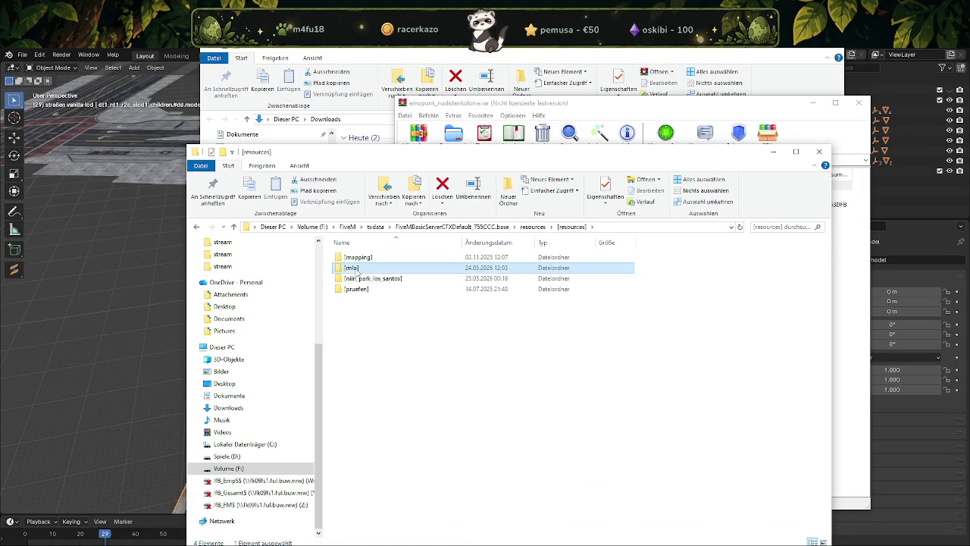
double_click(355, 270)
left_click_drag(387, 151, 244, 138)
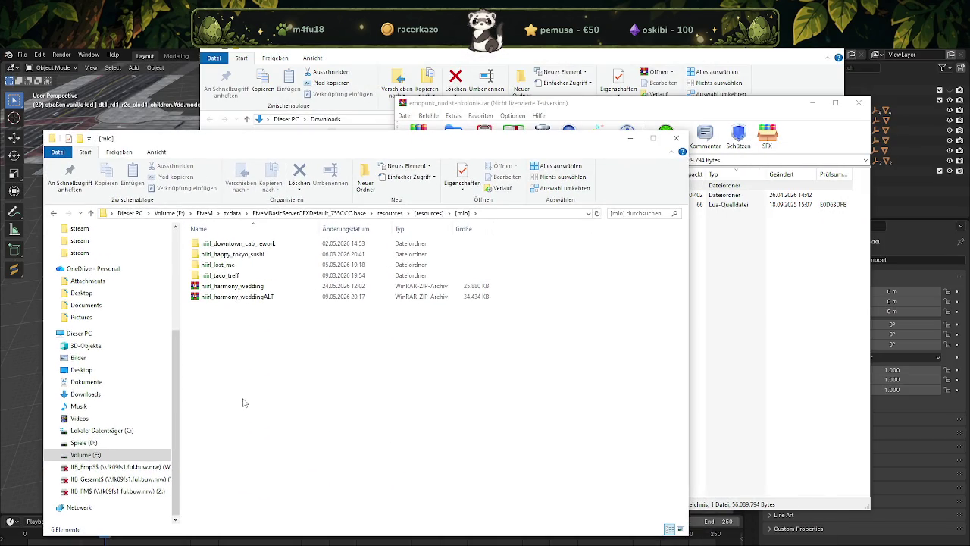
right_click(232, 410)
mouse_move(300, 390)
left_click(407, 388)
type("emo nu")
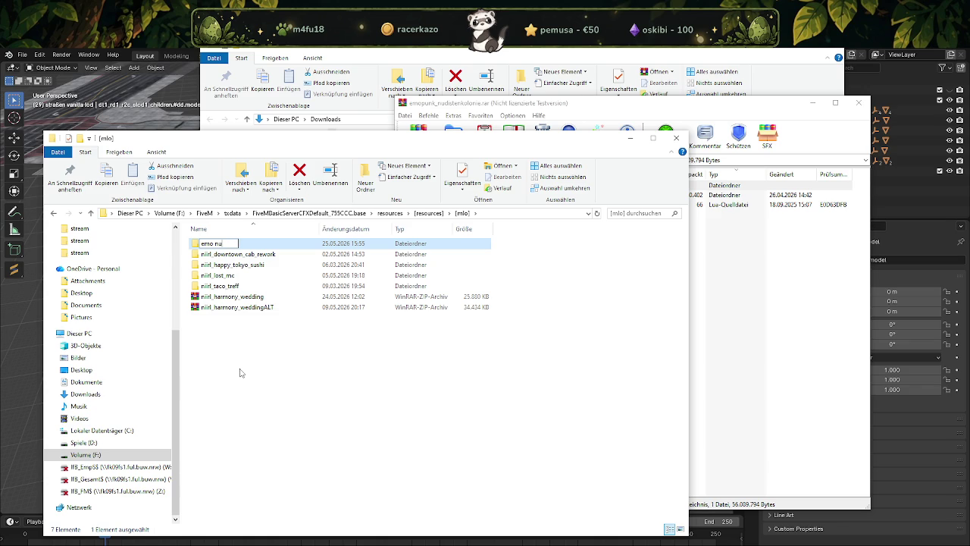
type("de")
key("Return")
key("Return")
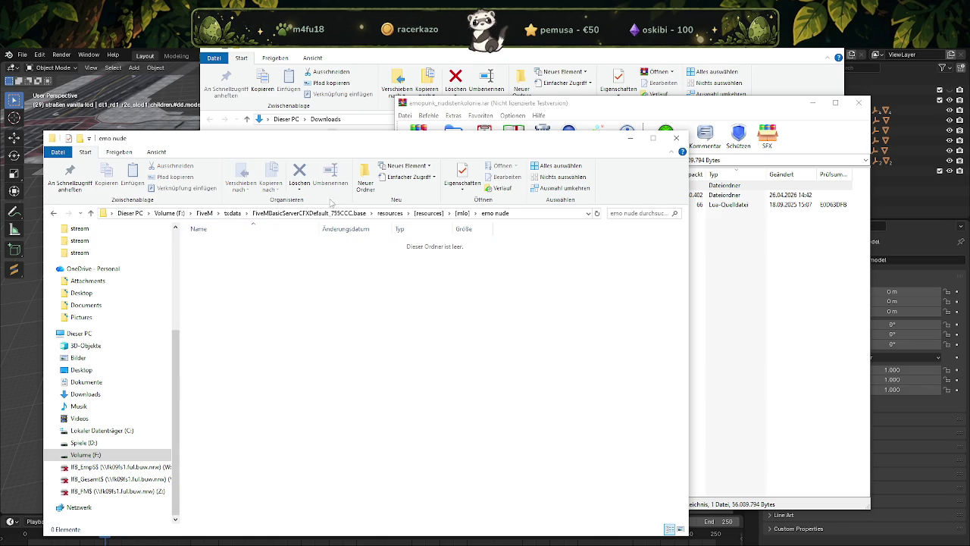
key("alt+F4")
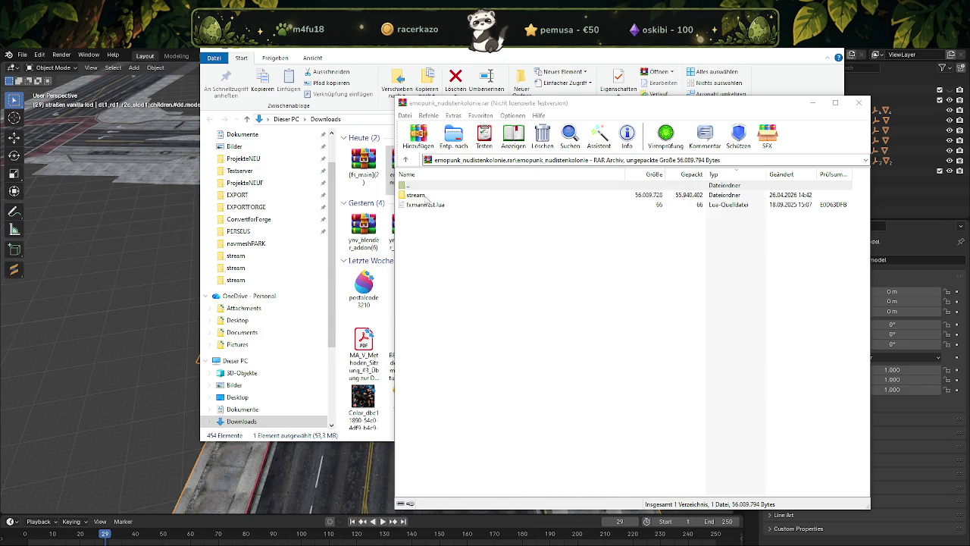
Extract the archive's stream folder and fxmanifest.lua into the emo nude folder.
left_click(422, 195)
left_click(423, 205, "ctrl")
left_click_drag(426, 204, 366, 332)
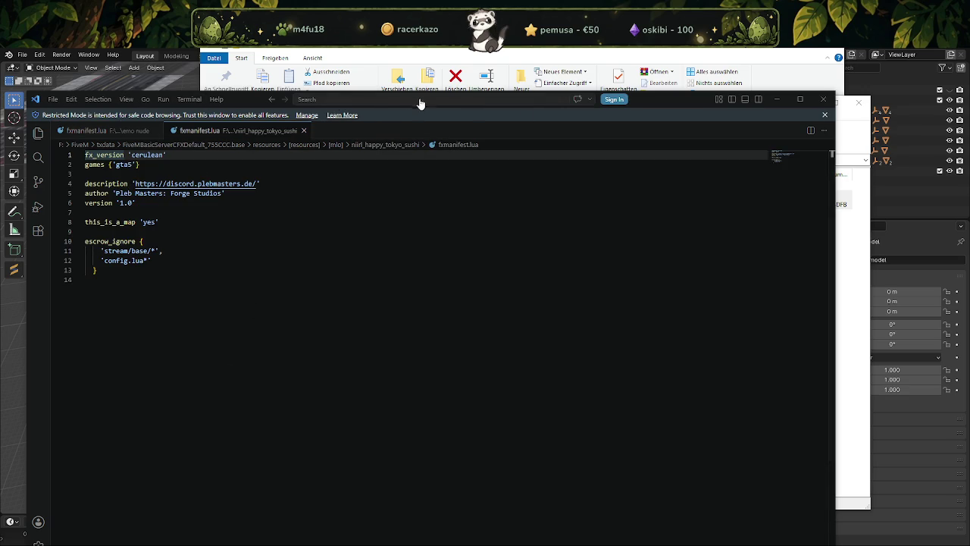
Move the Visual Studio Code window aside and close it.
mouse_move(664, 101)
left_mouse_down()
mouse_move(777, 113)
mouse_move(849, 97)
left_mouse_up()
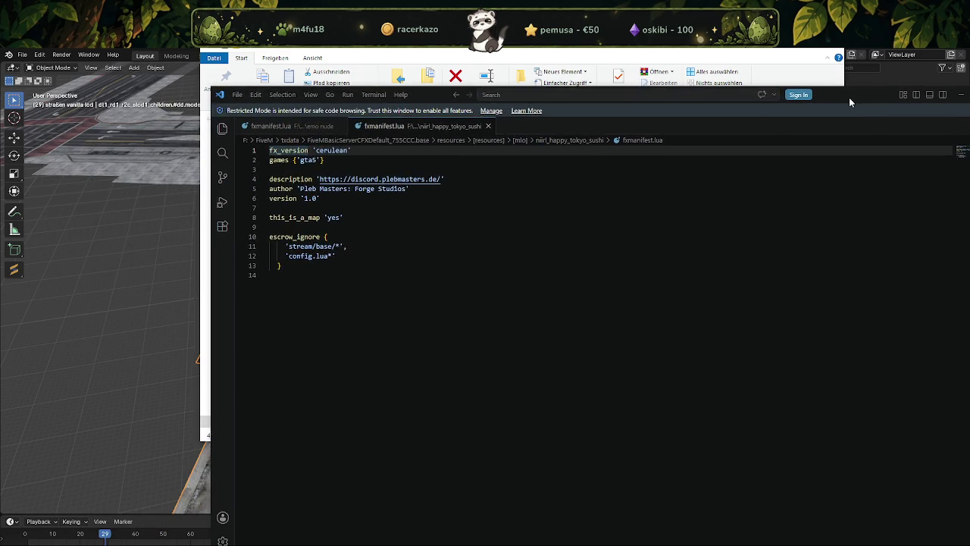
left_click(853, 89)
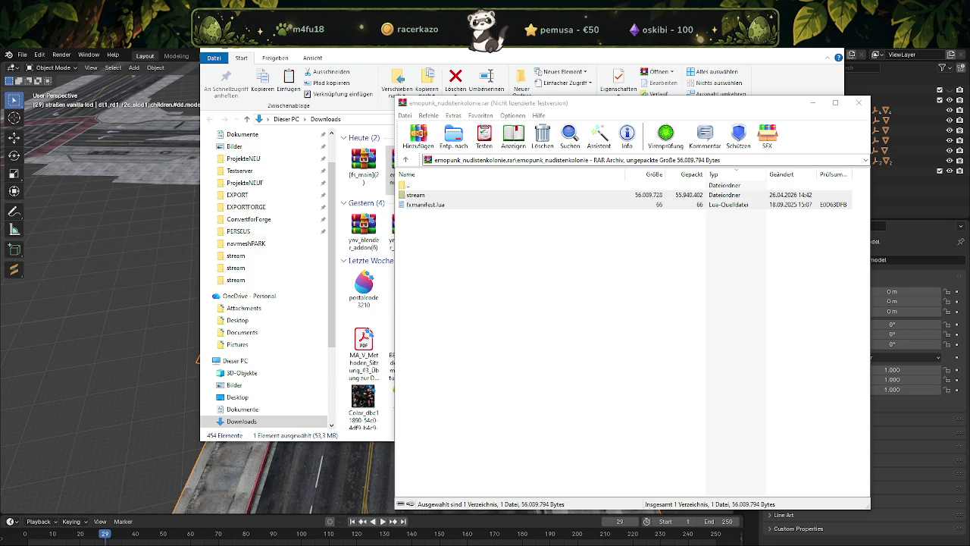
Stop the running FXServer with Ctrl+C in the txAdmin console and close the exited window.
key("alt+Tab")
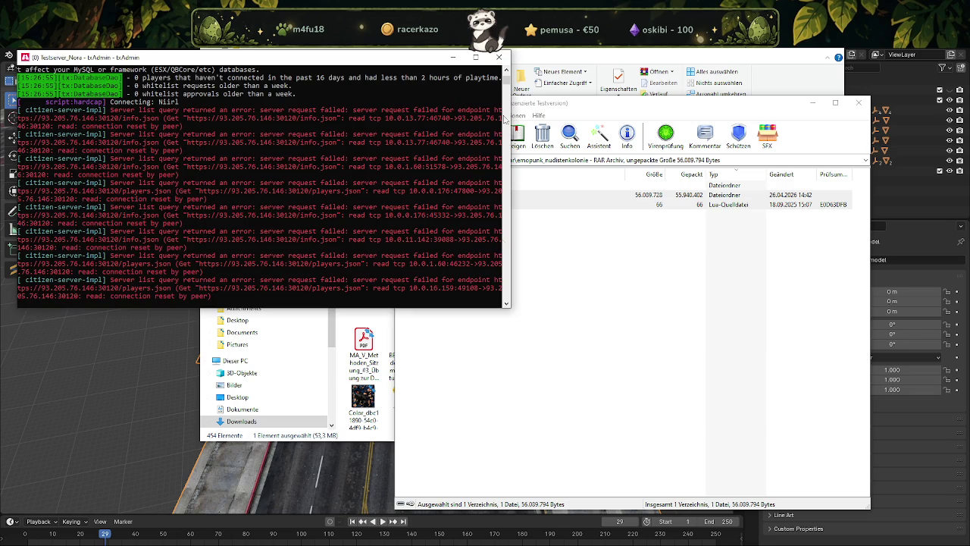
key("ctrl+c")
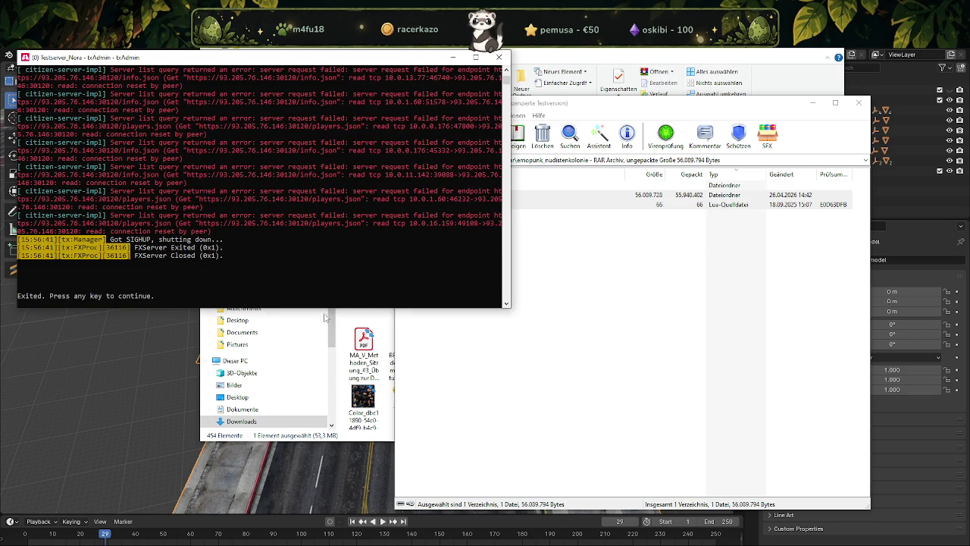
key("Return")
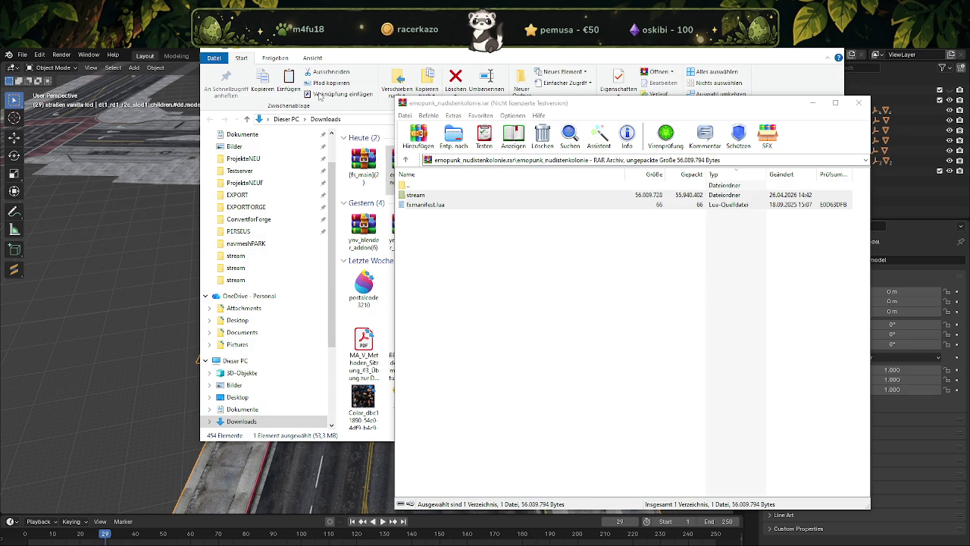
Browse to F:\unityv-dlc-new\dlcs\nora-legionsquare in Explorer, then minimize the folder window.
left_click(319, 95)
scroll(294, 328, "down", 3)
scroll(294, 327, "down", 1)
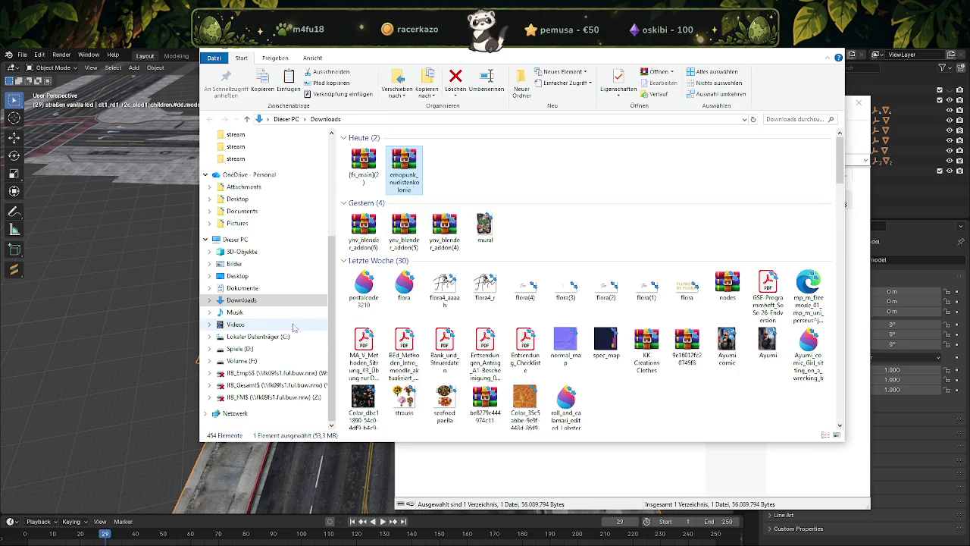
left_click(252, 364)
scroll(425, 319, "down", 5)
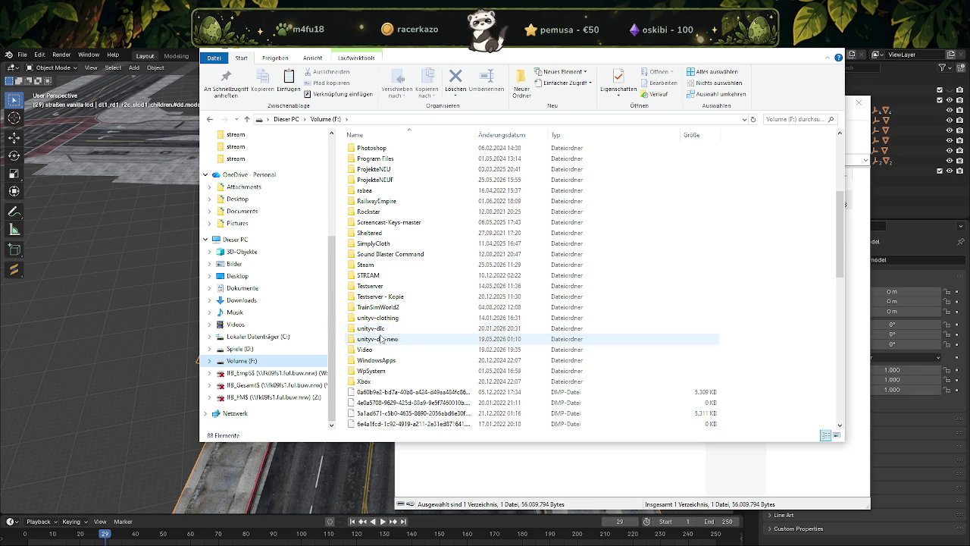
double_click(380, 341)
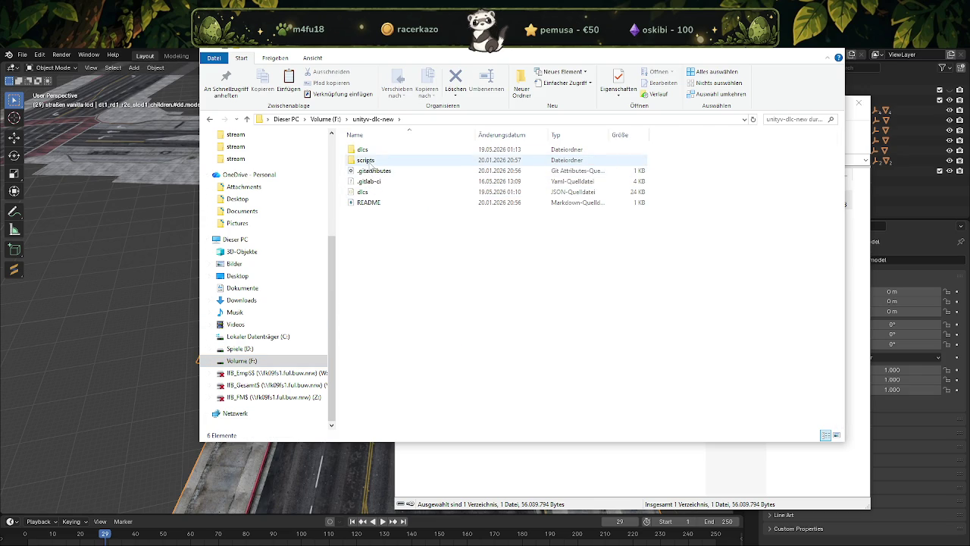
double_click(365, 150)
scroll(414, 265, "down", 3)
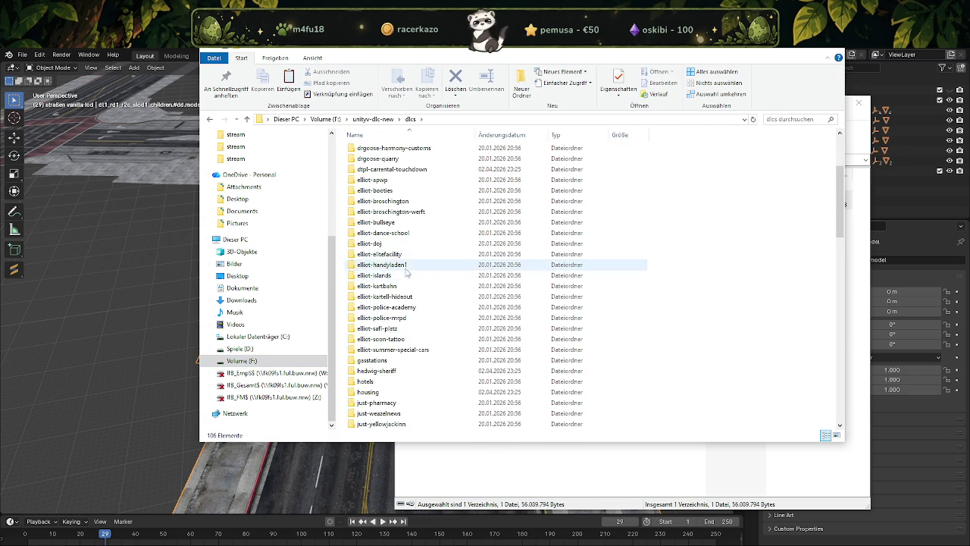
scroll(402, 273, "down", 3)
scroll(411, 326, "down", 3)
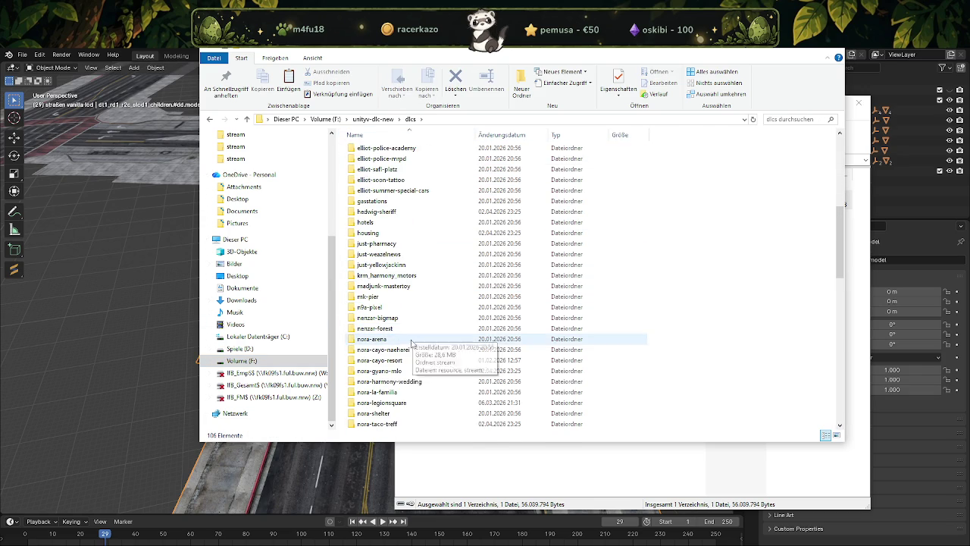
double_click(382, 402)
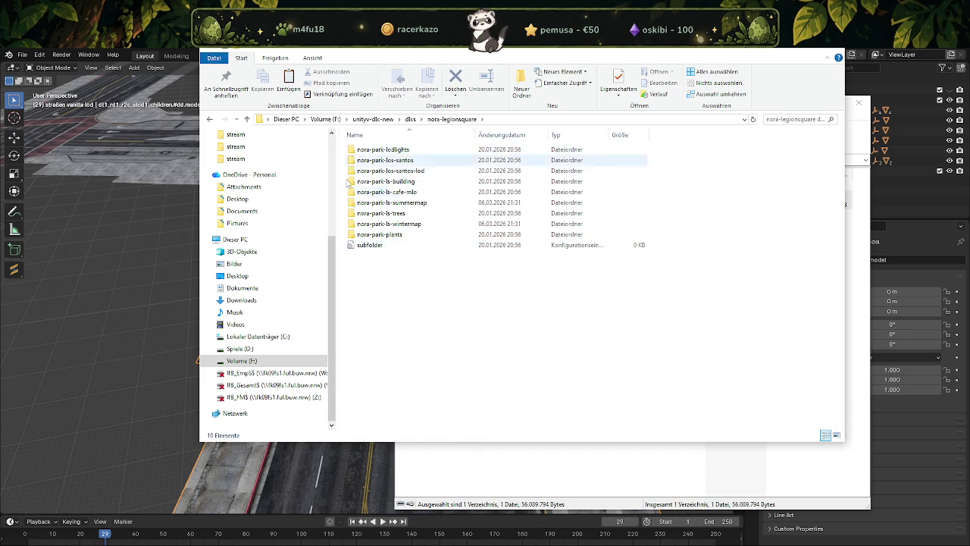
left_click(828, 58)
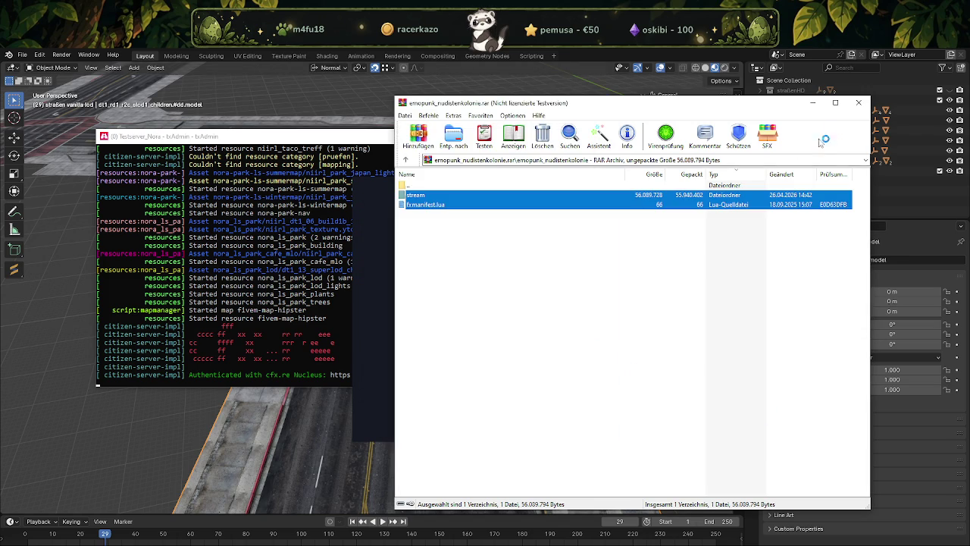
Close the WinRAR window showing the emopunk_nudistenkolonie archive.
left_click(856, 104)
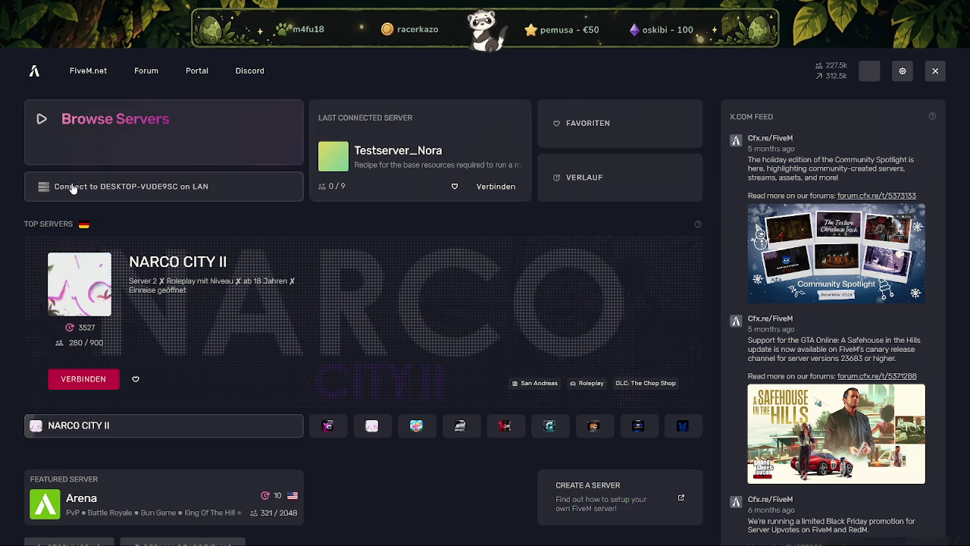
Connect from the FiveM launcher to the local Testserver_Nora on LAN.
left_click(495, 186)
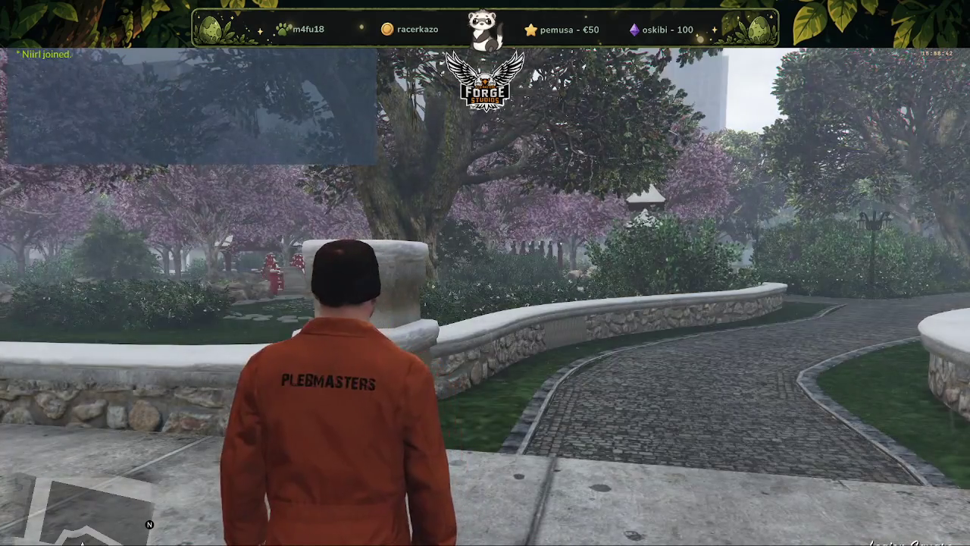
Open the pause-menu map full screen and pan it toward the northwestern hills around Banham Canyon.
key("a")
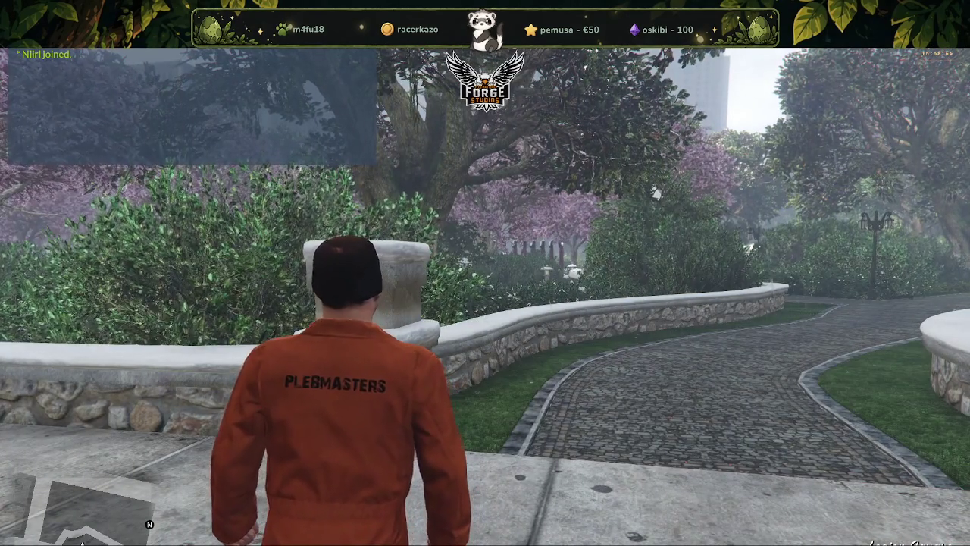
key("Escape")
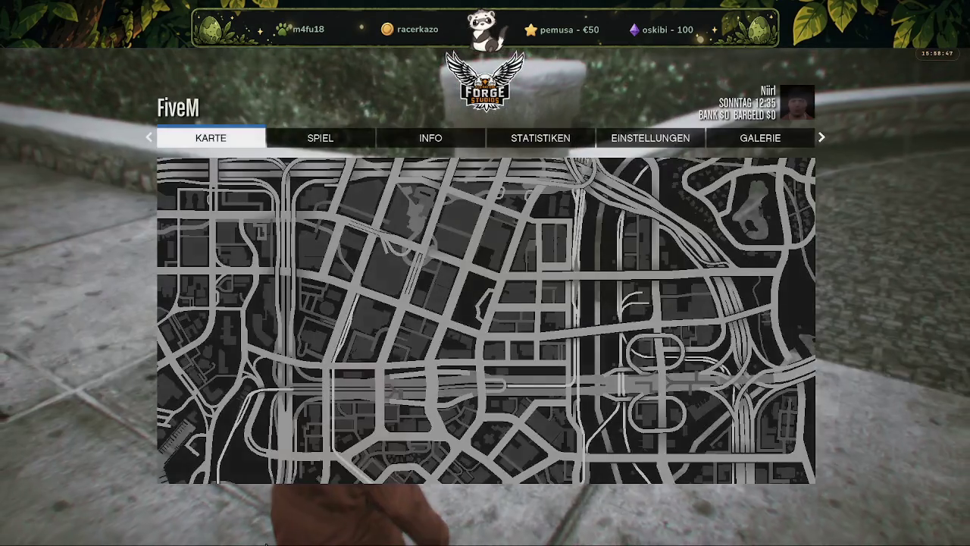
left_click(337, 262)
scroll(408, 265, "down", 5)
left_click_drag(523, 373, 639, 383)
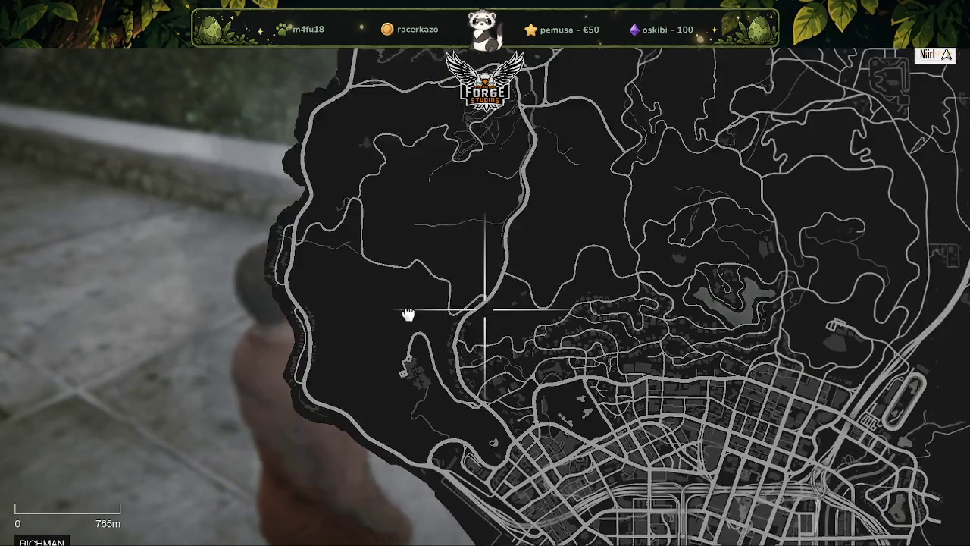
left_click_drag(400, 318, 455, 433)
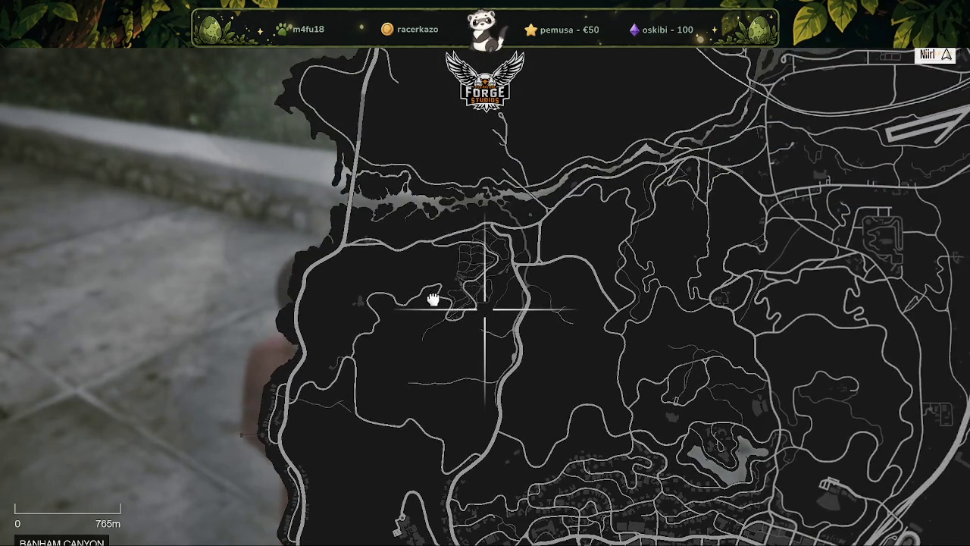
mouse_move(432, 297)
left_mouse_down()
mouse_move(500, 286)
mouse_move(536, 312)
mouse_move(582, 299)
mouse_move(513, 354)
left_mouse_up()
Zoom into North Chumash, teleport to the waypoint there, and return to the game.
scroll(528, 346, "up", 3)
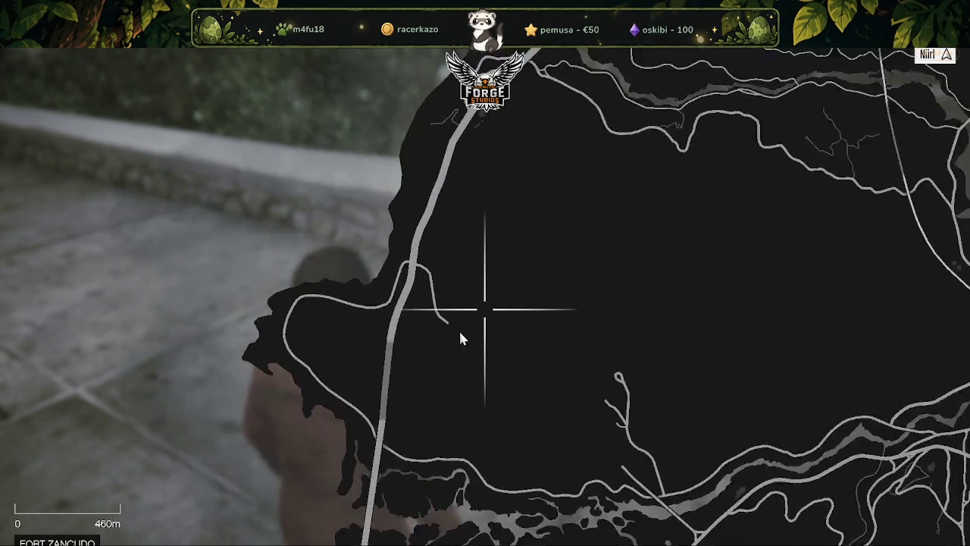
scroll(459, 311, "down", 1)
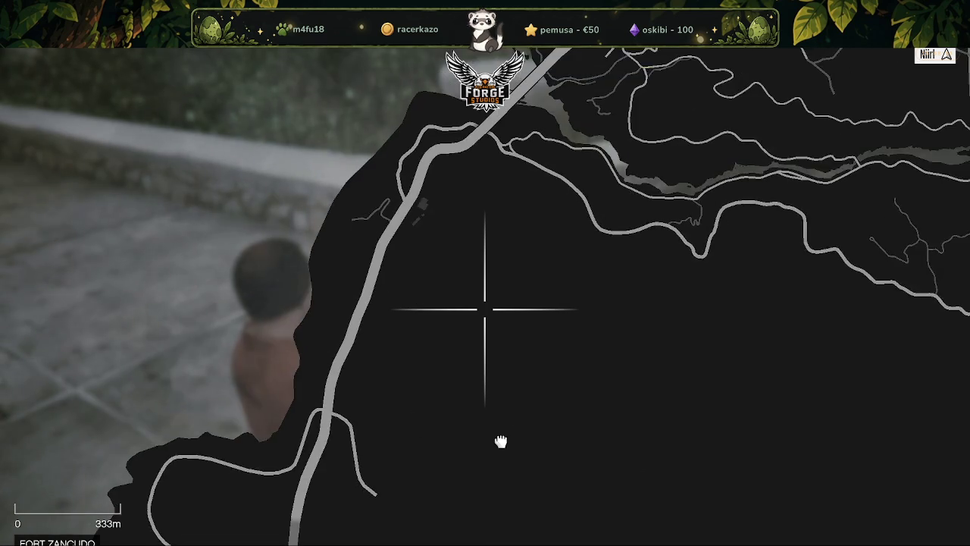
scroll(561, 305, "down", 2)
scroll(550, 318, "up", 1)
scroll(523, 321, "up", 1)
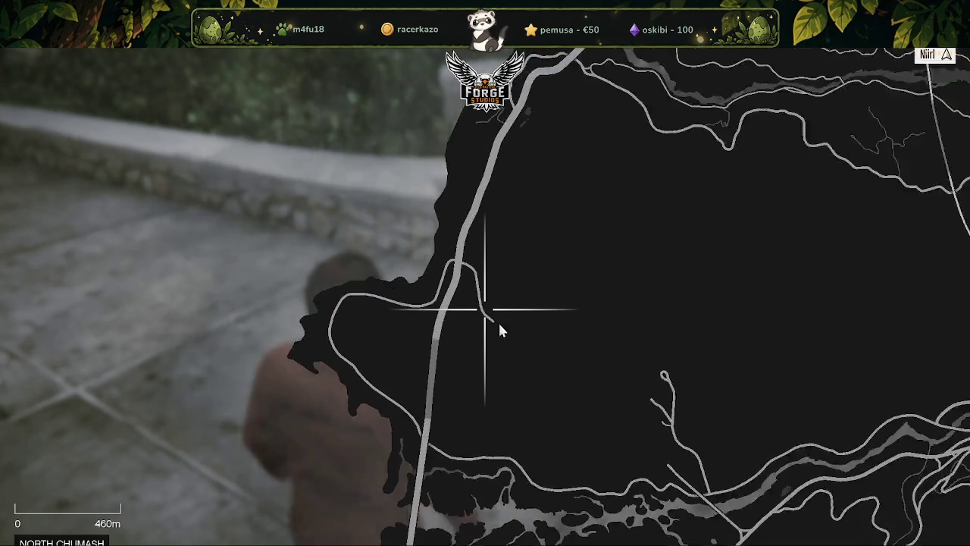
scroll(498, 322, "up", 1)
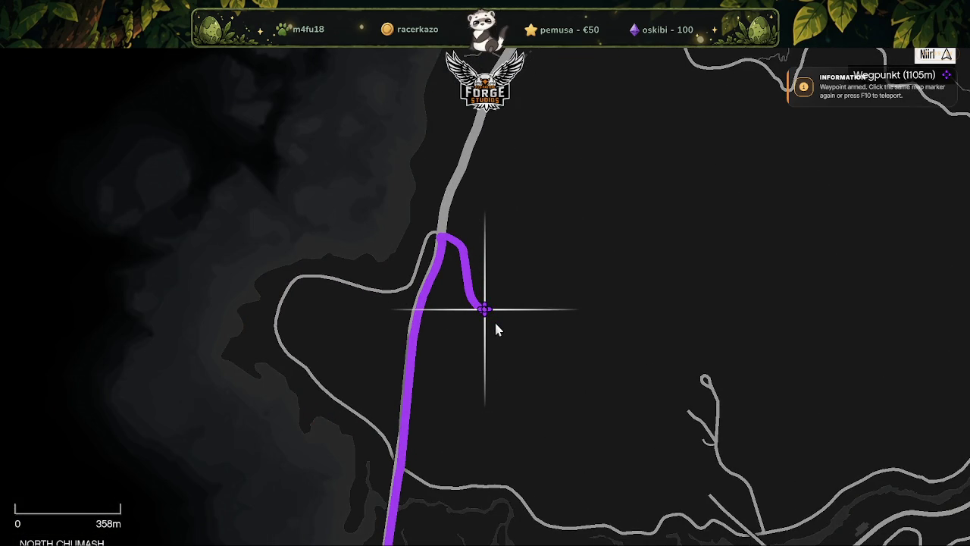
left_click(494, 320)
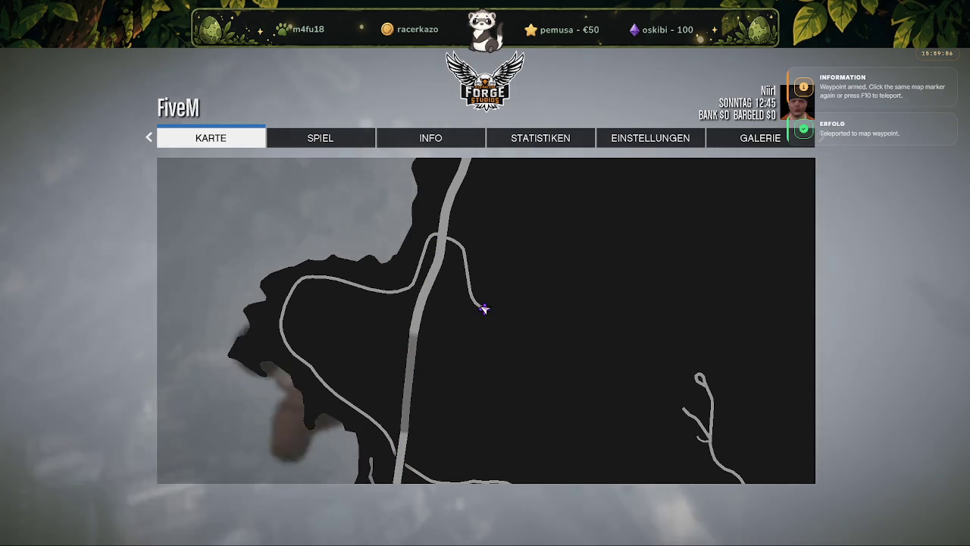
key("Escape")
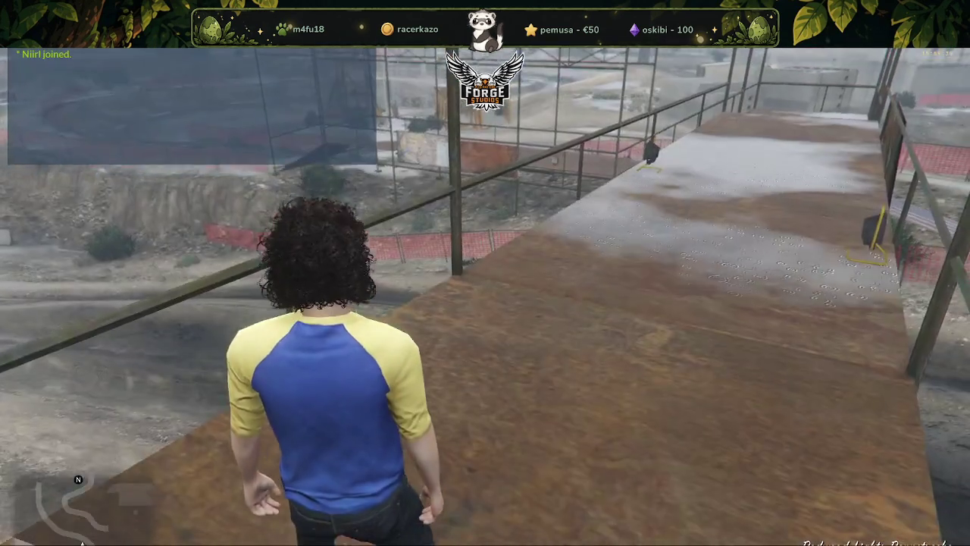
Enable TX Admin NoClip from the F1 admin menu and fly over the hills.
key("w")
key("F1")
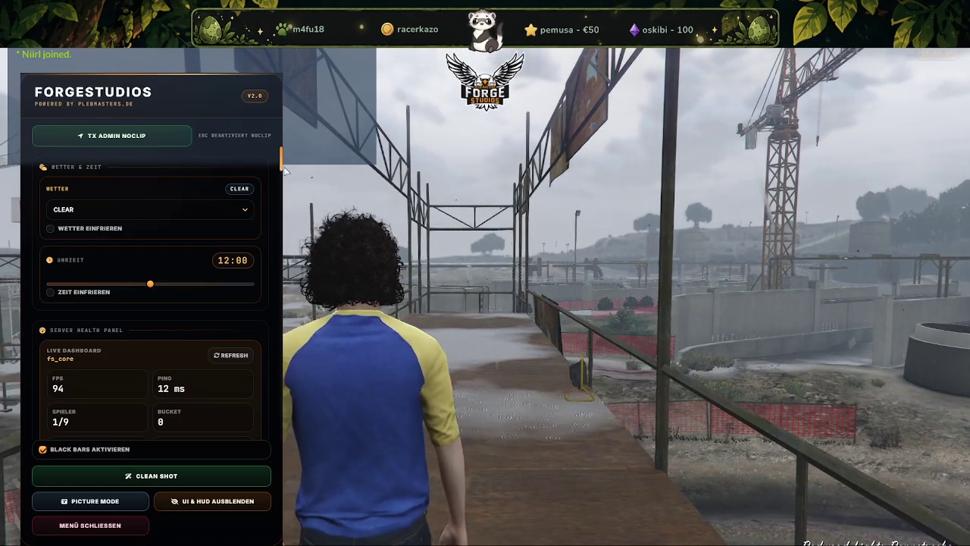
left_click(111, 135)
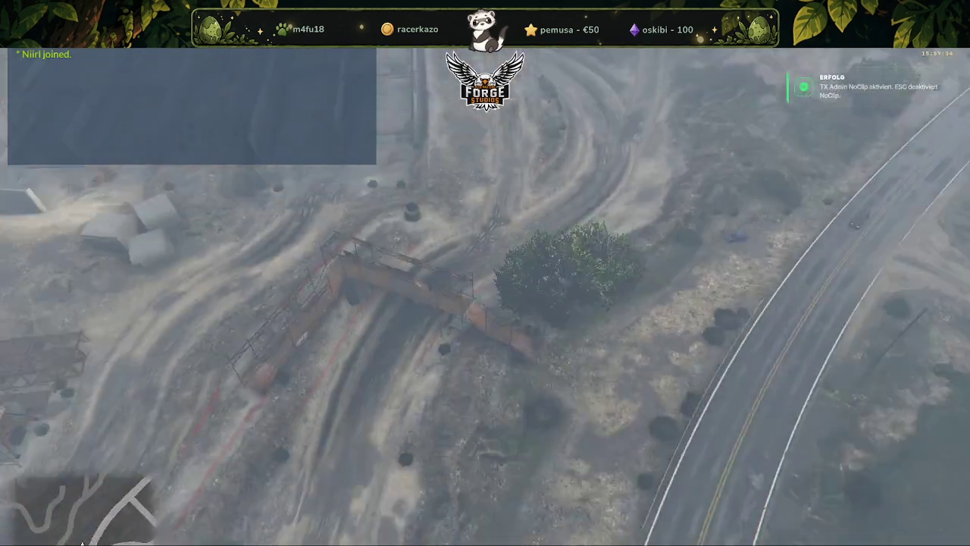
key("w")
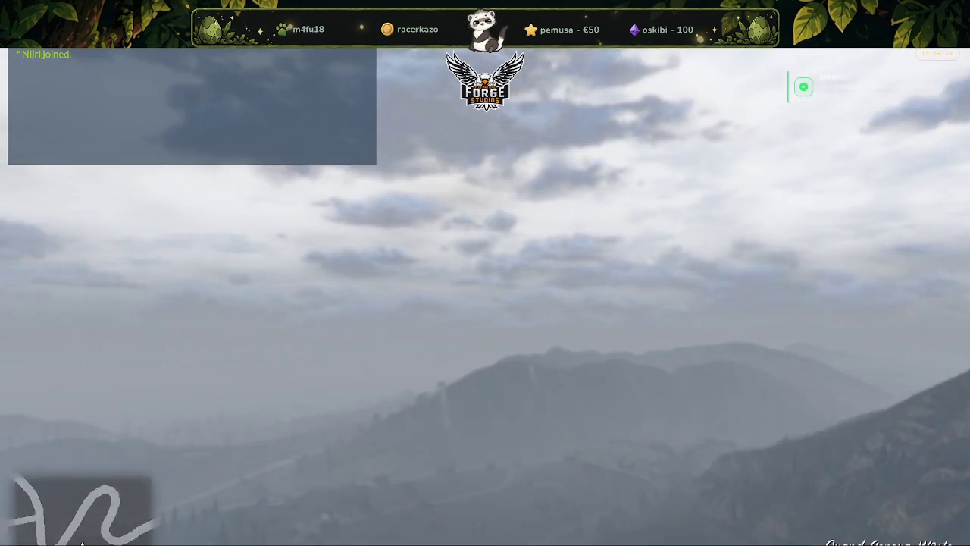
Set the weather to EXTRASUNNY and freeze it (Wetter einfrieren) in the admin menu.
key("F1")
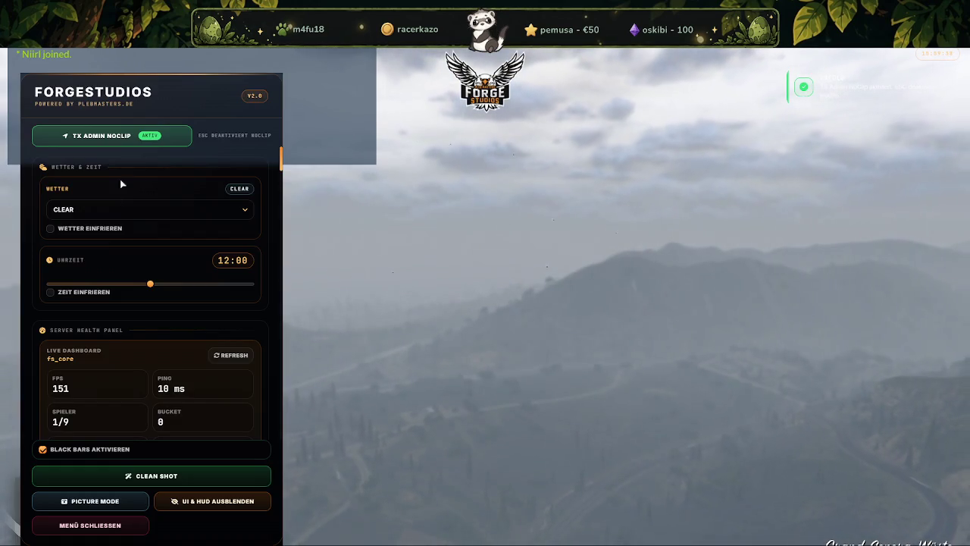
left_click(121, 211)
left_click(91, 235)
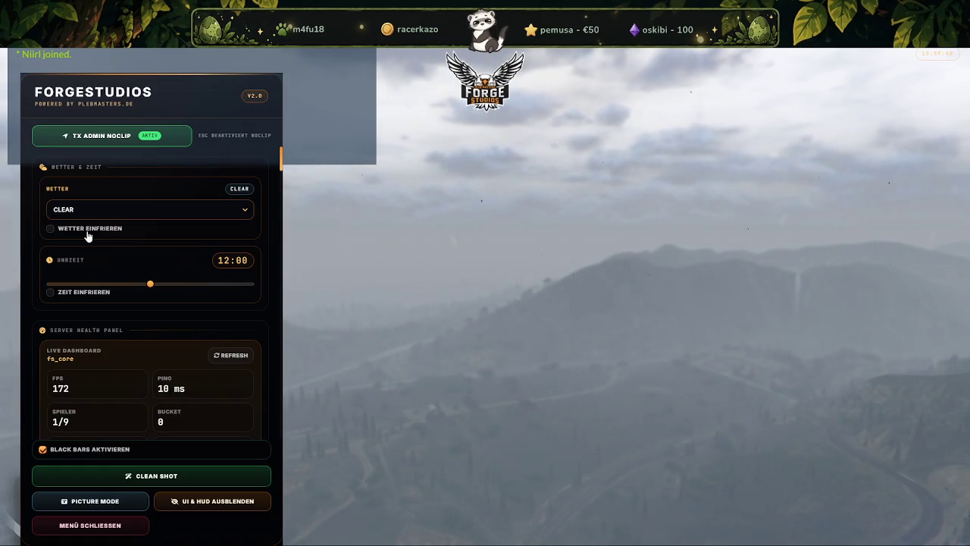
left_click(53, 232)
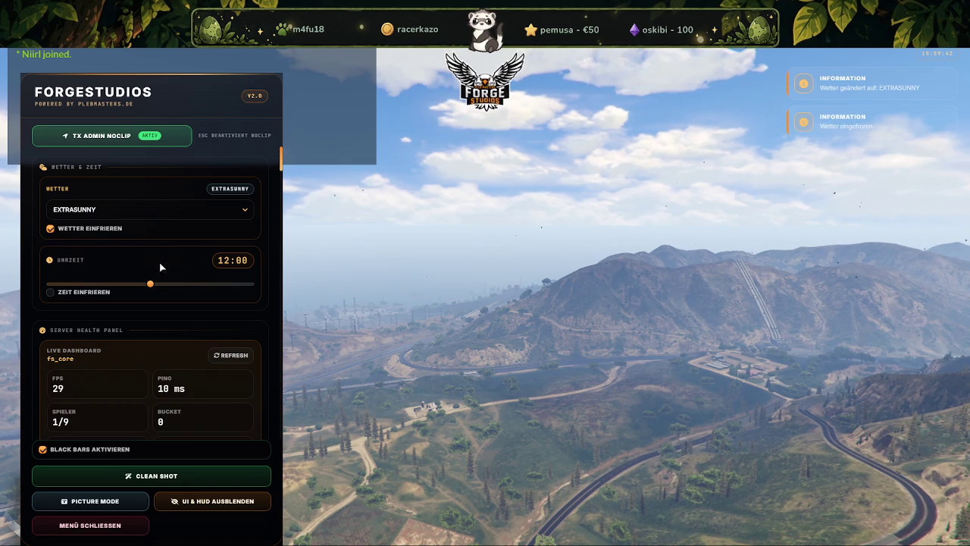
left_click(126, 533)
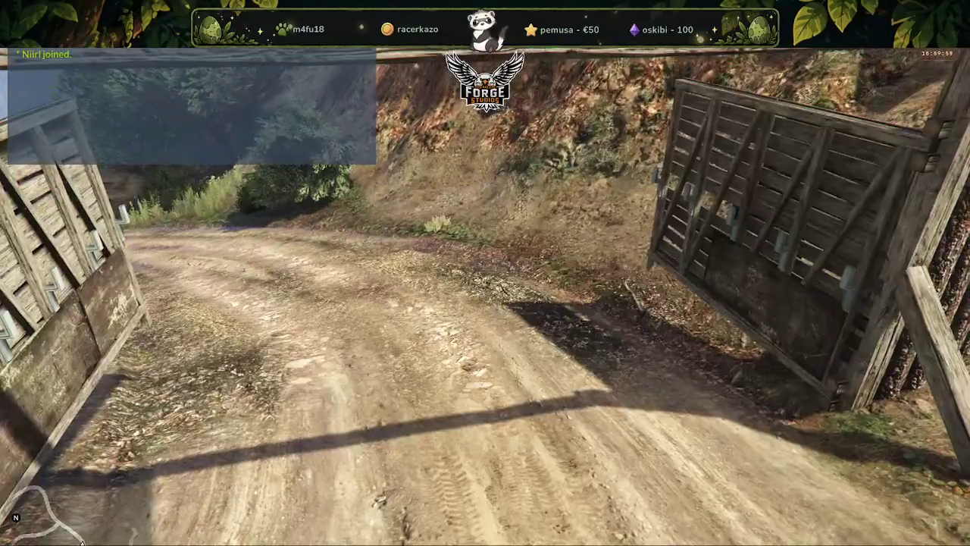
Turn off NoClip, run up the dirt path into the wooden cabin and look around inside.
key("F2")
key("Escape")
key("Escape")
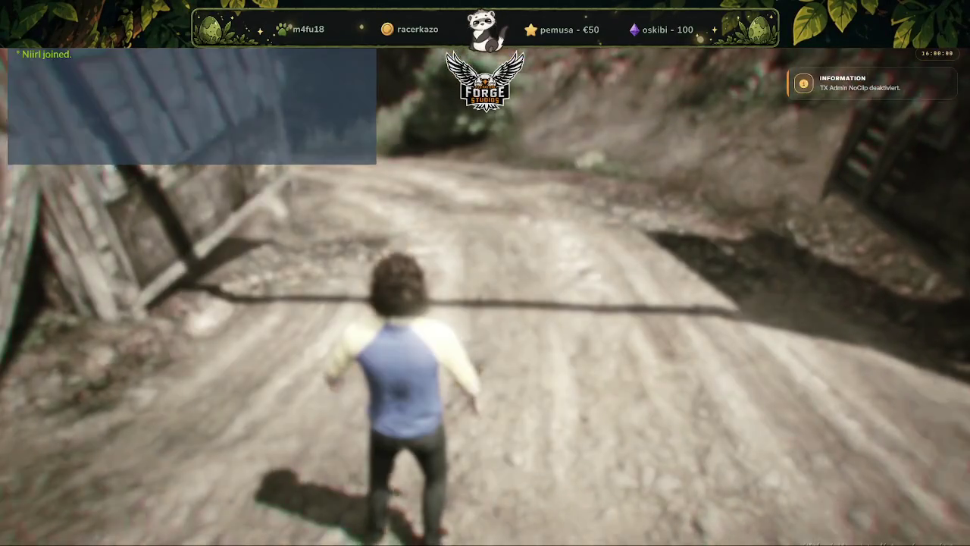
key("w")
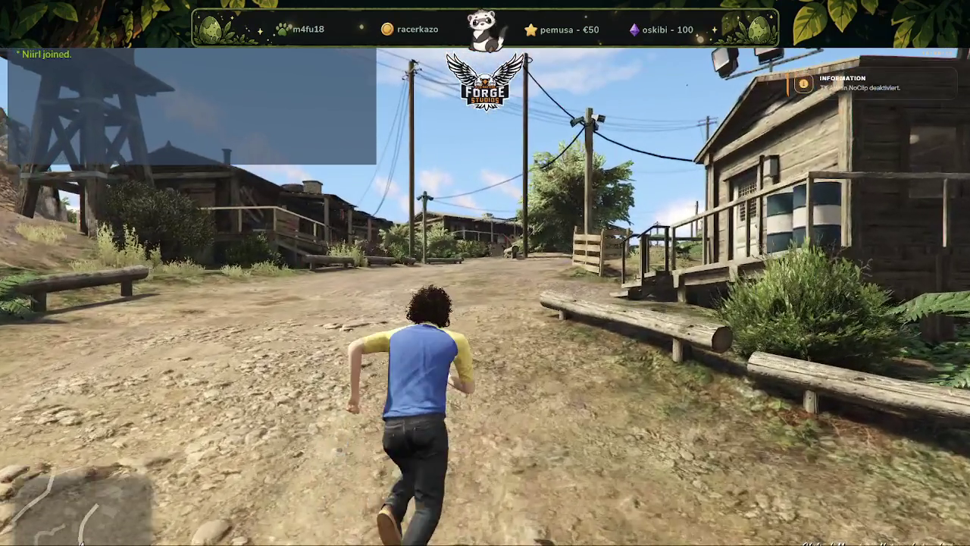
key("w")
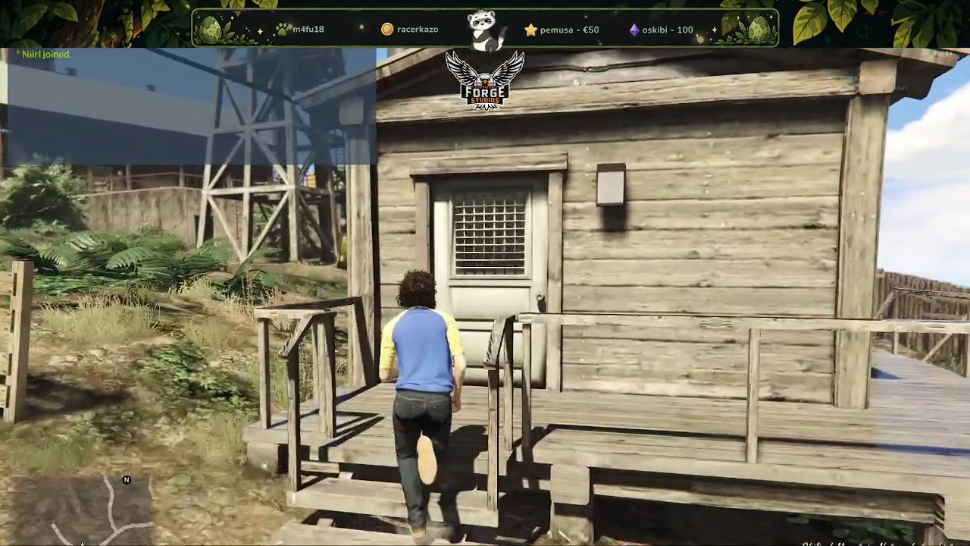
key("w")
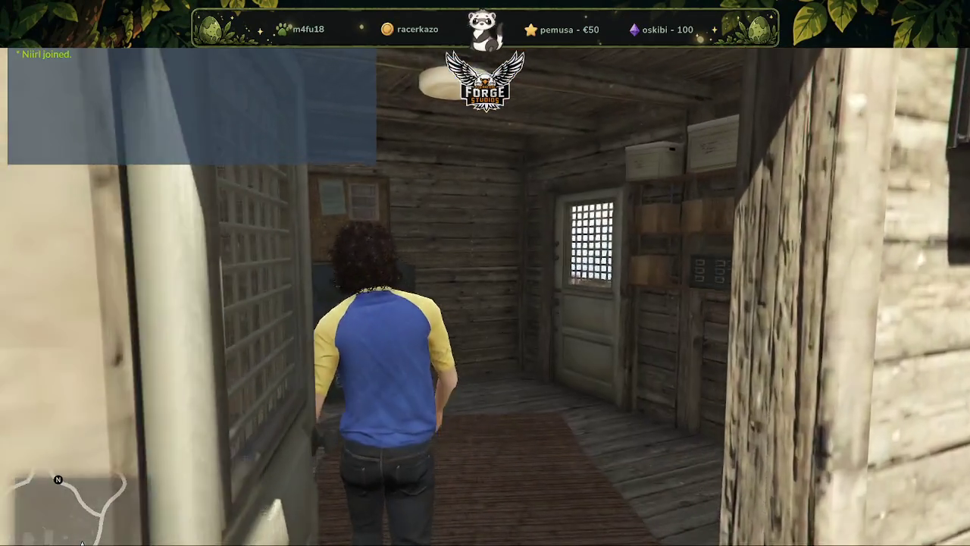
key("w")
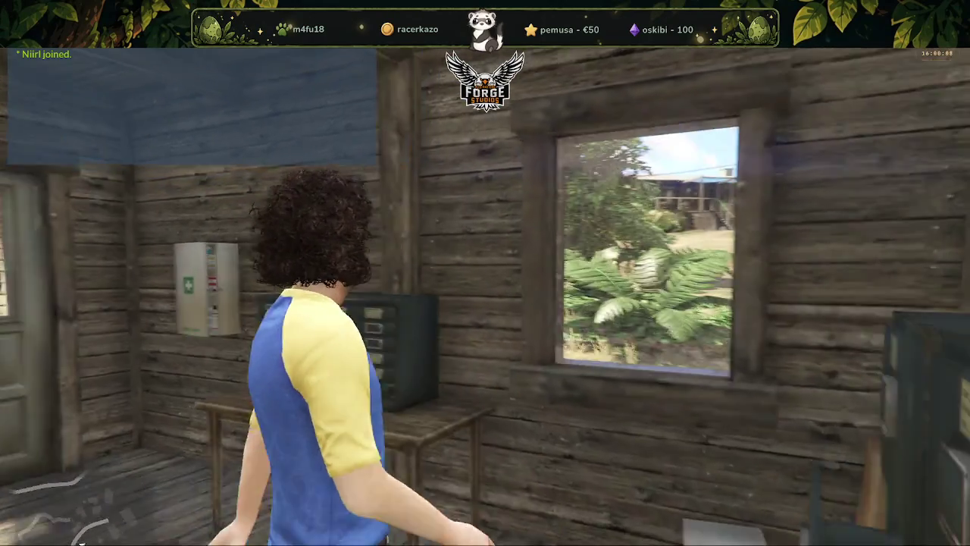
key("w")
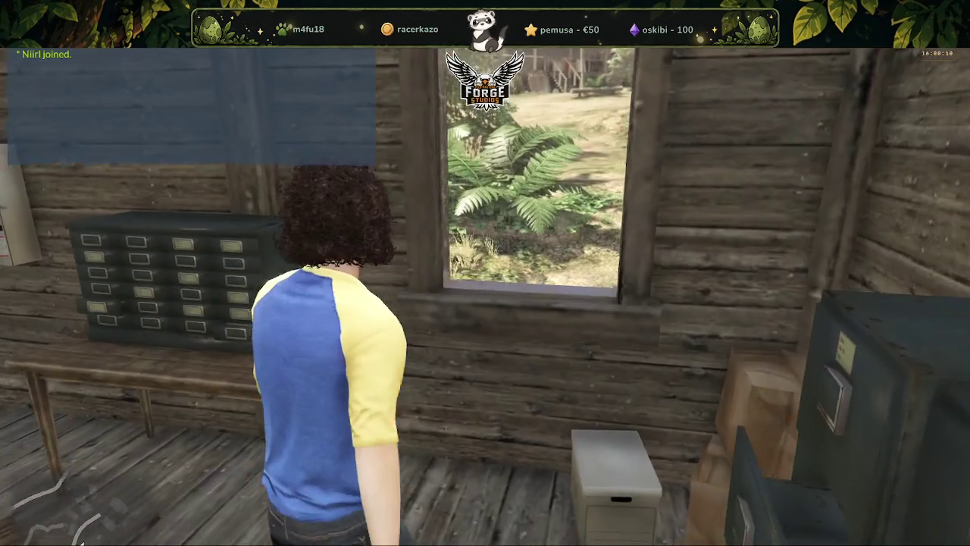
key("w")
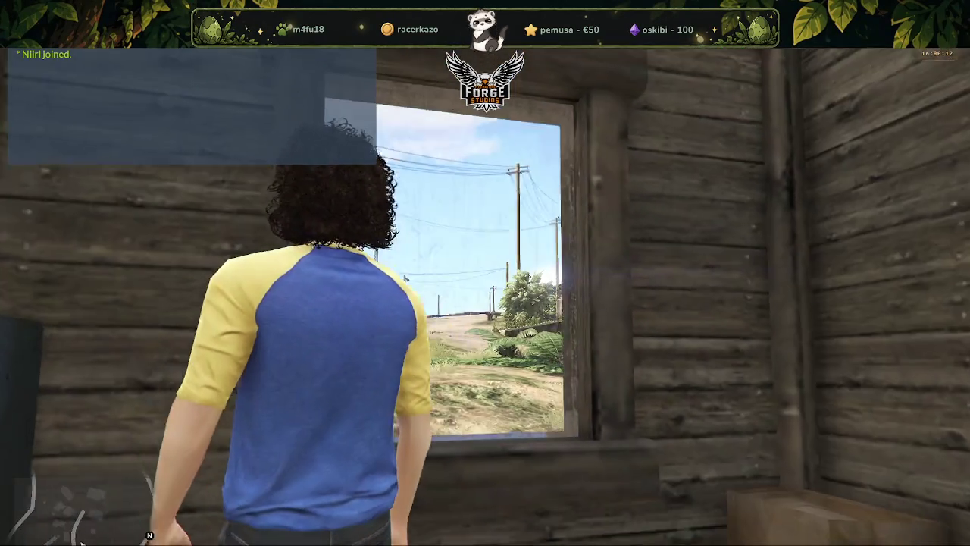
key("w")
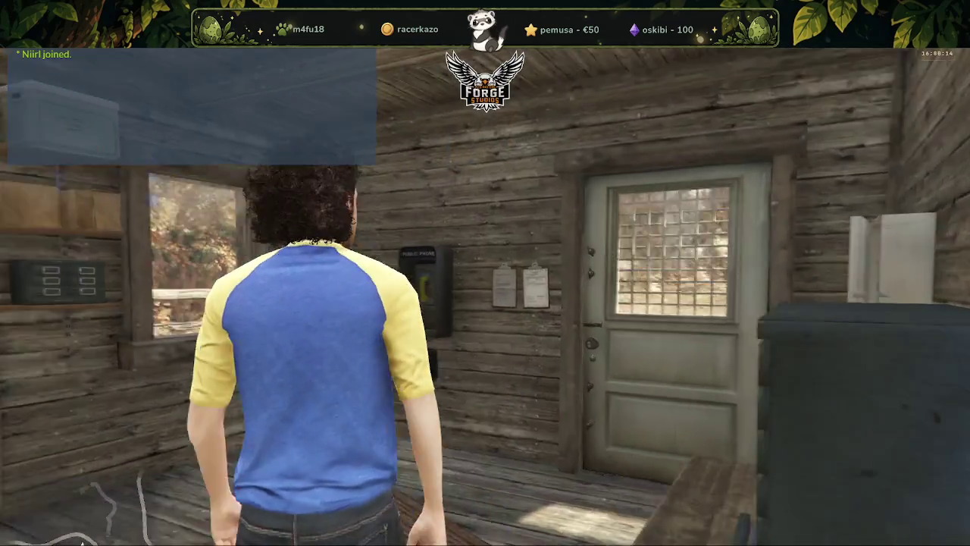
Walk out to the yard, return up the porch to the cabin door, and switch to first-person view.
key("w")
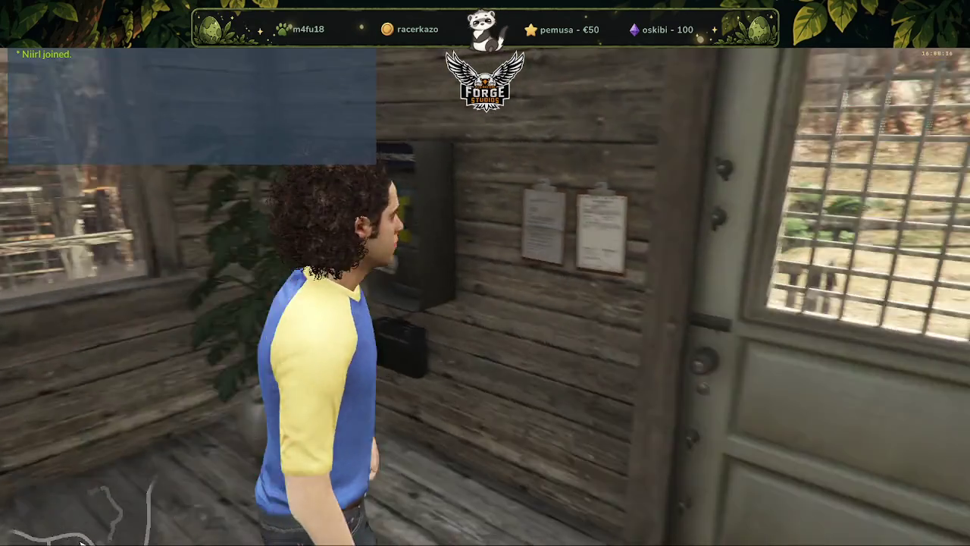
key("w")
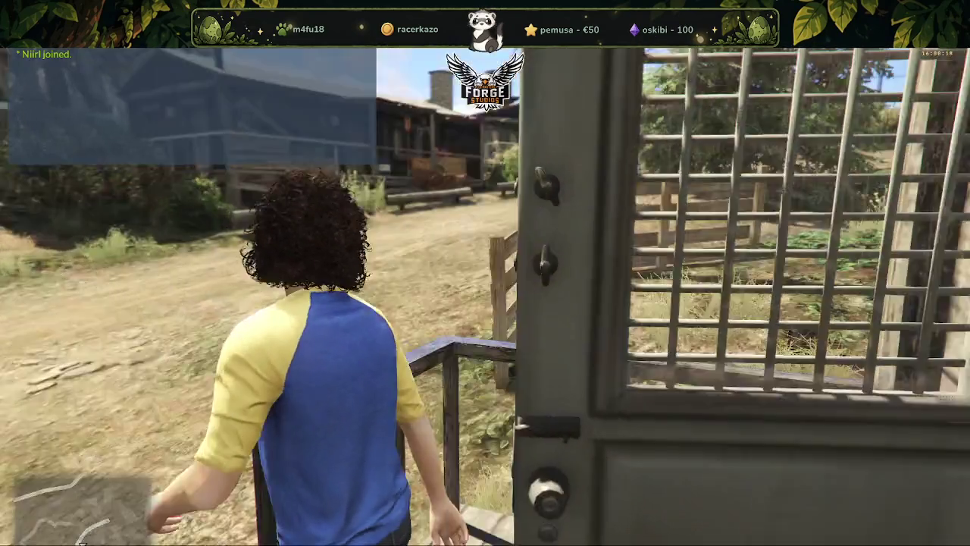
key("w")
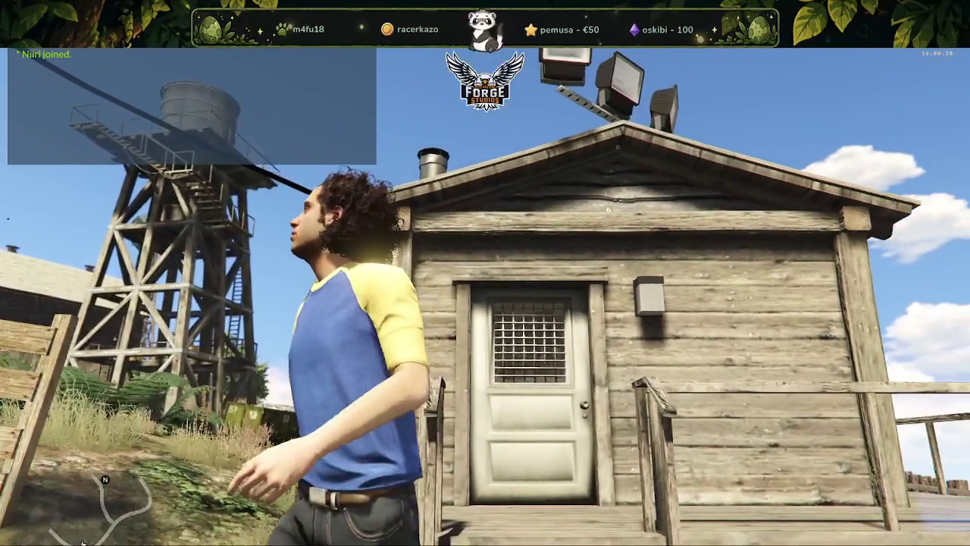
key("w")
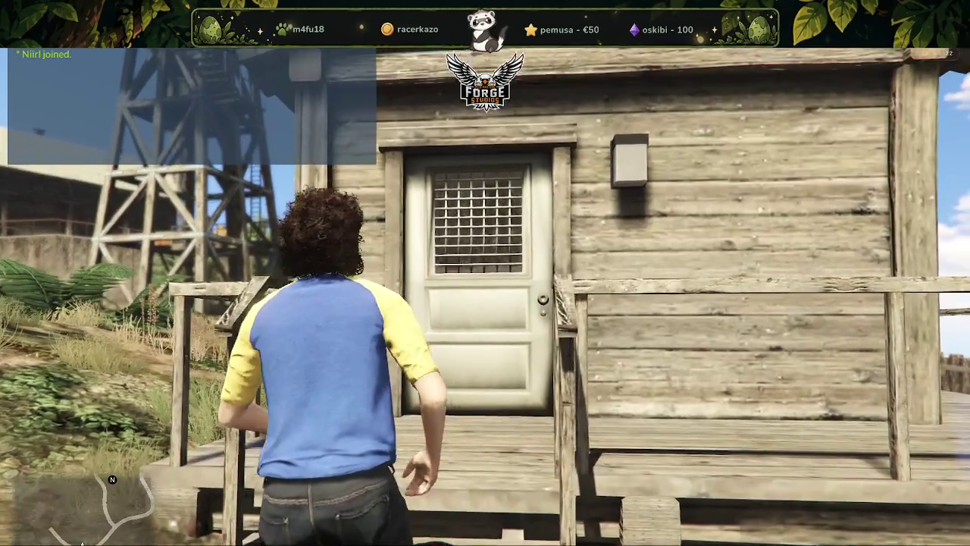
key("w")
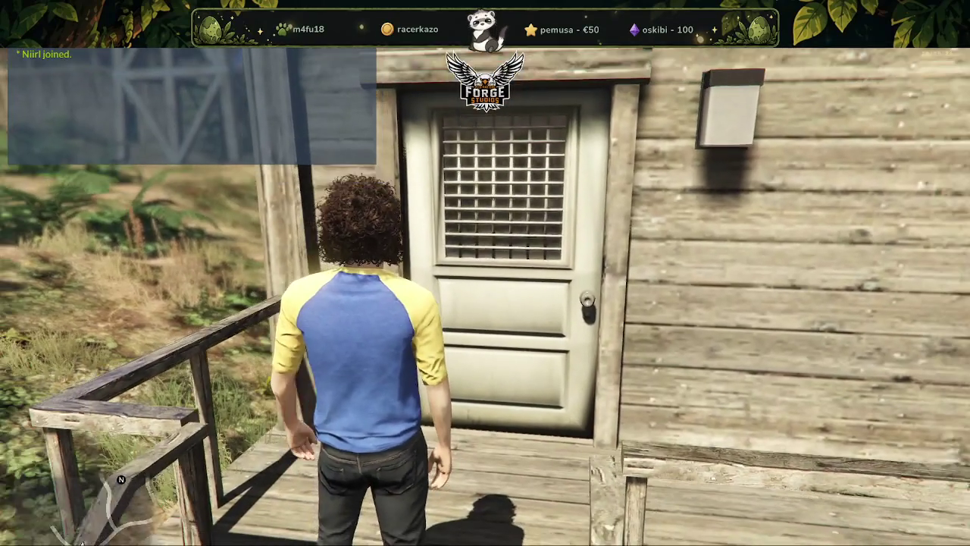
key("v")
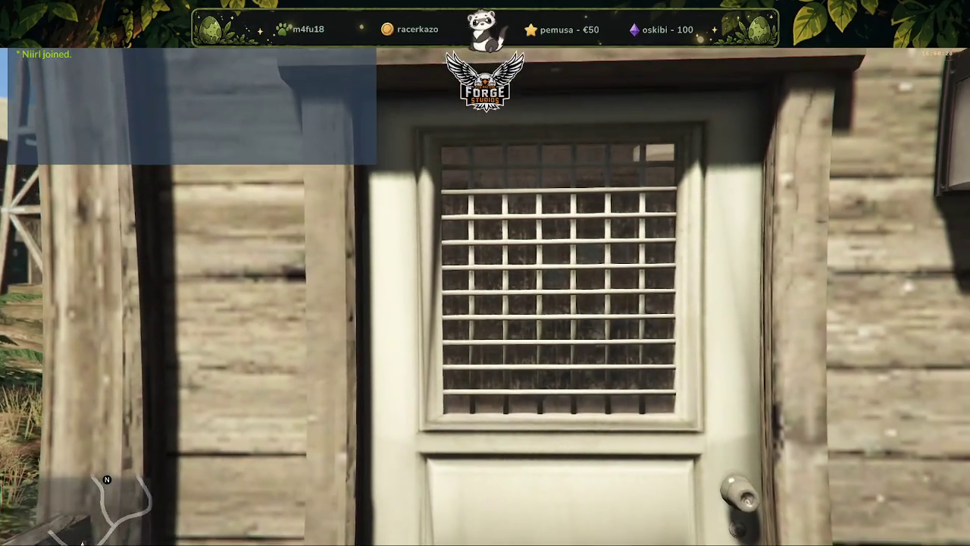
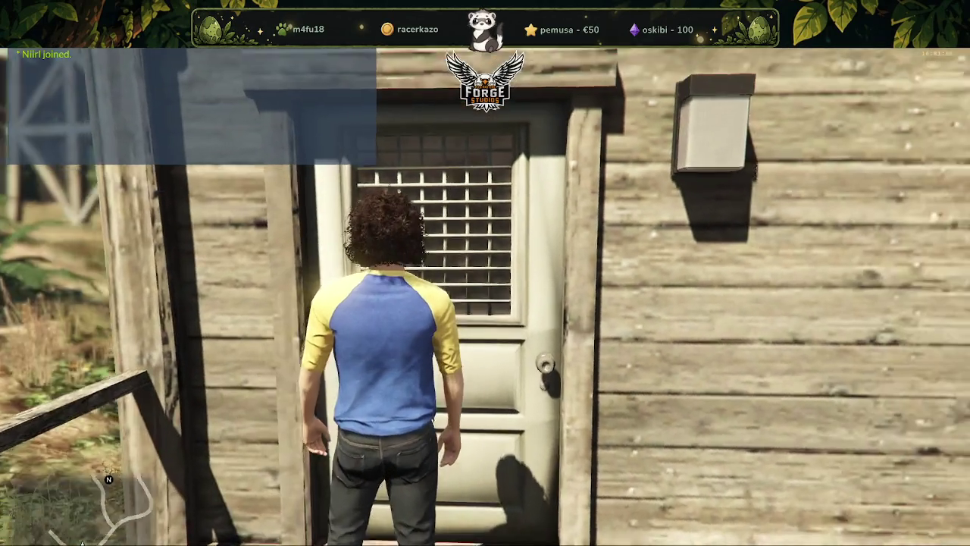
Turn away from the cabin door, cross the porch and run down the dirt path into the village.
key("s")
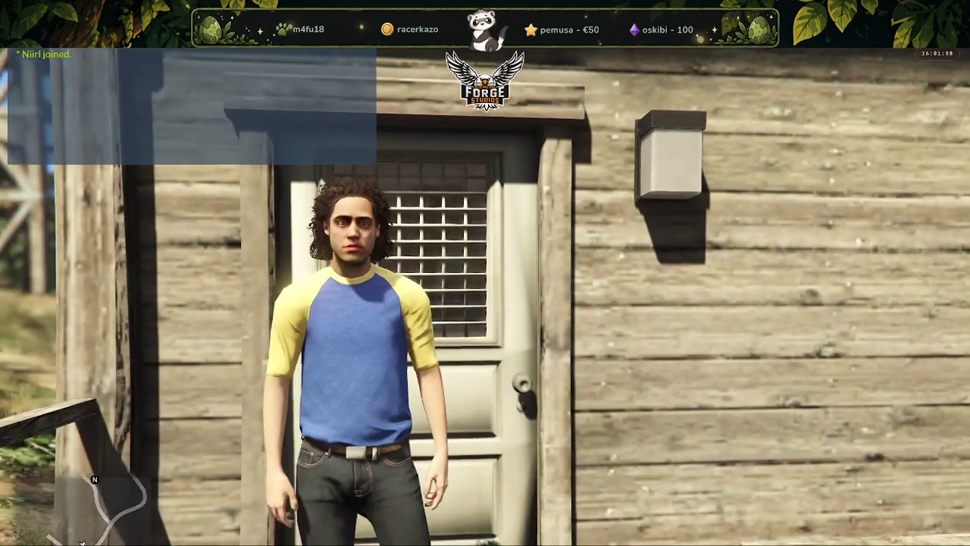
key("a")
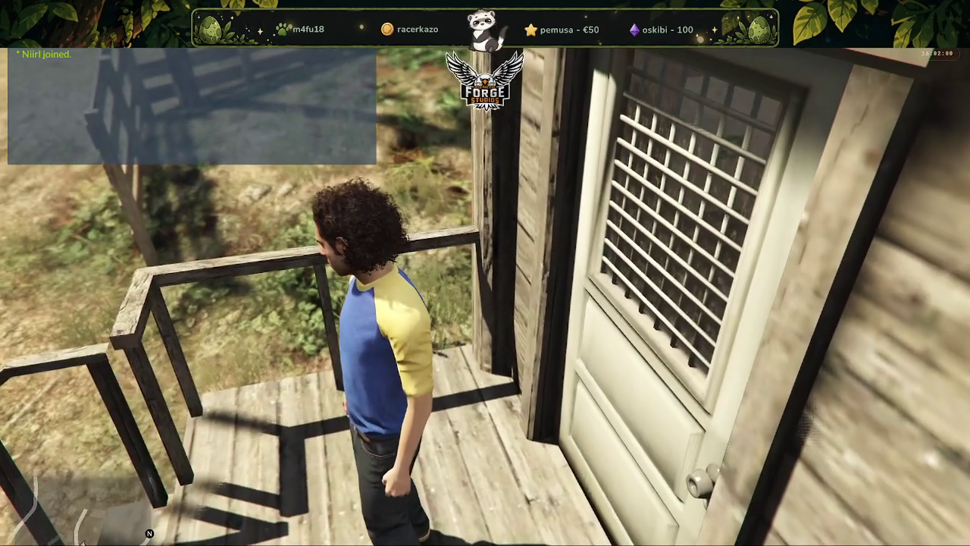
key("w")
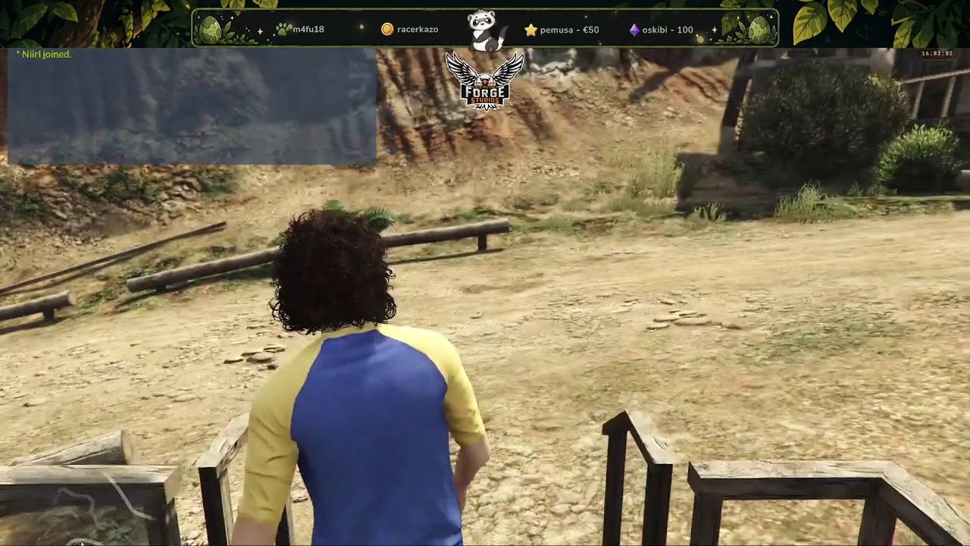
key("w")
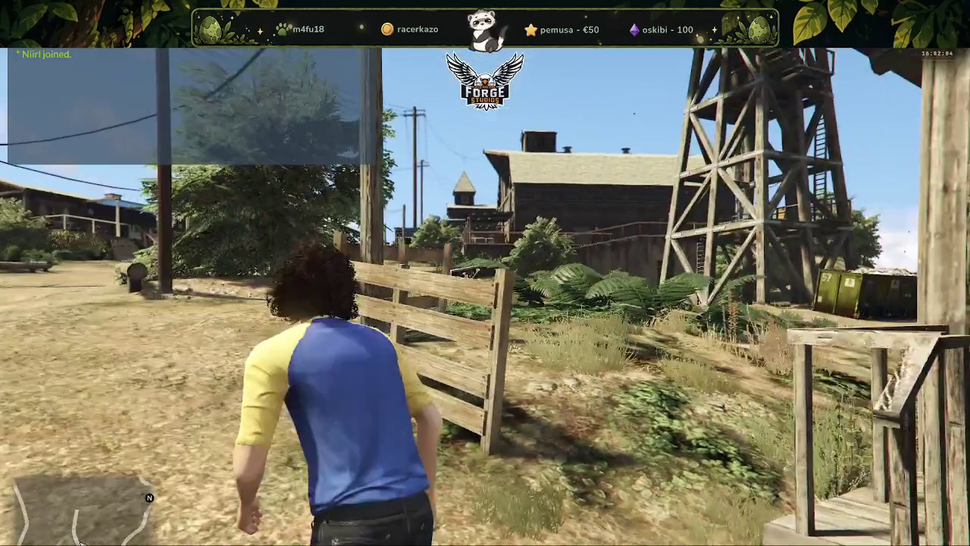
key("w")
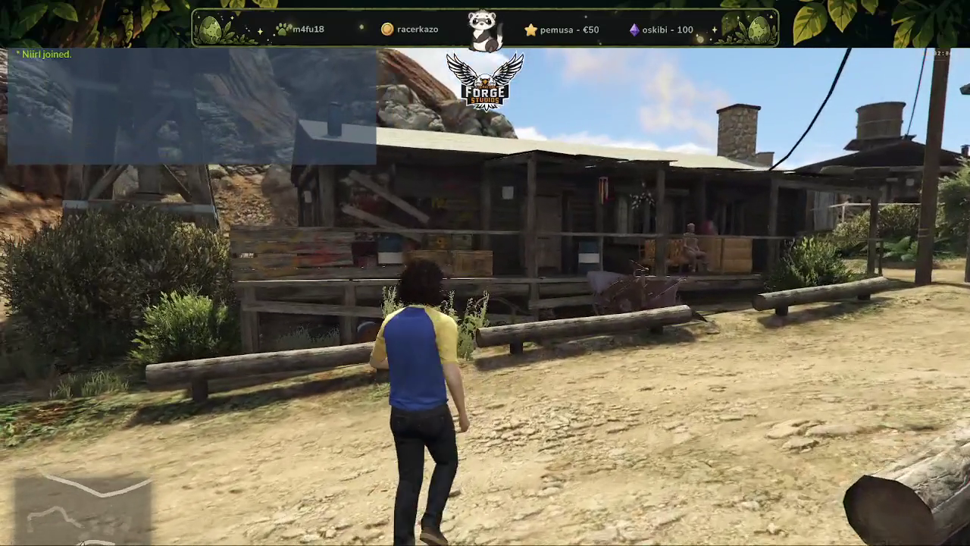
key("w")
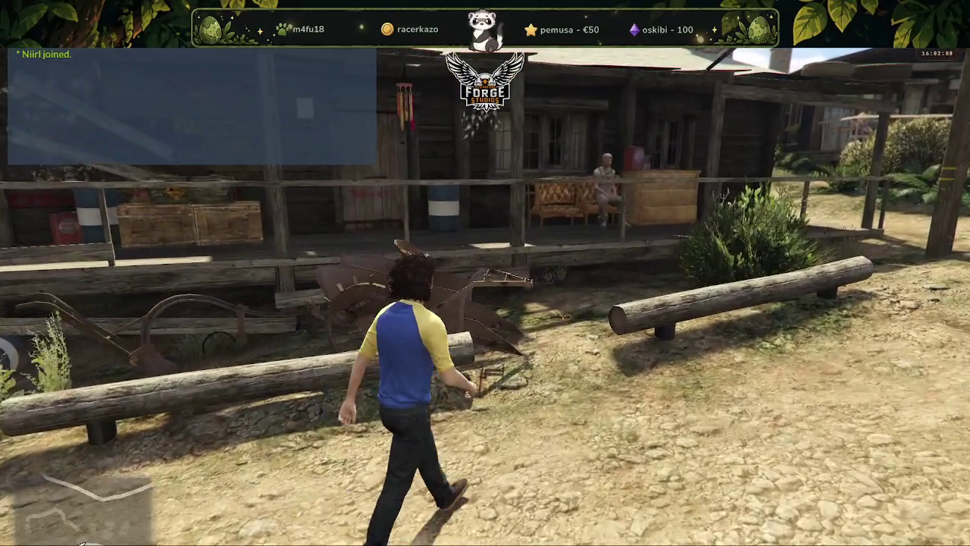
Walk along the wooden porch past the counter and seated person, then run toward the water tower.
key("w")
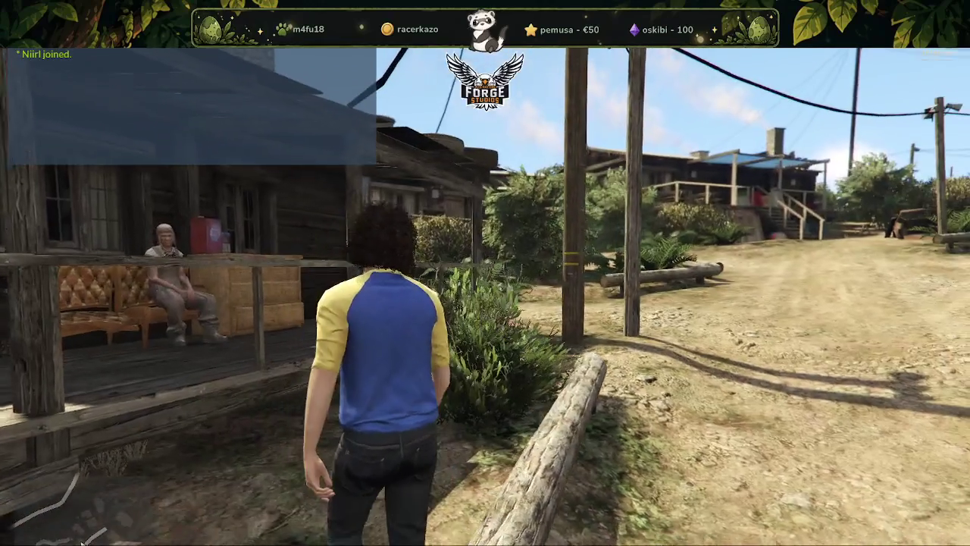
key("w")
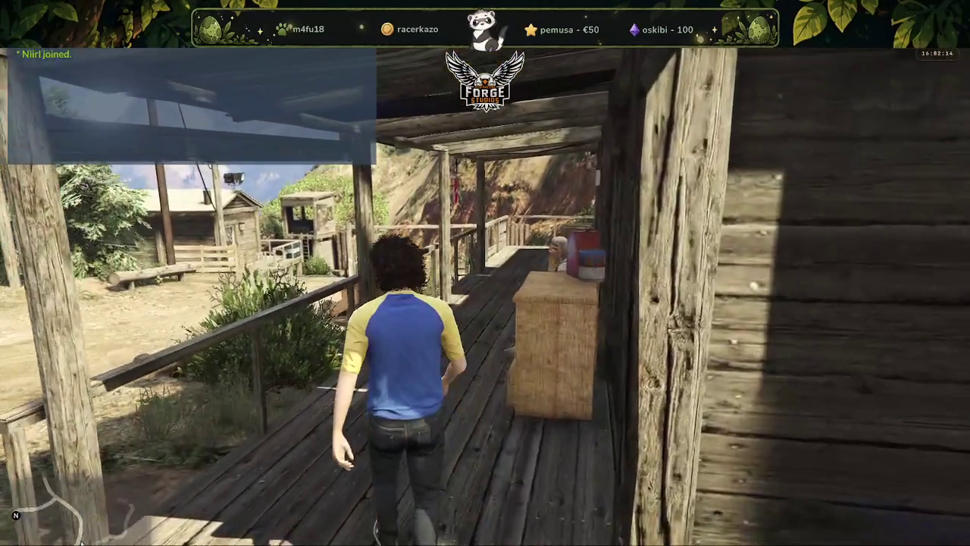
key("w")
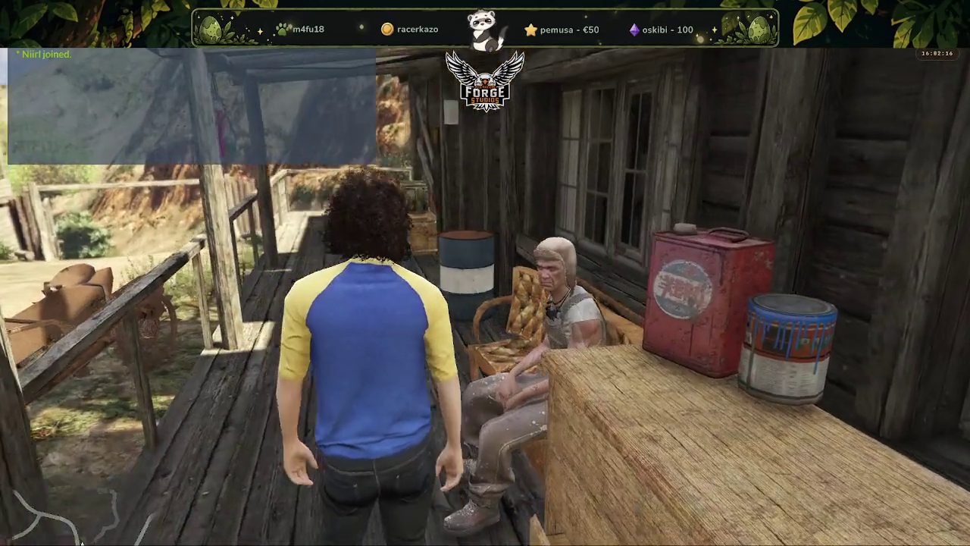
key("w")
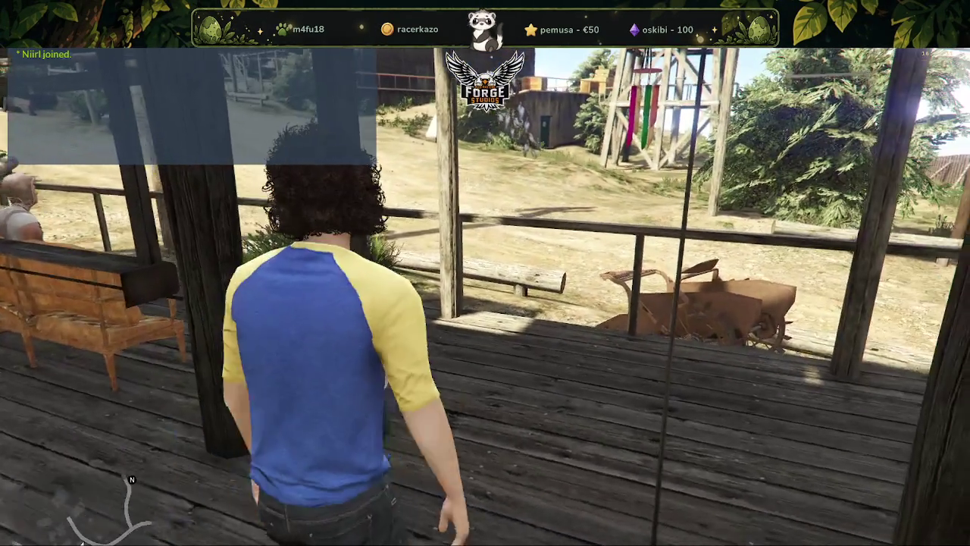
key("w")
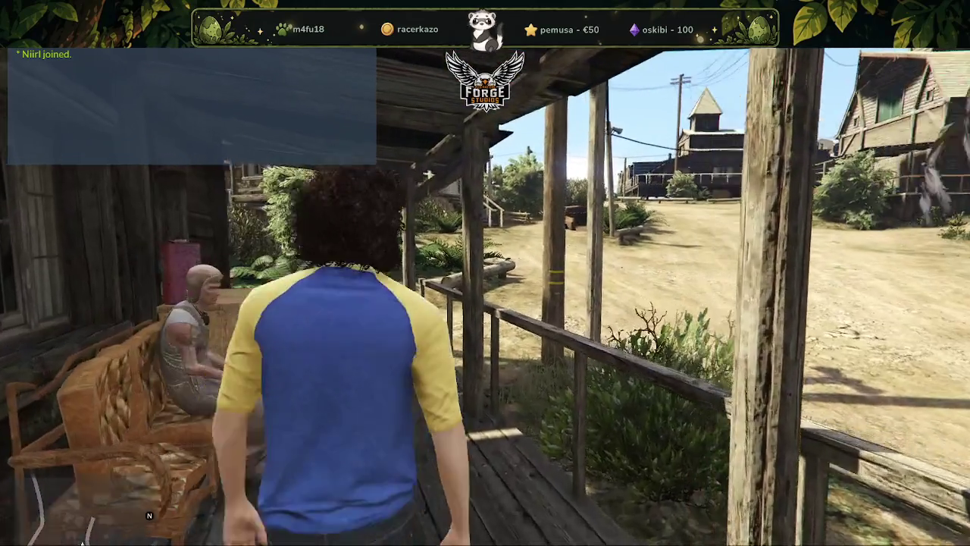
key("w")
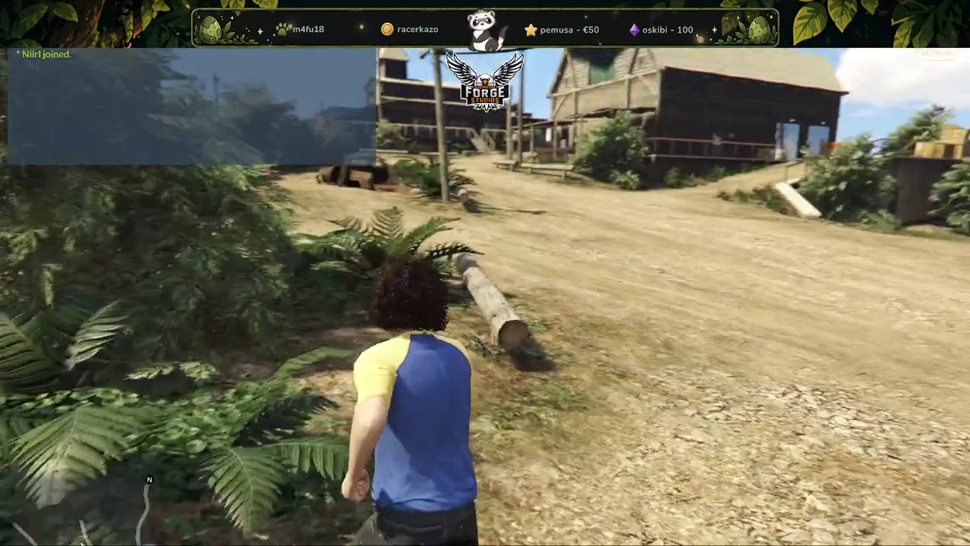
key("w")
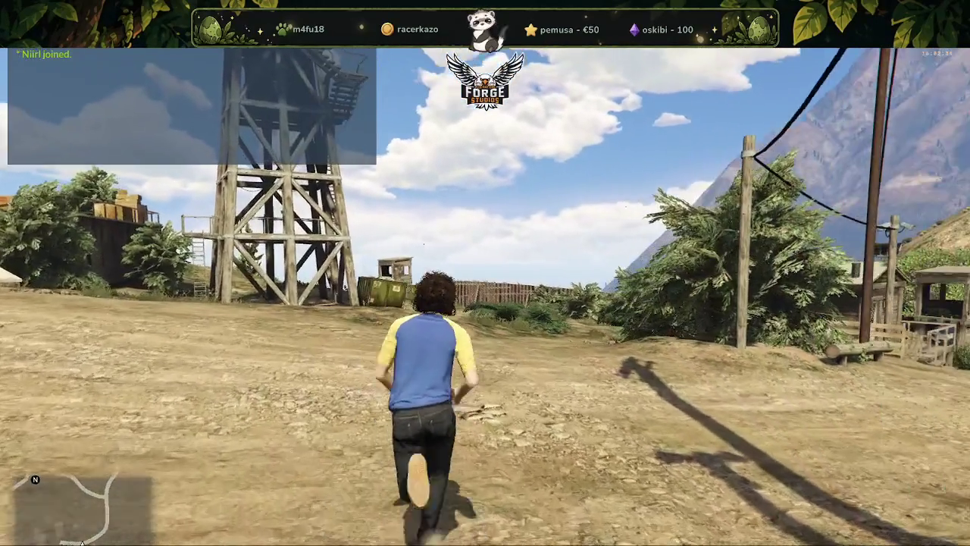
key("w")
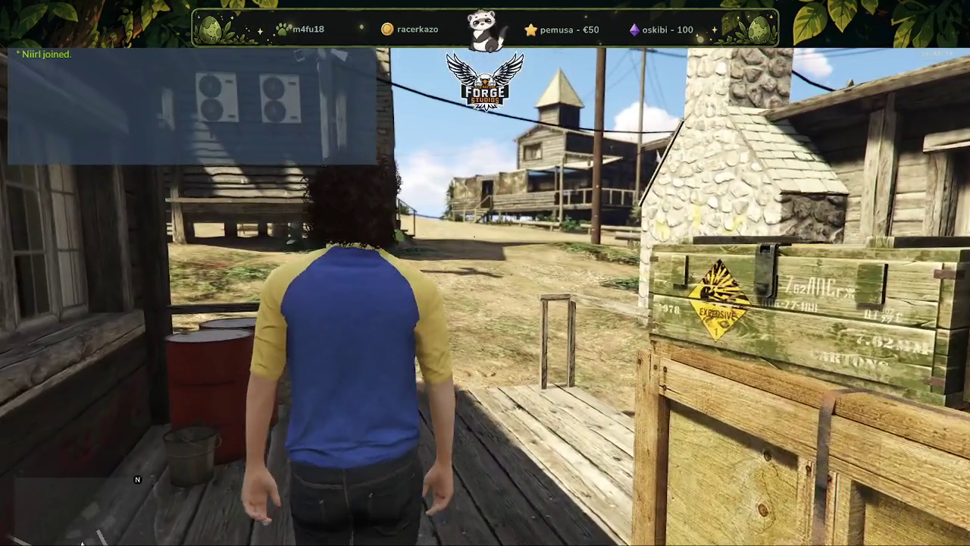
Run off the porch across the grassy yard toward the wooden barn.
key("w")
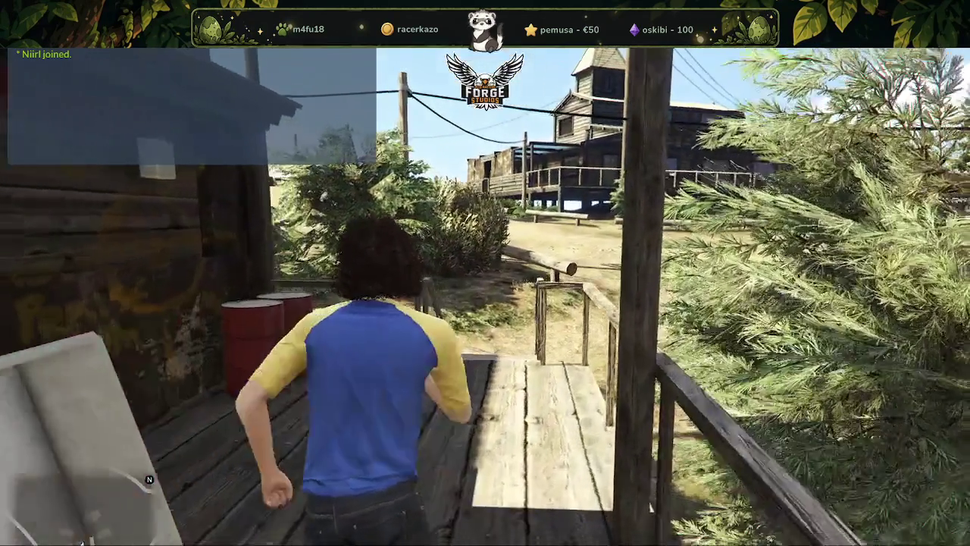
Run up to the barn, push its door open and walk through to the back doors.
key("w")
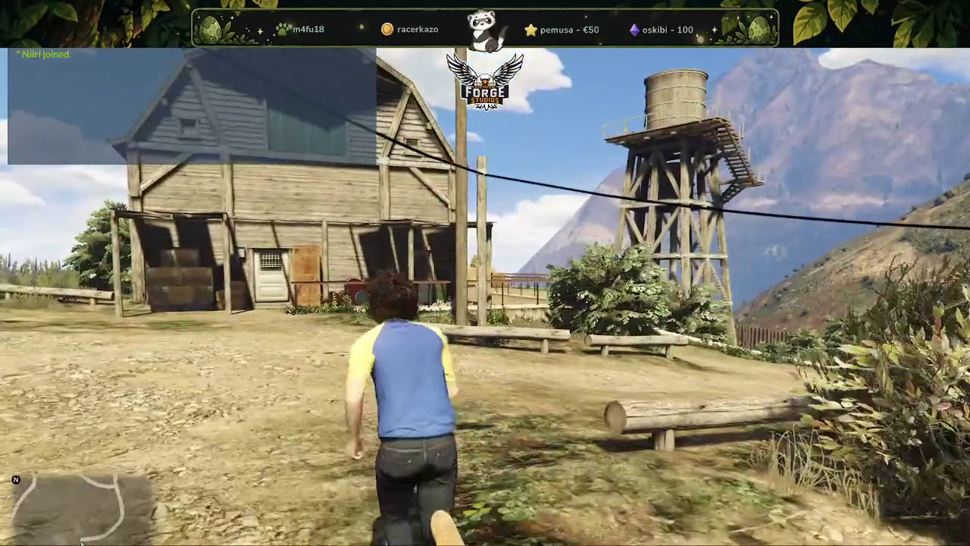
key("w")
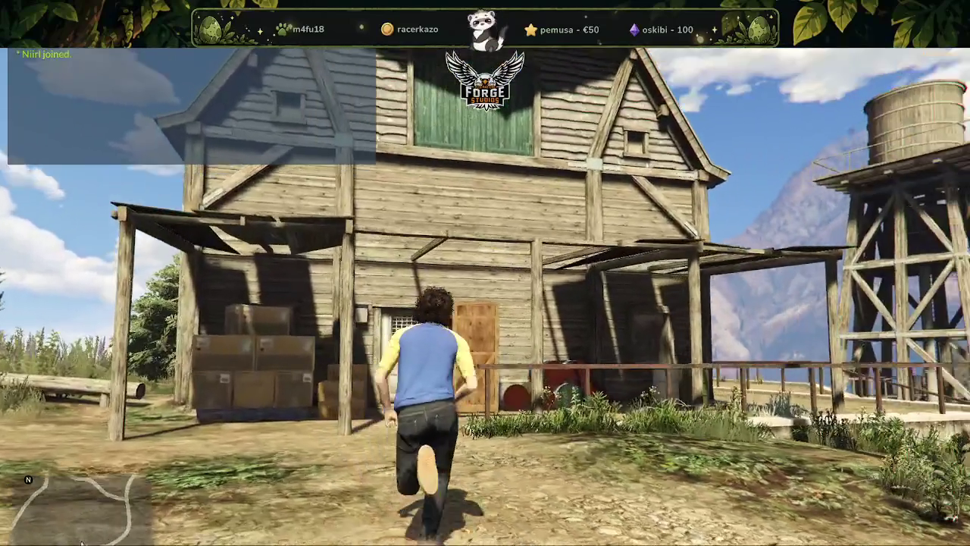
key("w")
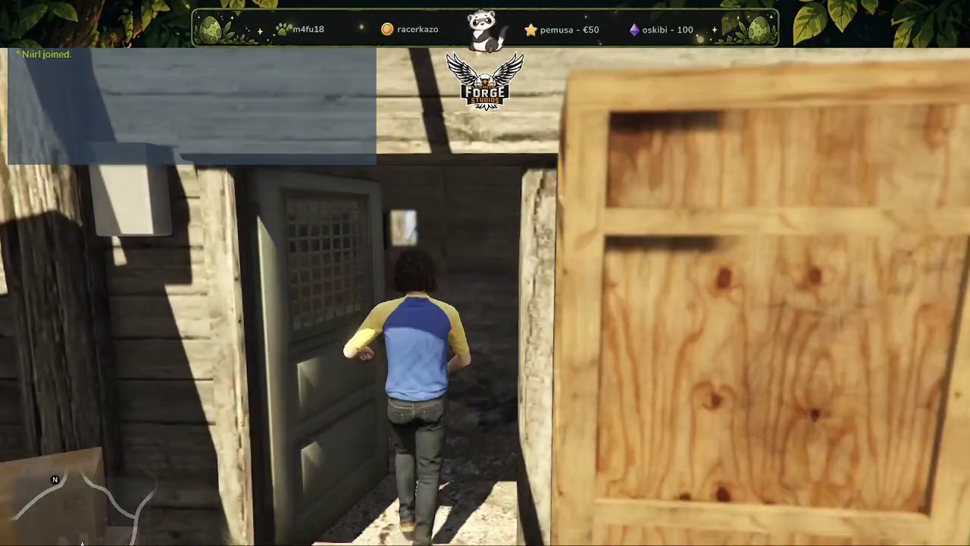
key("w")
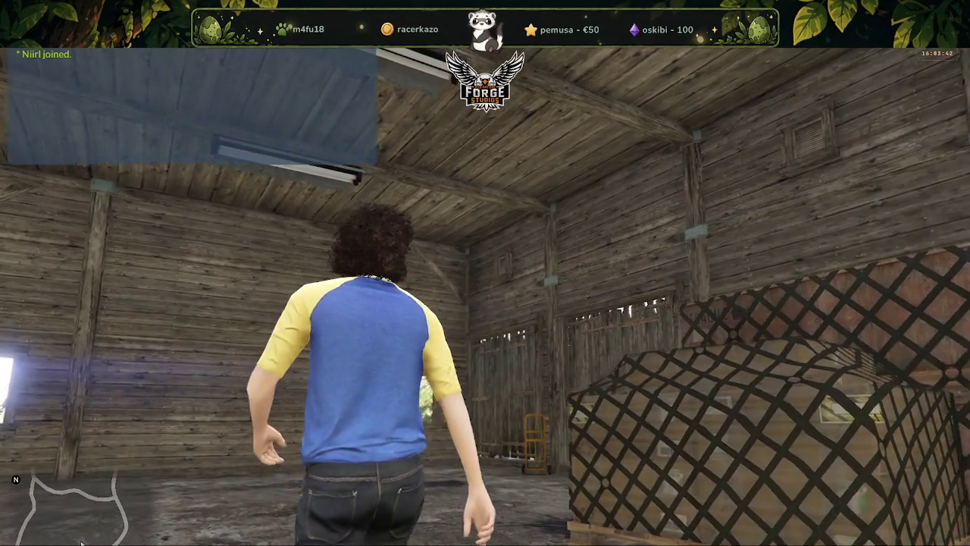
key("w")
key("w")
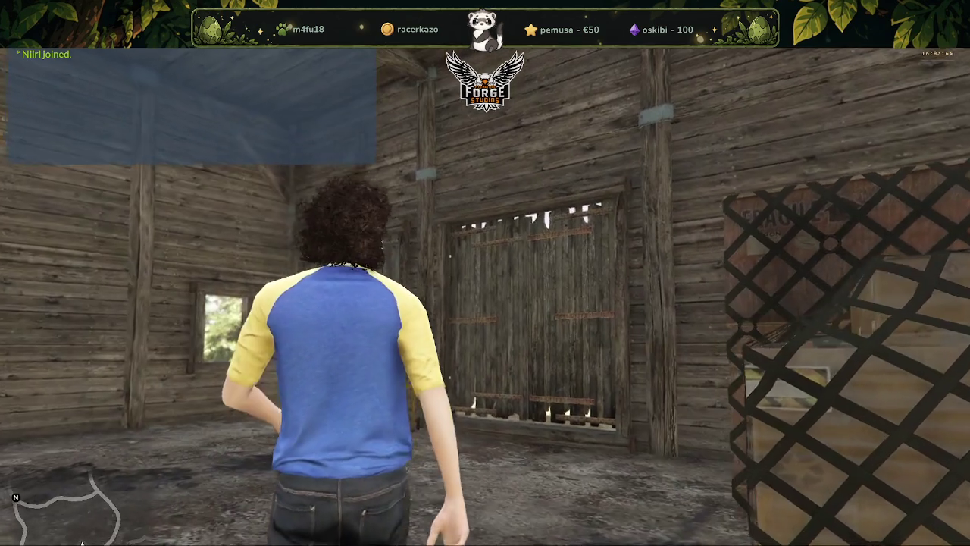
key("w")
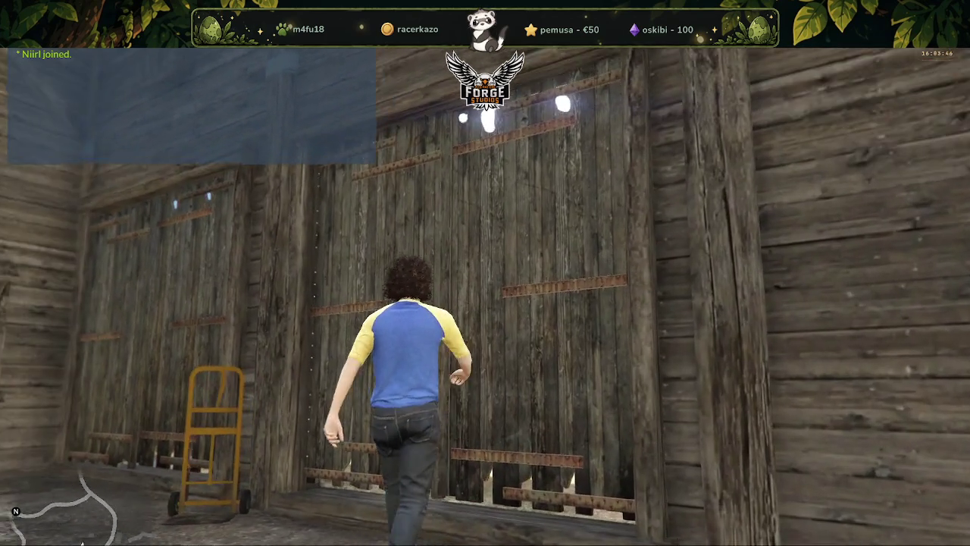
key("w")
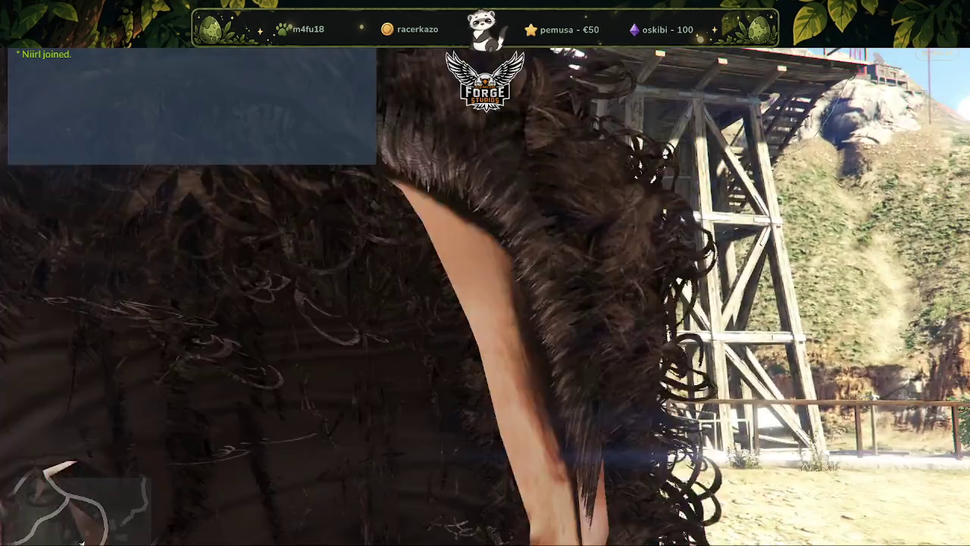
Walk back into the barn and along its wall, stopping to look over the interior.
key("s")
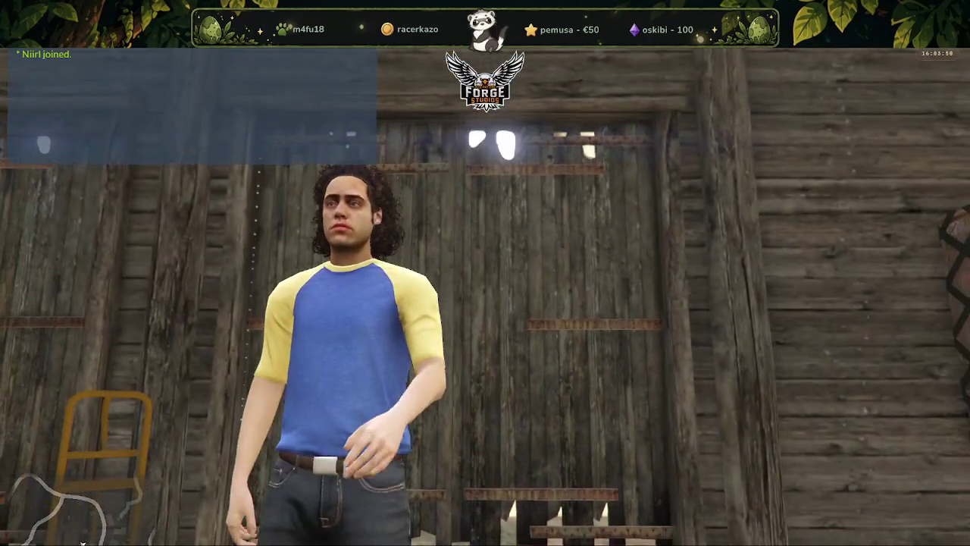
key("s")
key("w")
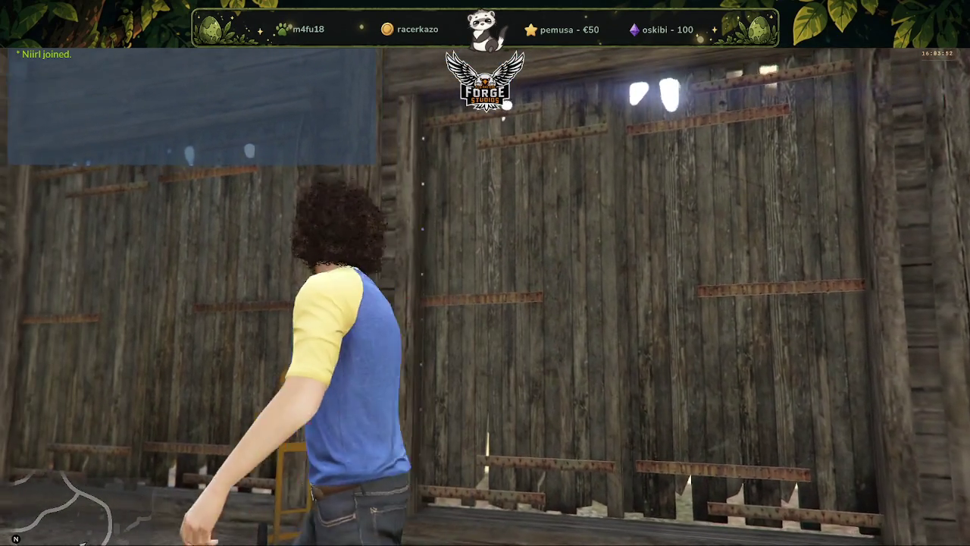
key("w")
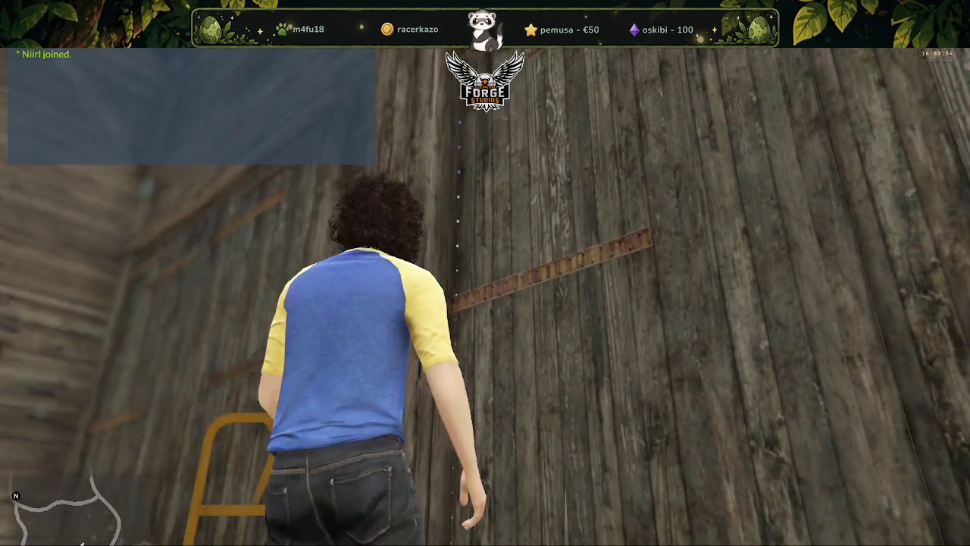
key("w")
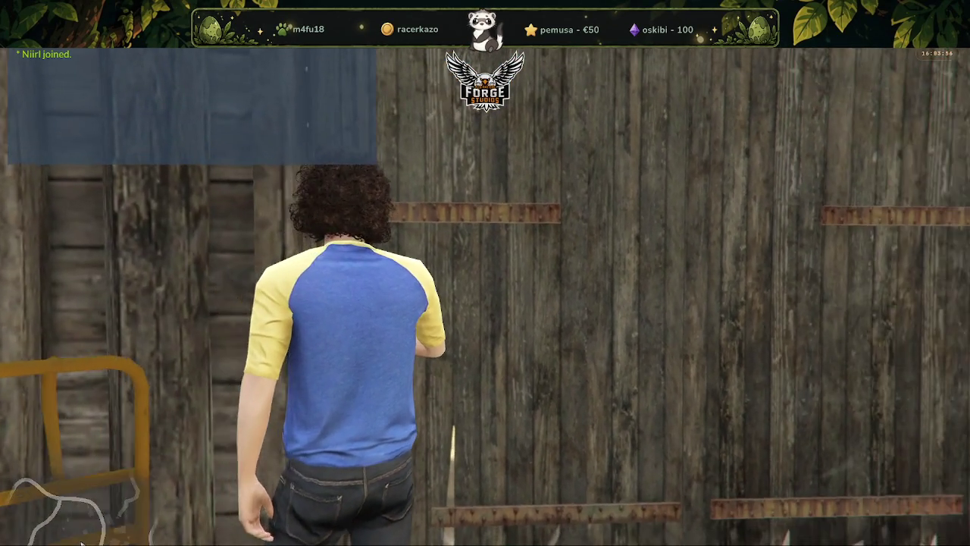
key("w")
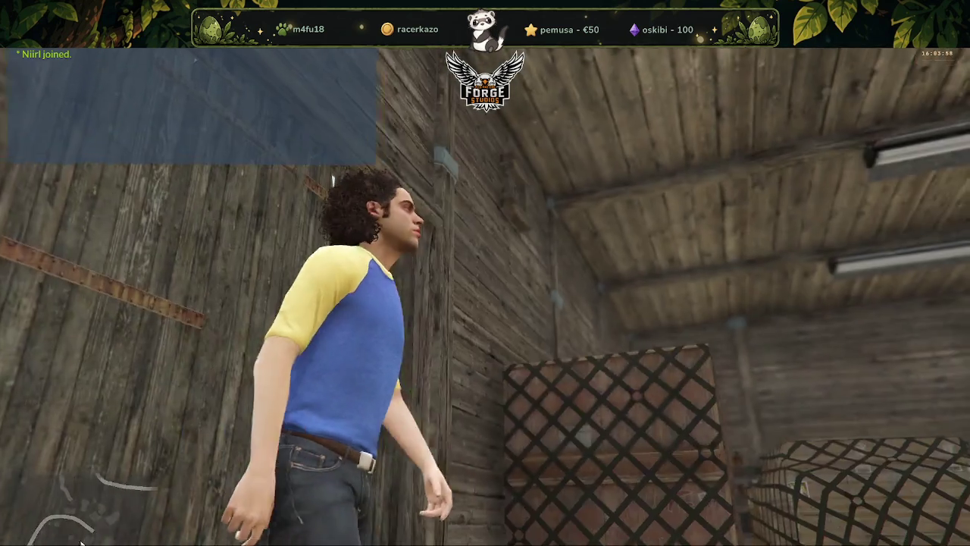
key("w")
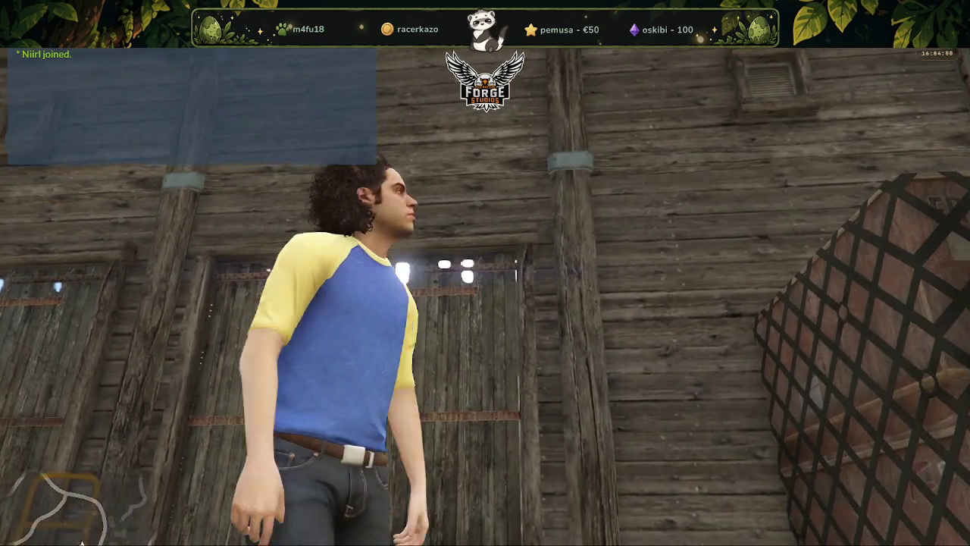
Walk to the corner window, then run back to the window beside the crates.
key("w")
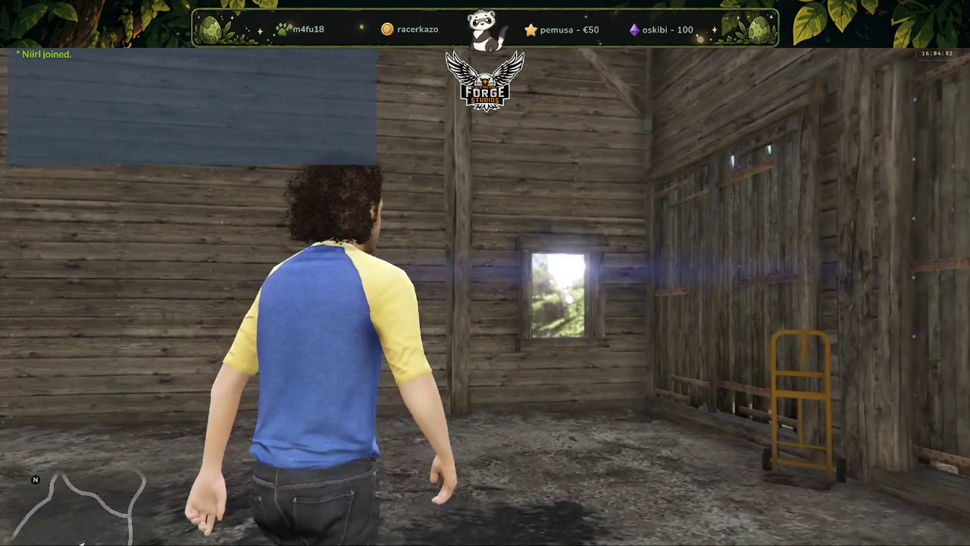
key("w")
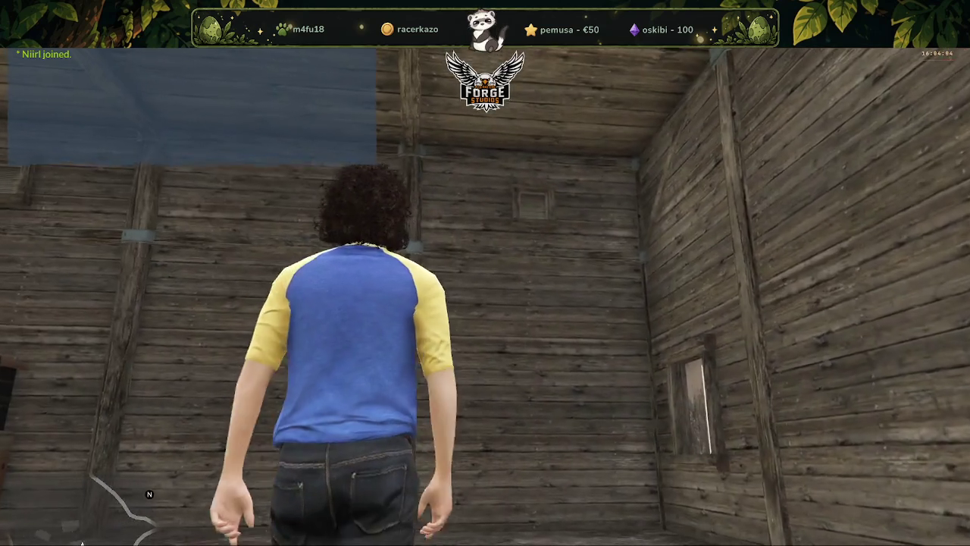
key("w")
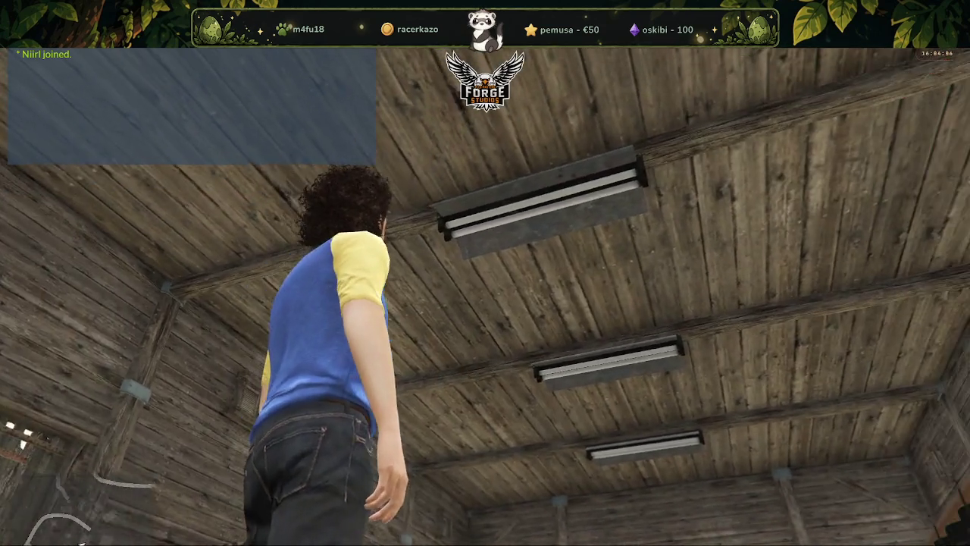
key("w")
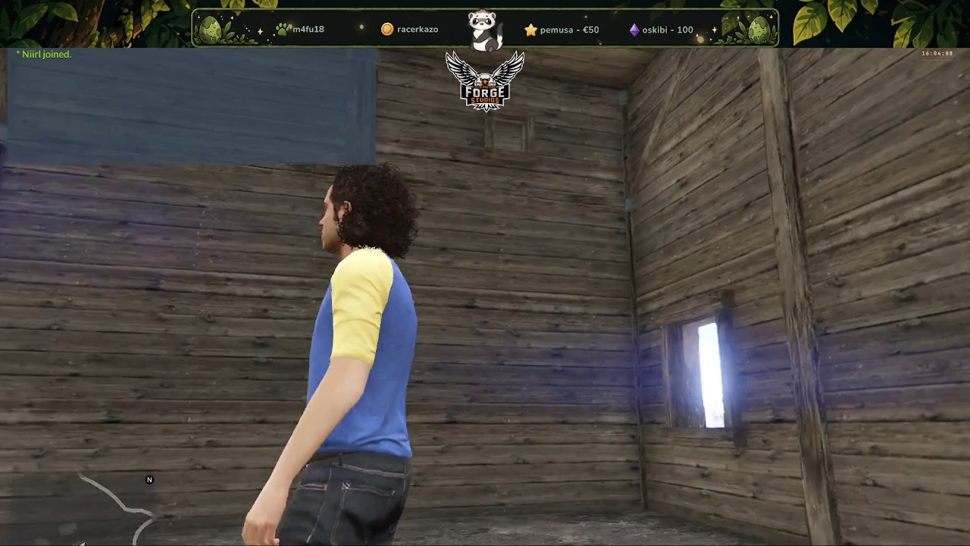
key("w")
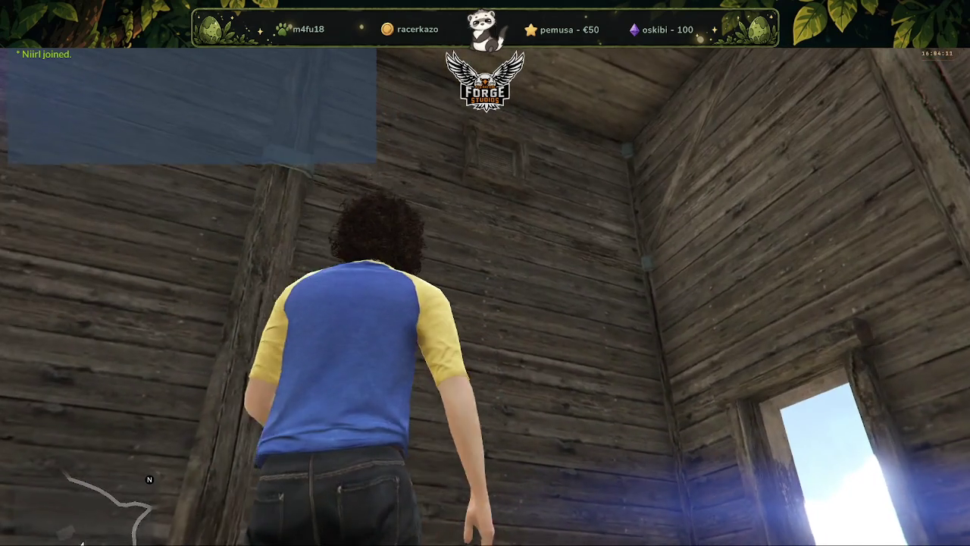
key("w")
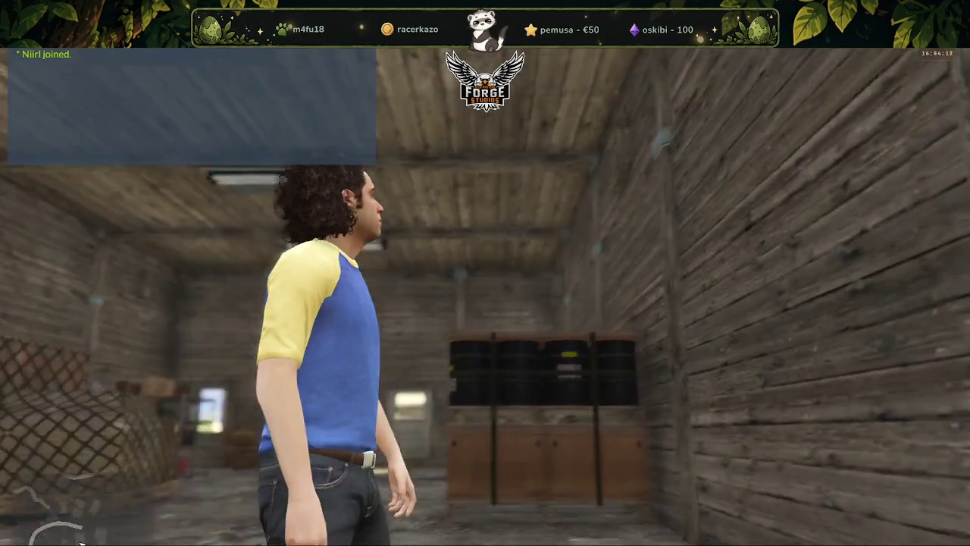
key("w")
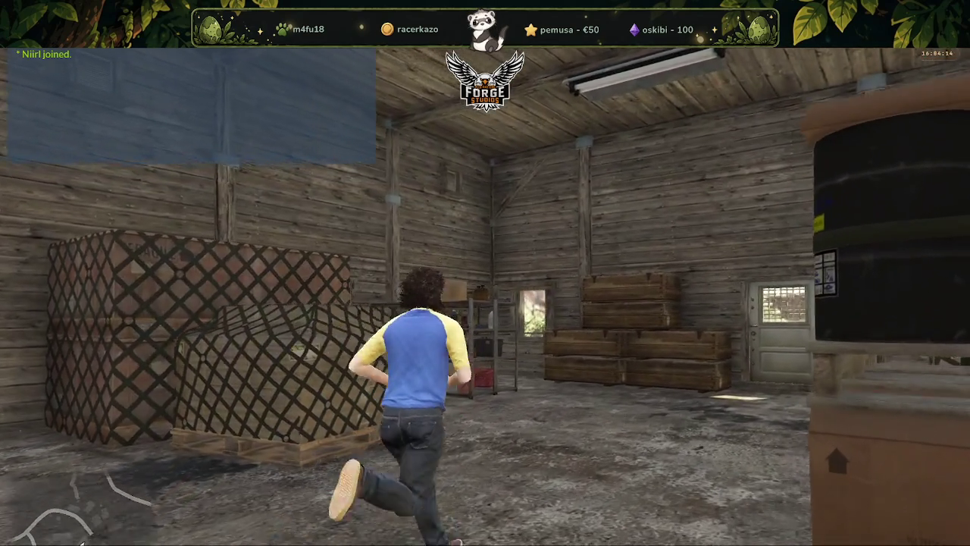
key("w")
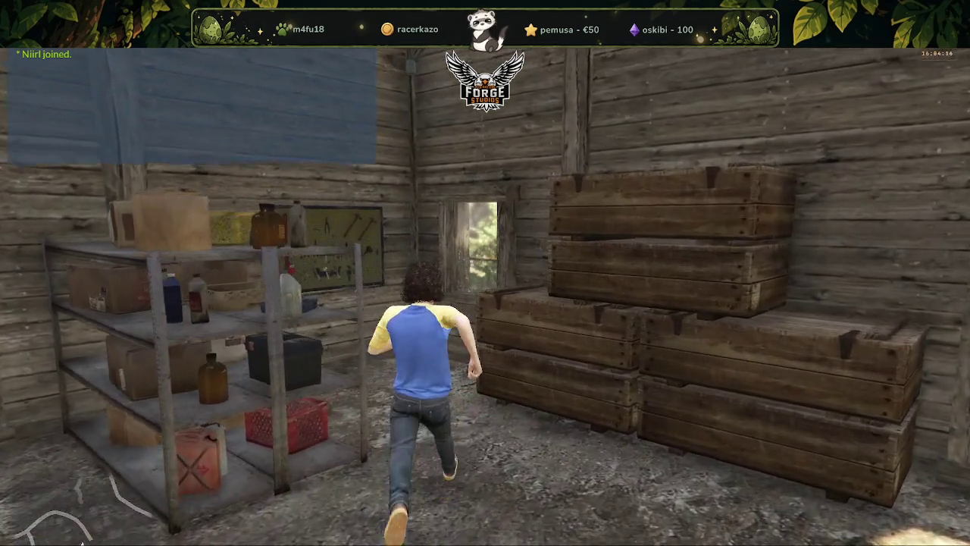
Walk past the shelves, run to the netted crates and climb onto the barrel crates.
key("w")
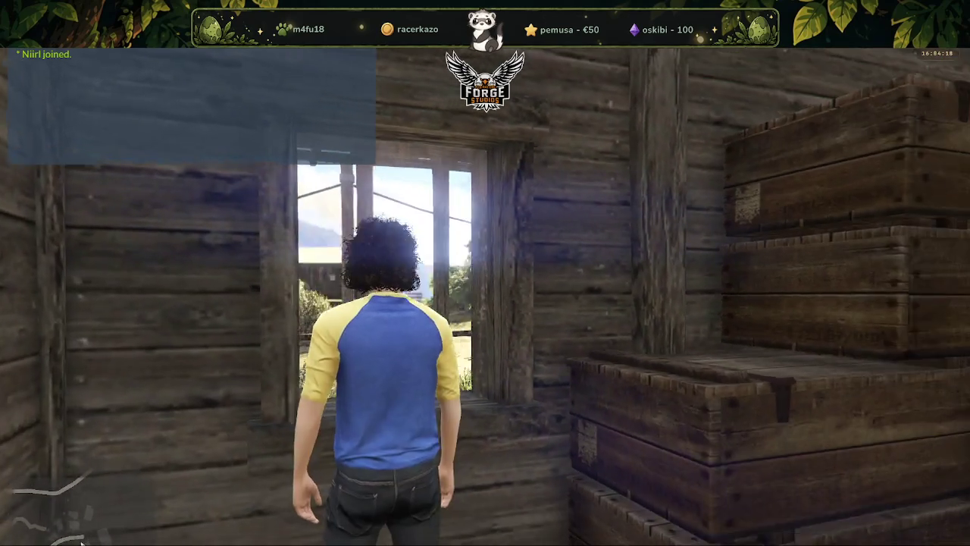
key("w")
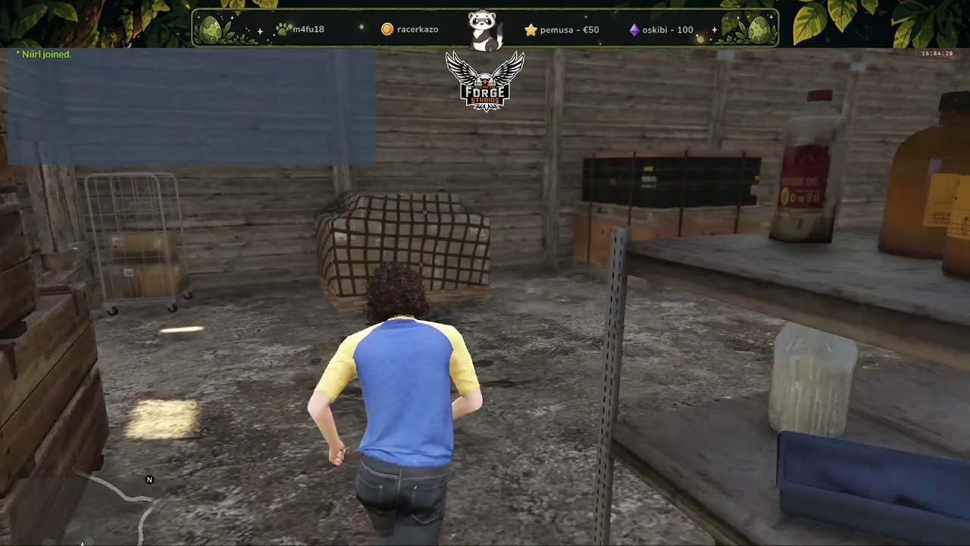
key("w")
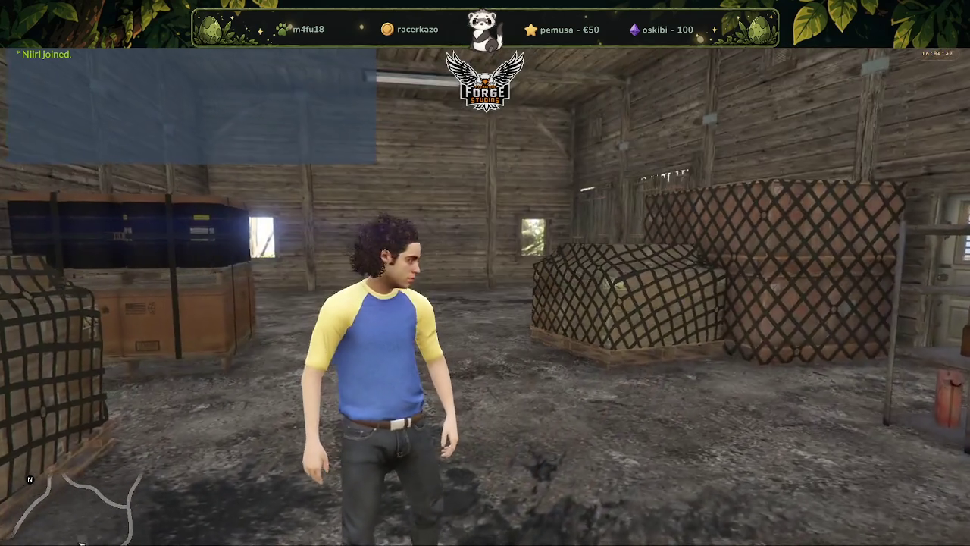
key("w")
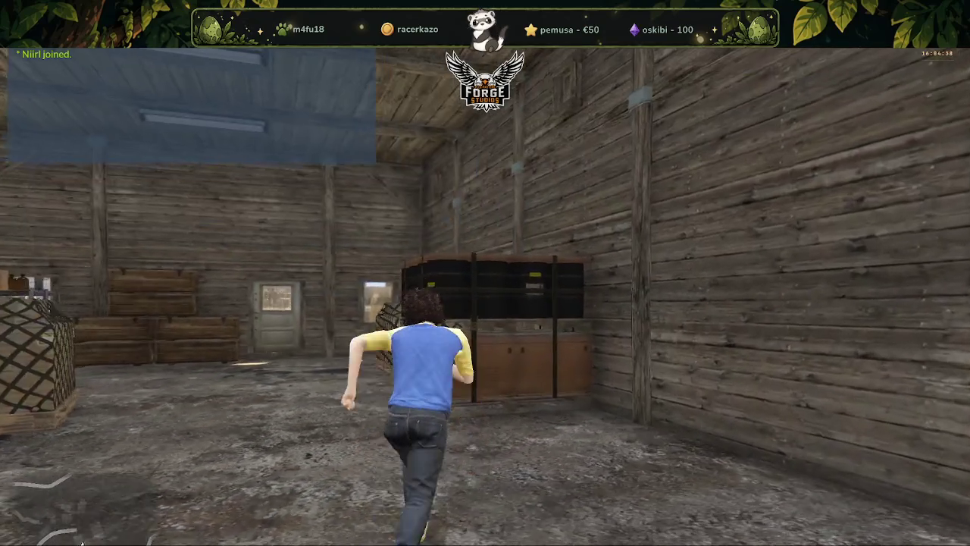
key("space")
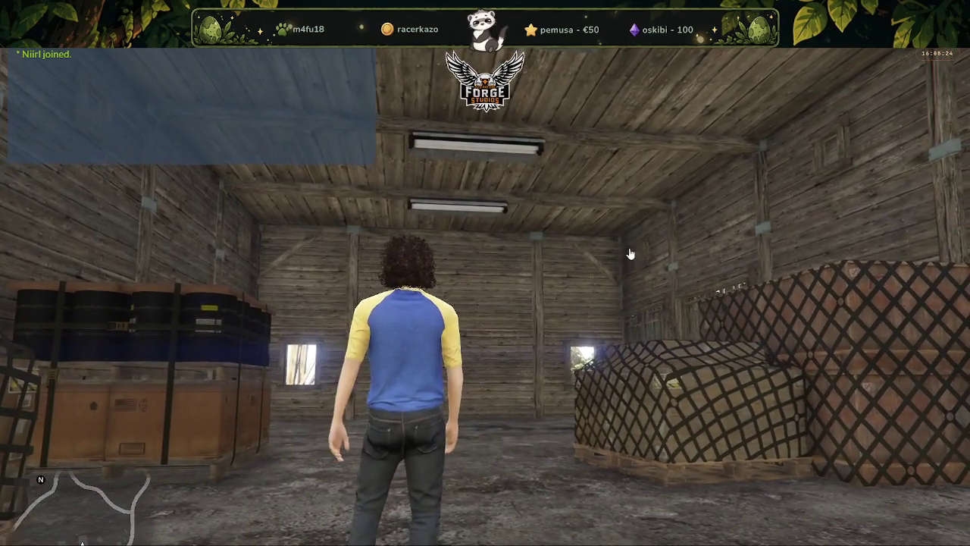
Switch from the game to the txAdmin server console window.
key("alt+Tab")
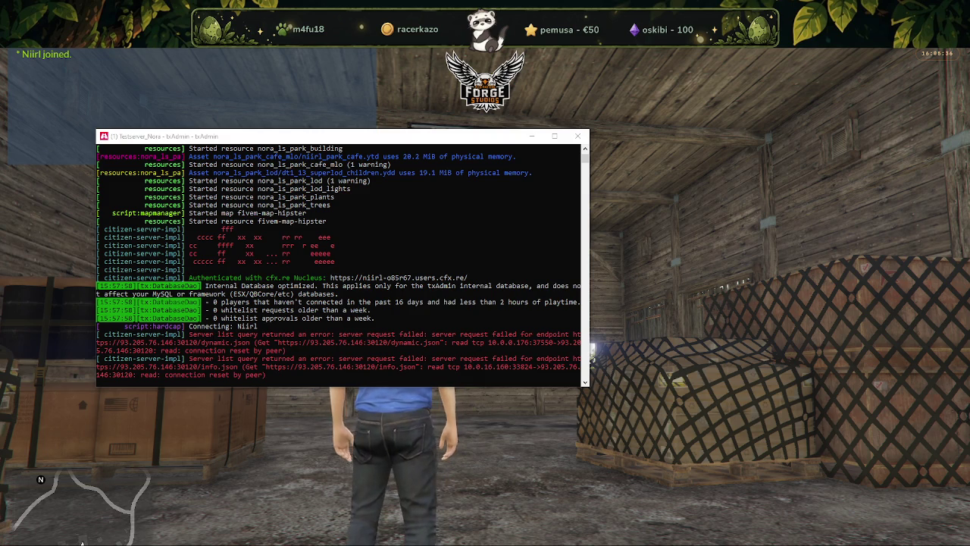
Switch to the browser showing Forge's 821 object results for 'lamp'.
key("alt+Tab")
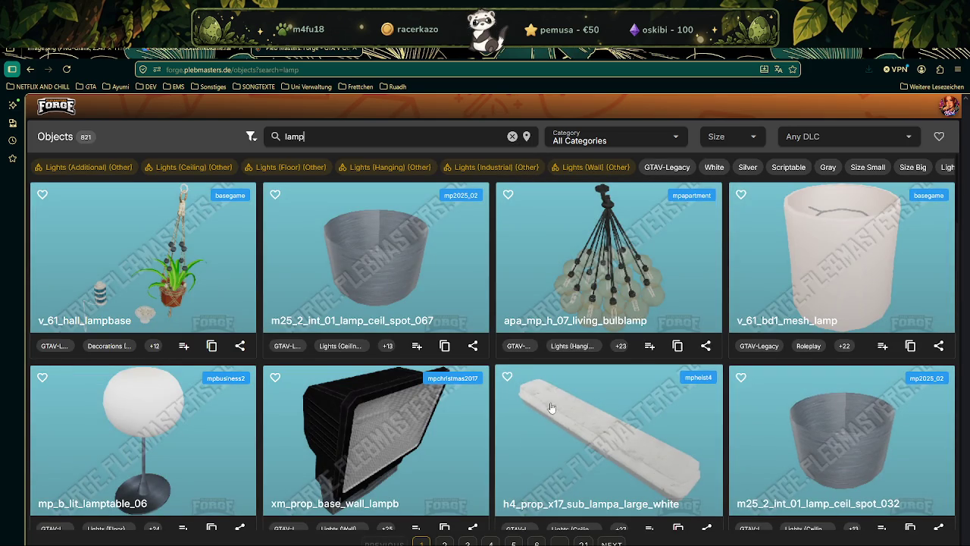
Scroll the lamp results to page 2 and filter by the Lights (Hanging) (Other) category.
scroll(566, 383, "down", 3)
scroll(561, 362, "down", 2)
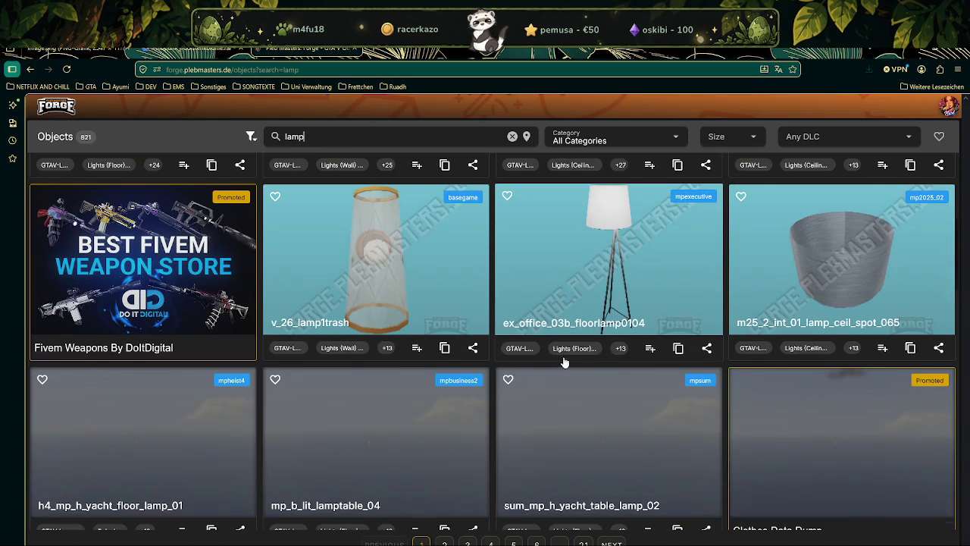
scroll(554, 362, "down", 3)
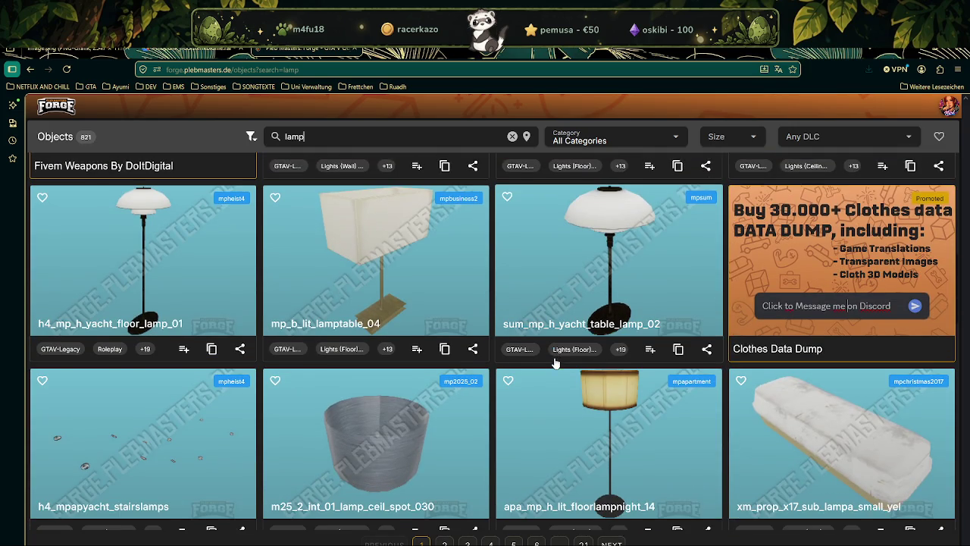
scroll(555, 368, "down", 1)
scroll(556, 370, "down", 4)
scroll(553, 369, "down", 3)
scroll(549, 369, "down", 2)
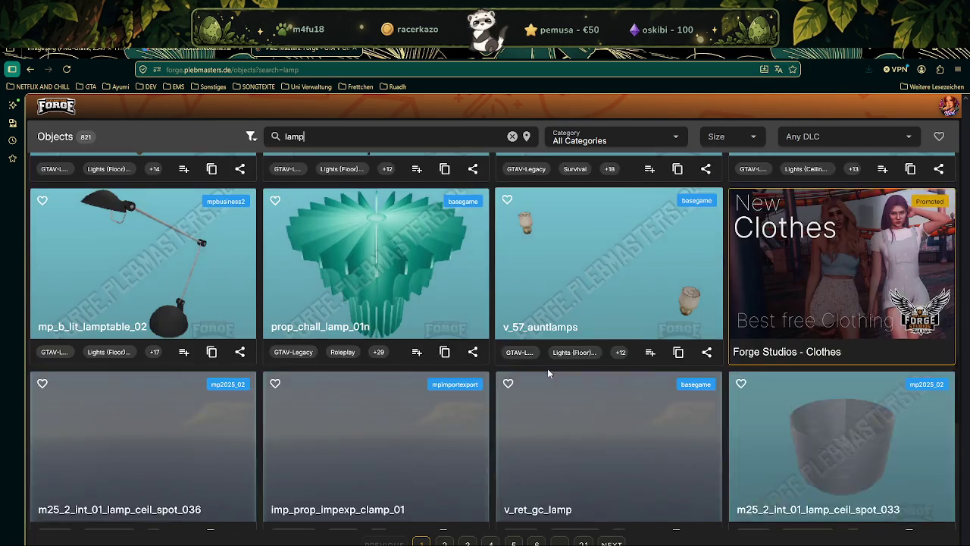
scroll(547, 368, "down", 2)
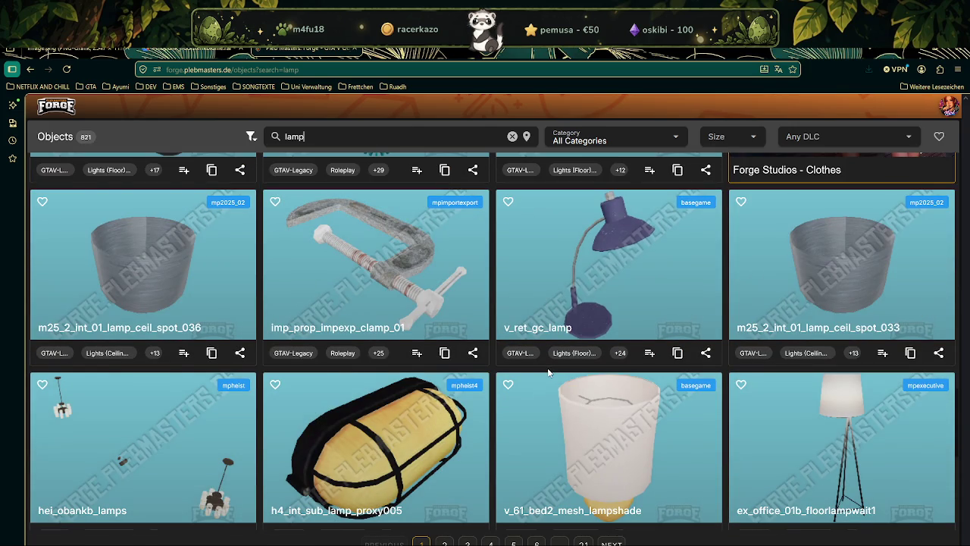
scroll(548, 371, "down", 2)
scroll(548, 372, "down", 3)
scroll(548, 372, "down", 1)
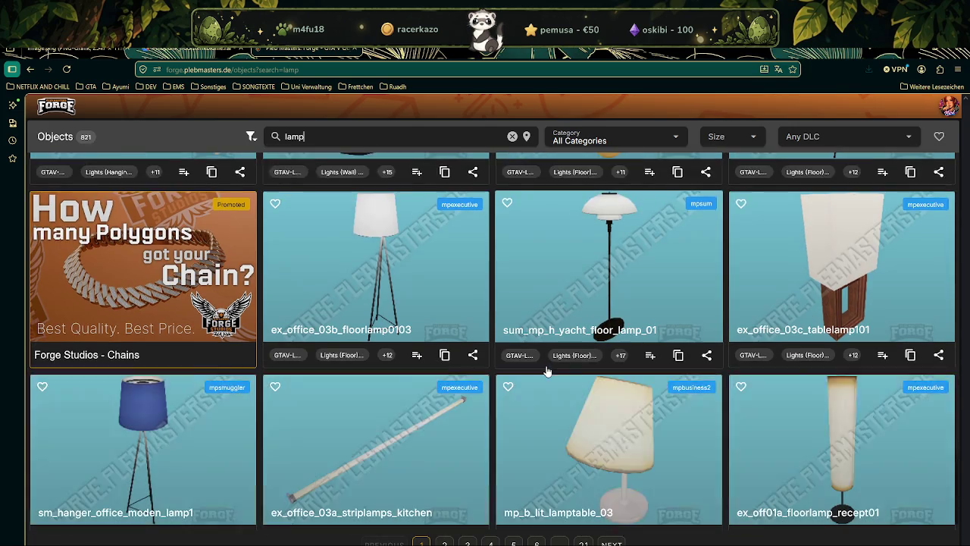
left_click(607, 539)
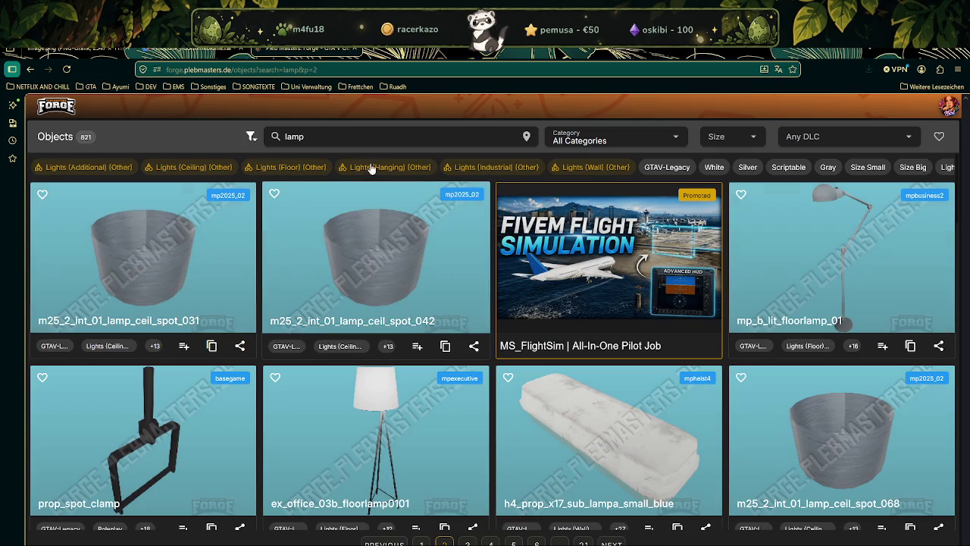
left_click(383, 167)
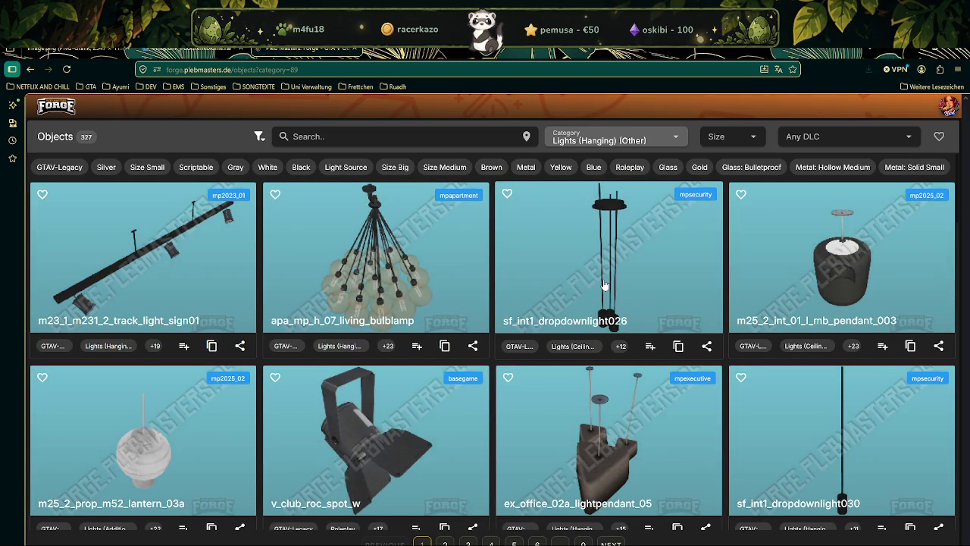
scroll(605, 285, "down", 1)
scroll(605, 285, "down", 3)
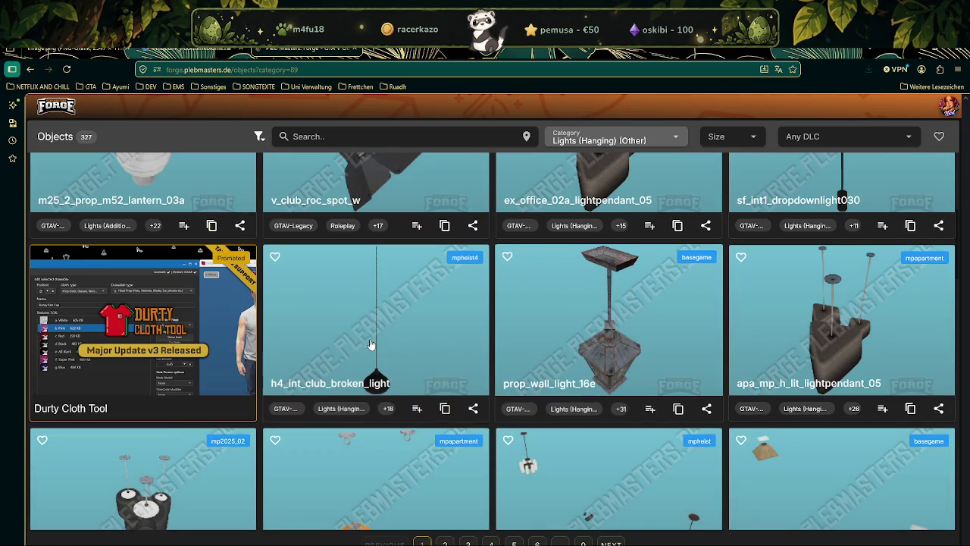
left_click(370, 345)
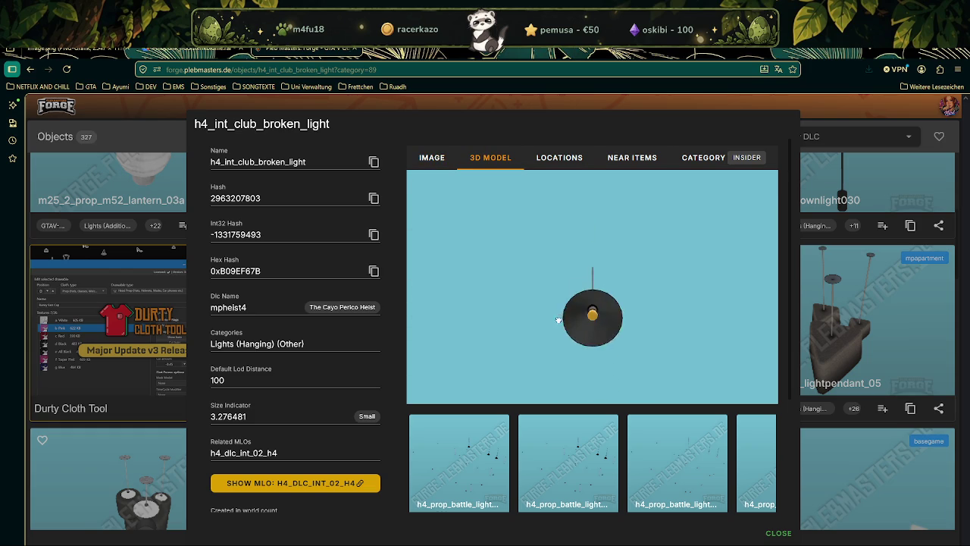
key("Escape")
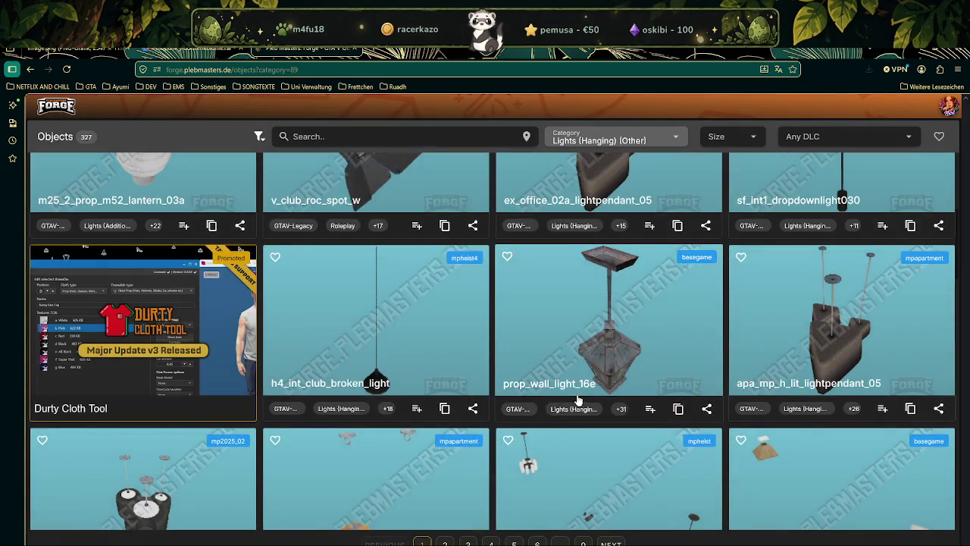
scroll(581, 396, "down", 5)
scroll(563, 366, "down", 3)
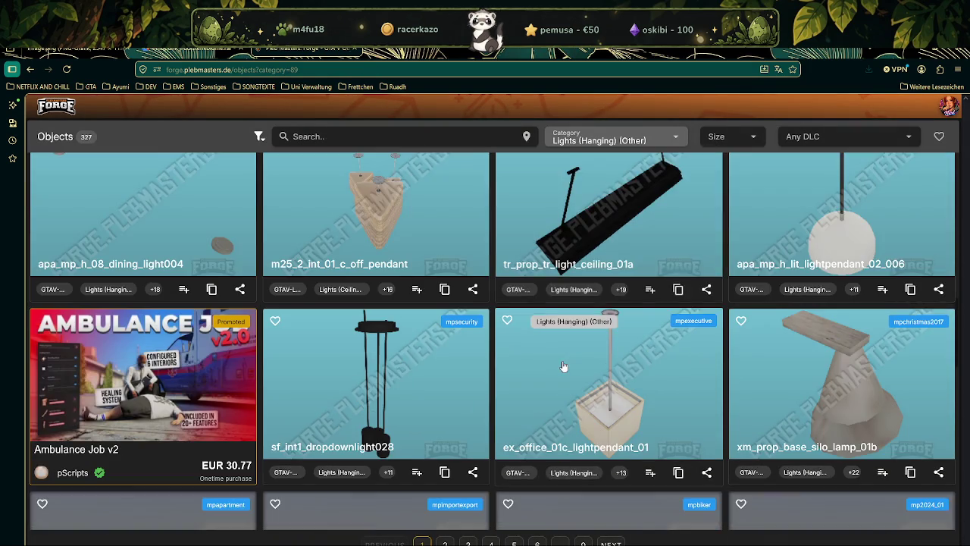
scroll(563, 366, "down", 1)
scroll(563, 367, "down", 1)
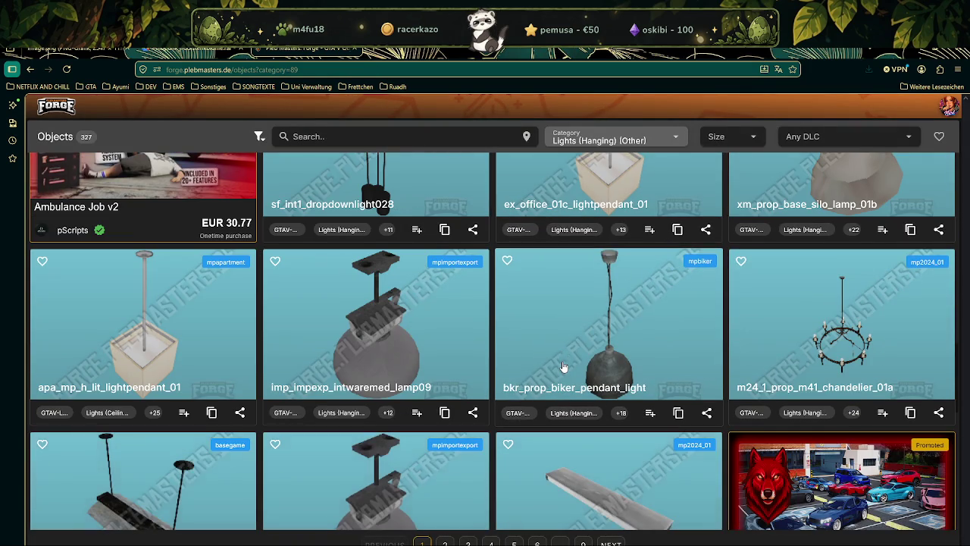
left_click(676, 355)
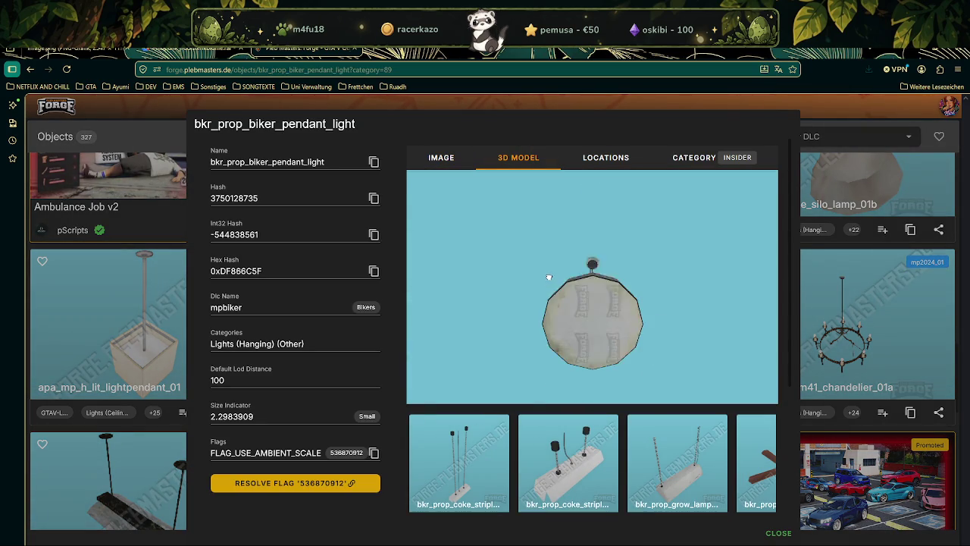
key("Escape")
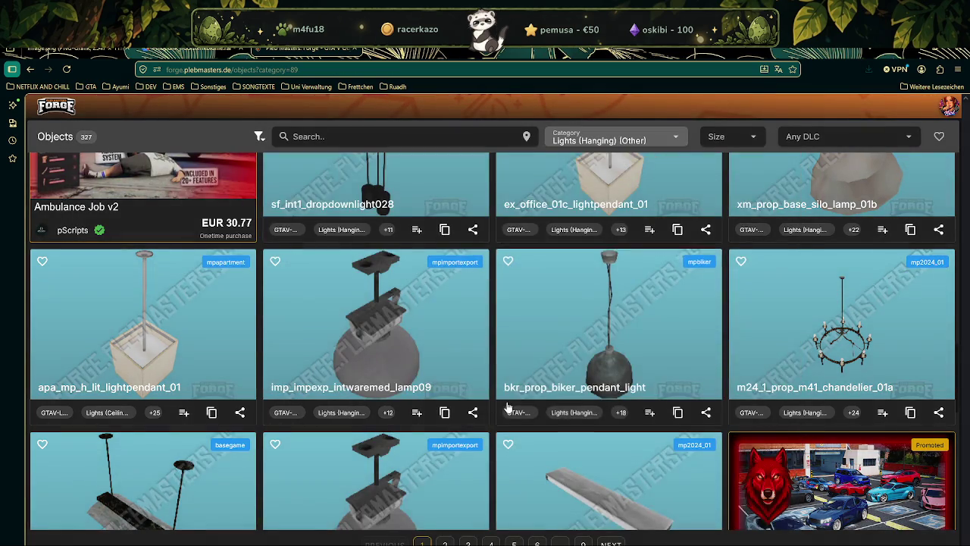
scroll(506, 407, "down", 3)
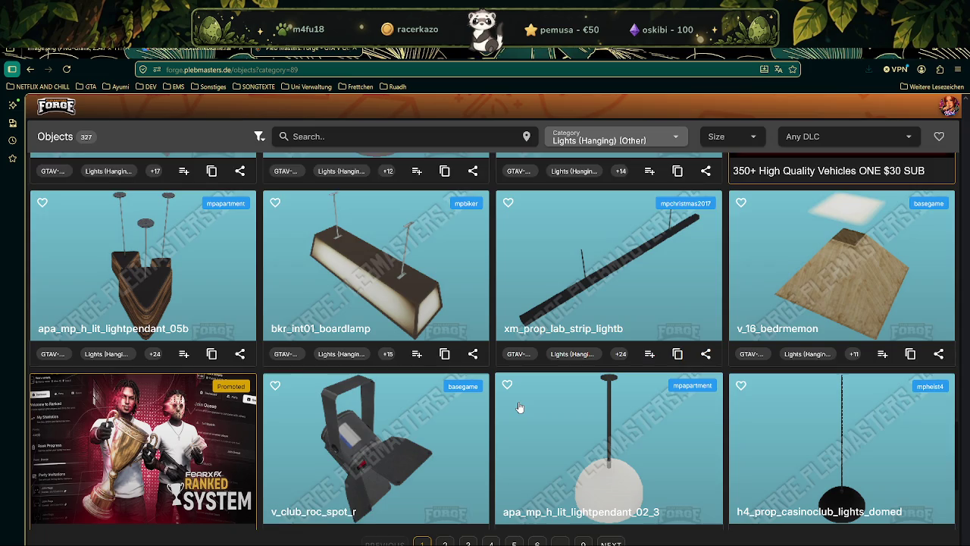
scroll(519, 408, "down", 1)
scroll(545, 408, "down", 2)
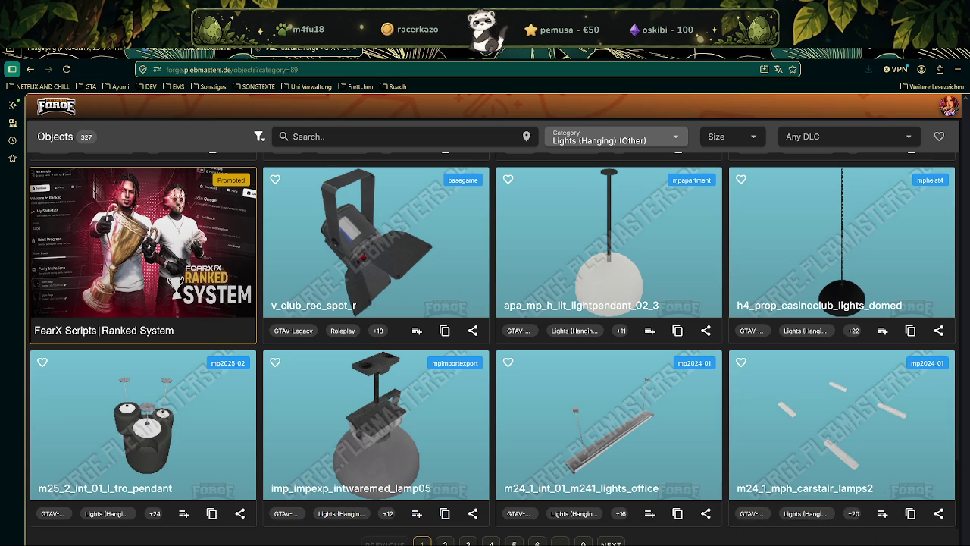
key("alt+Tab")
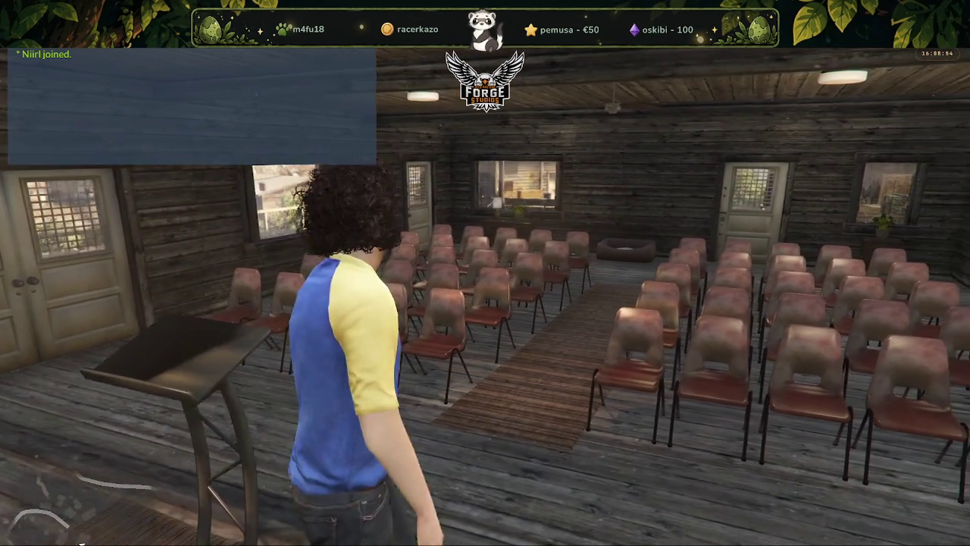
Walk past the chair rows, out onto the sunny porch and through the crate room outdoors.
key("w")
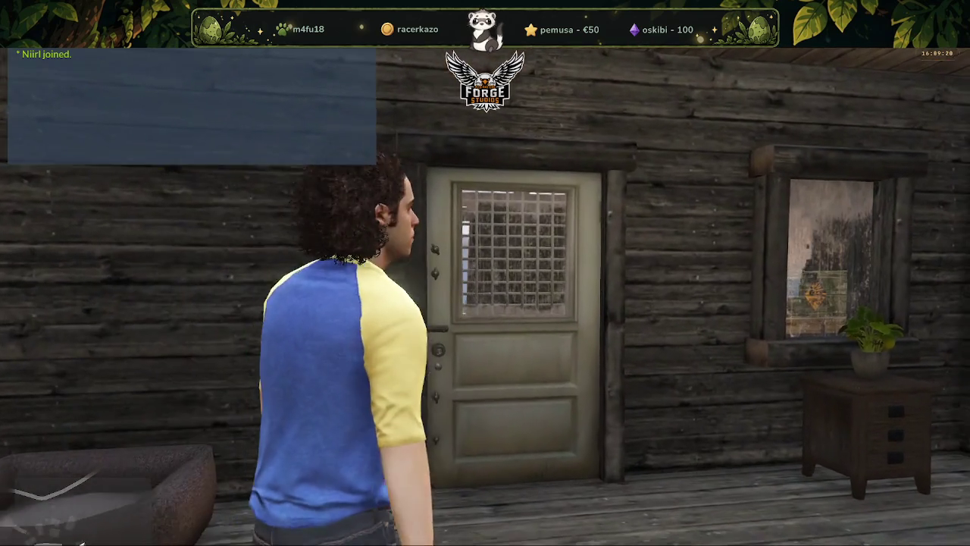
key("w")
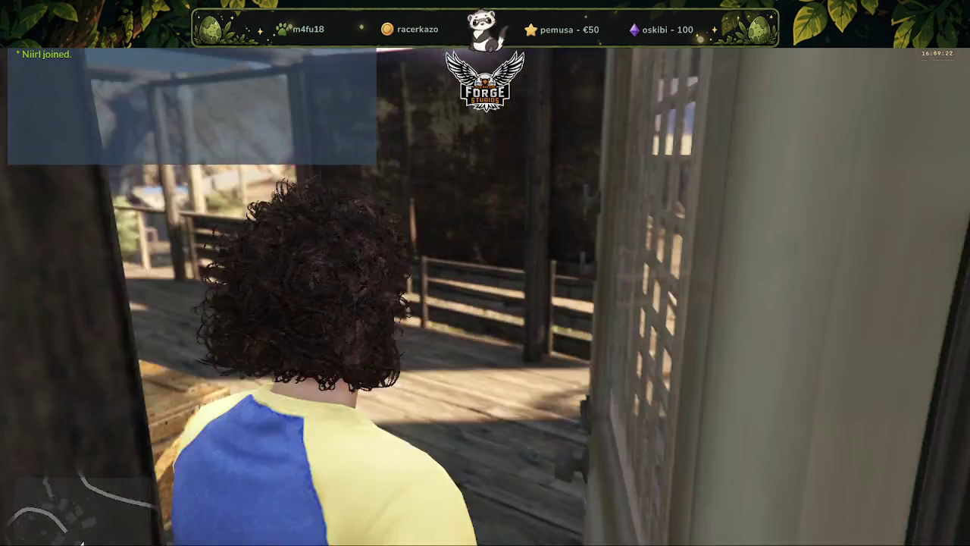
key("w")
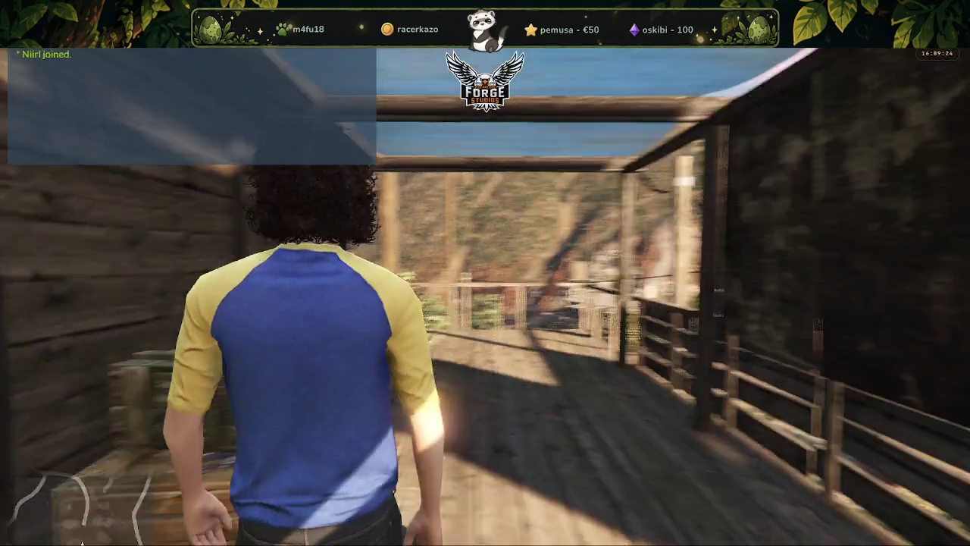
key("w")
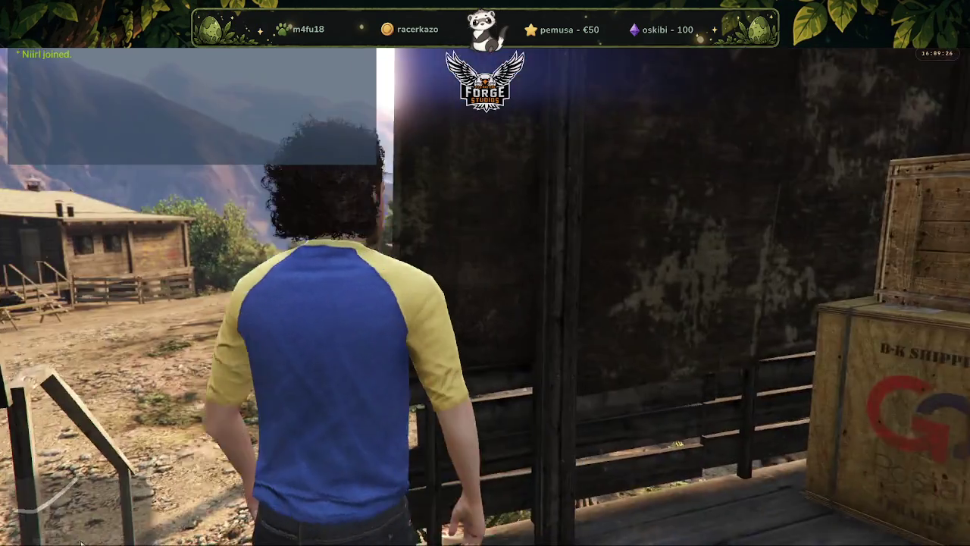
key("w")
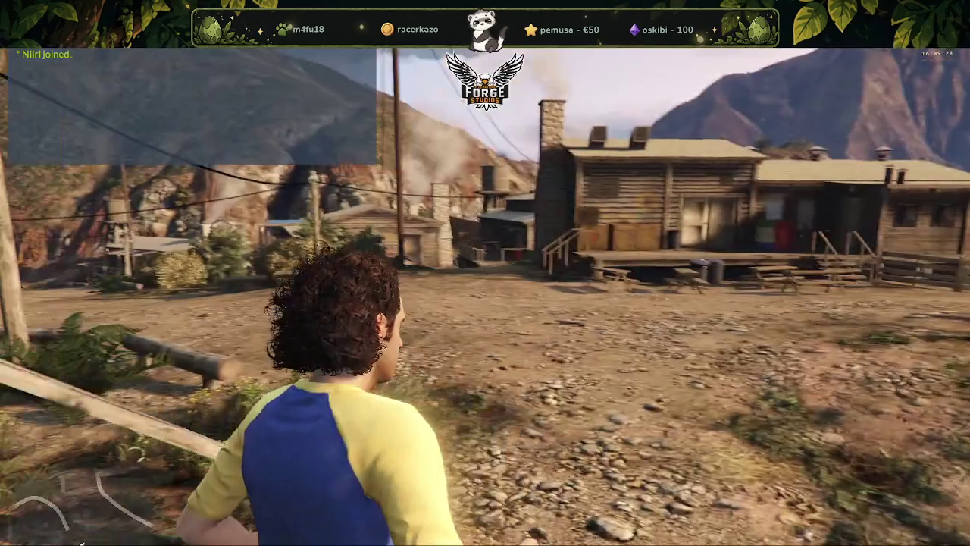
Run across the yard to the log cabin, climb its steps and open the door.
key("w")
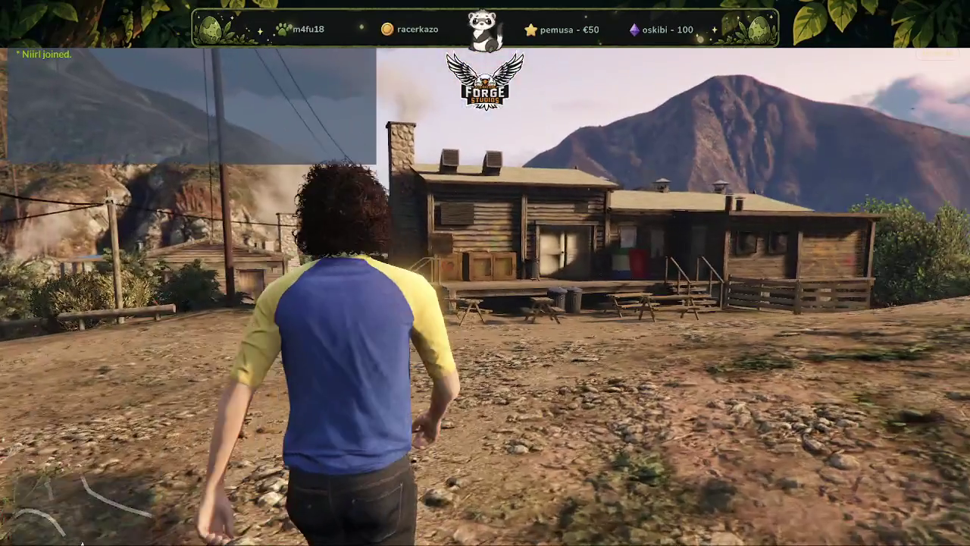
key("w")
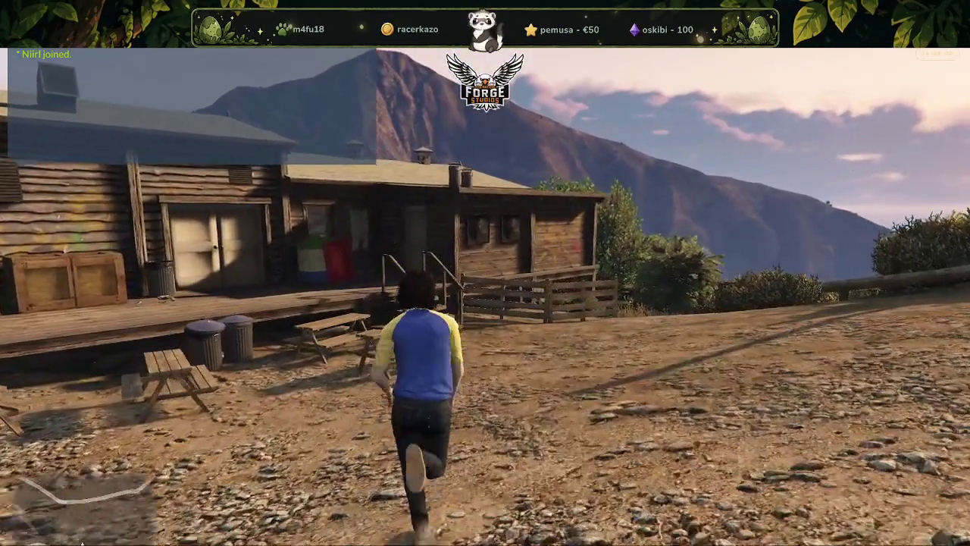
key("w")
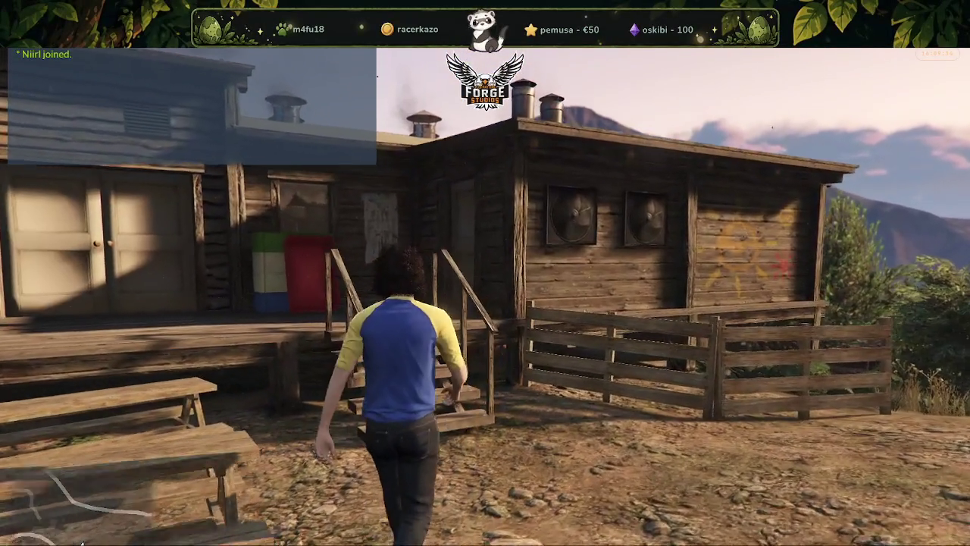
key("w")
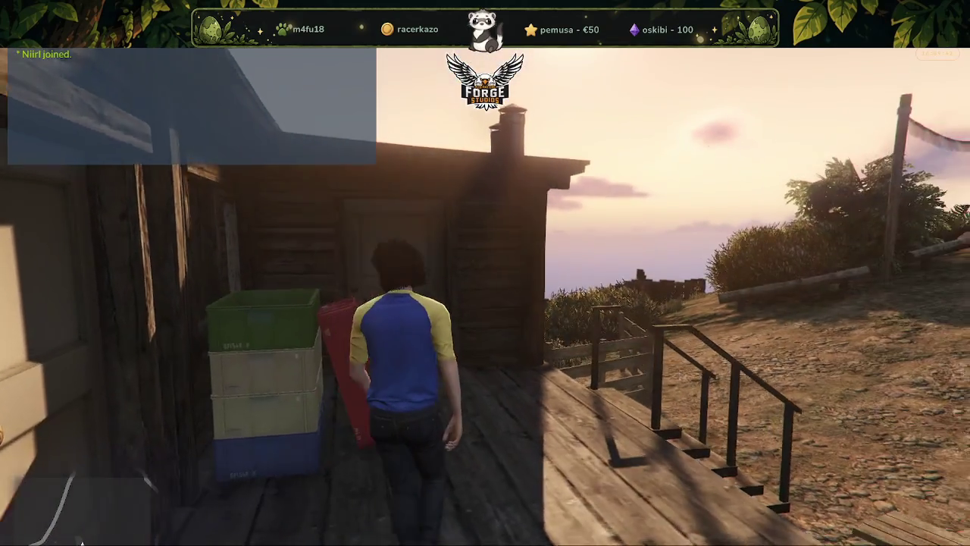
key("w")
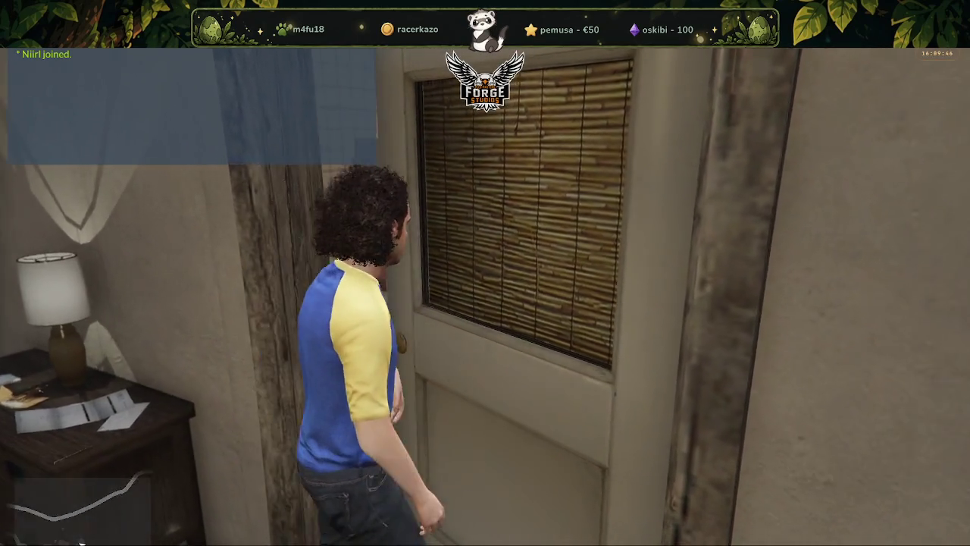
Step into the bathroom to face the mirror, then walk out to the next room.
key("w")
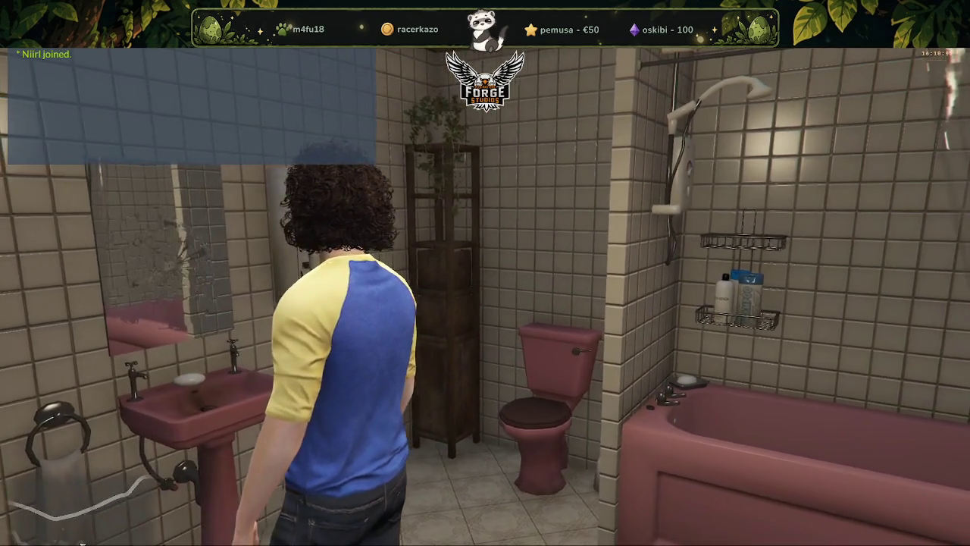
key("w")
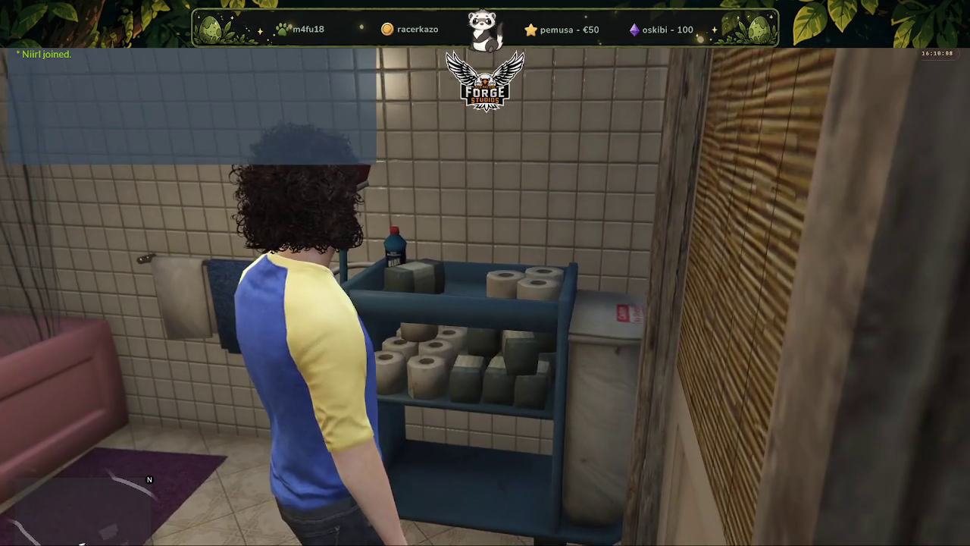
key("w")
key("w")
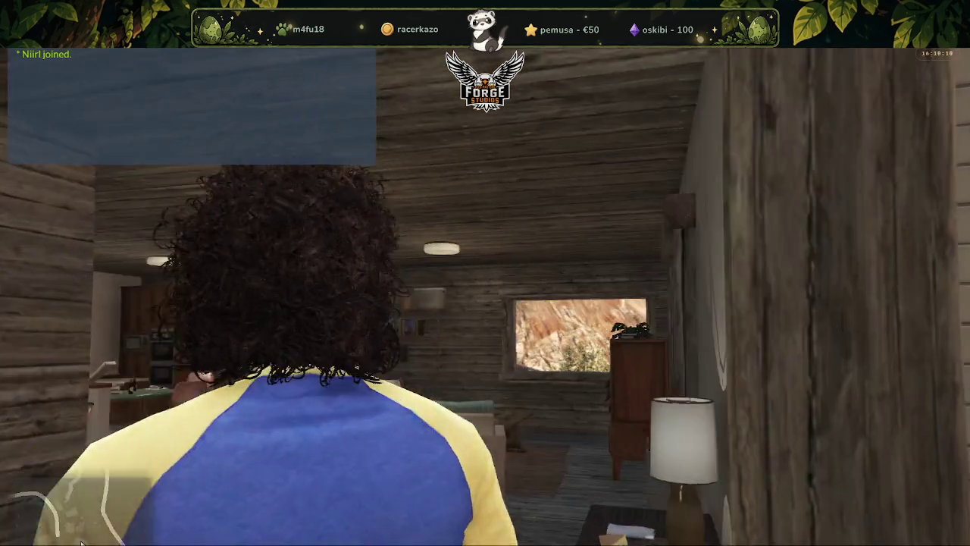
key("w")
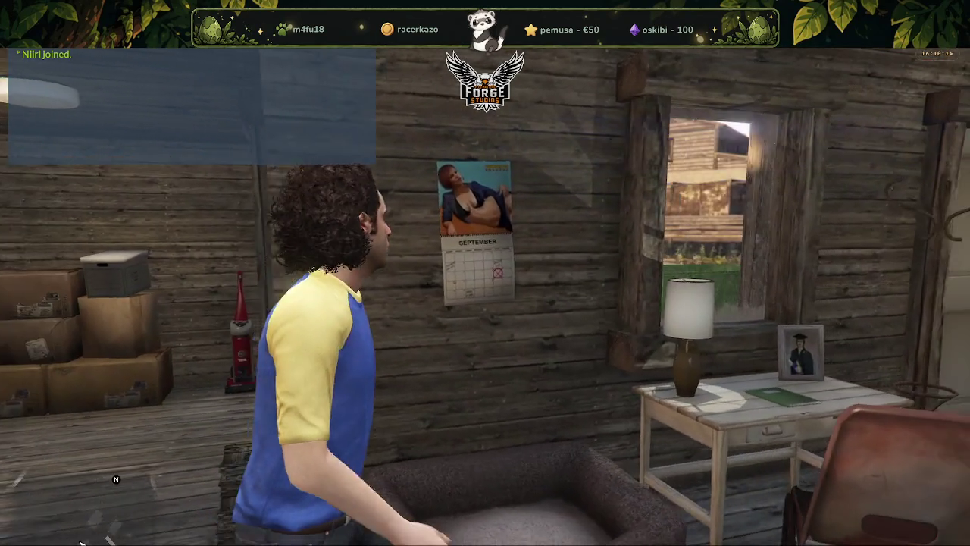
Walk past the kitchen counter into the living room up to the coffee table.
key("w")
key("w")
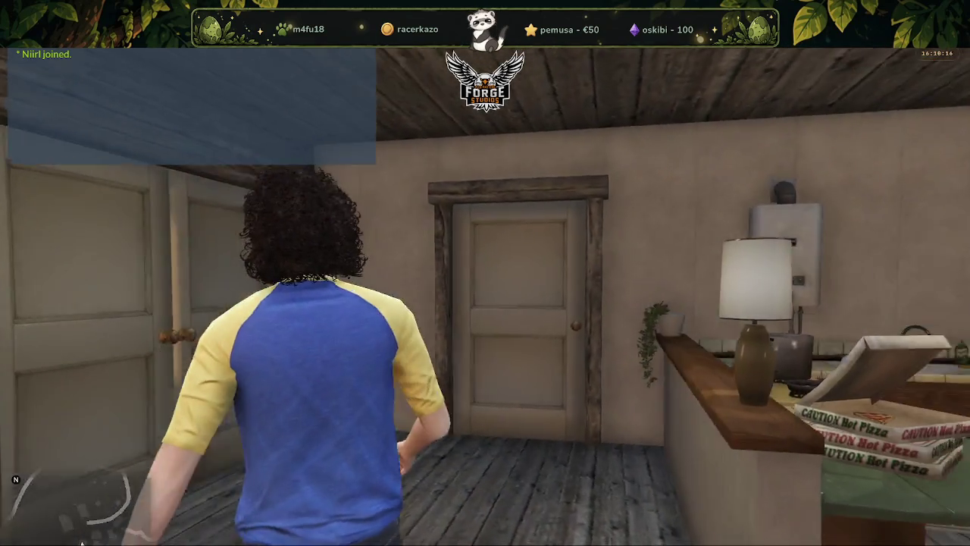
key("w")
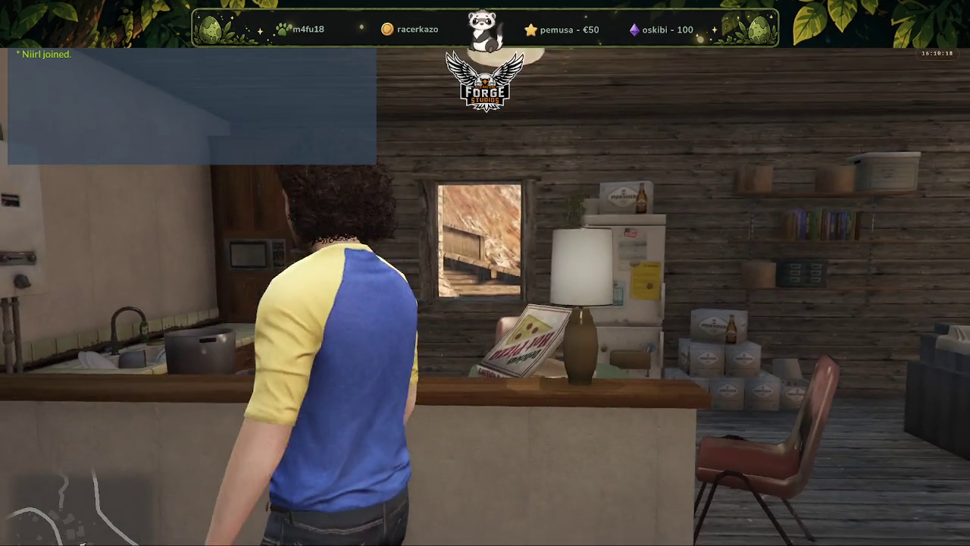
key("w")
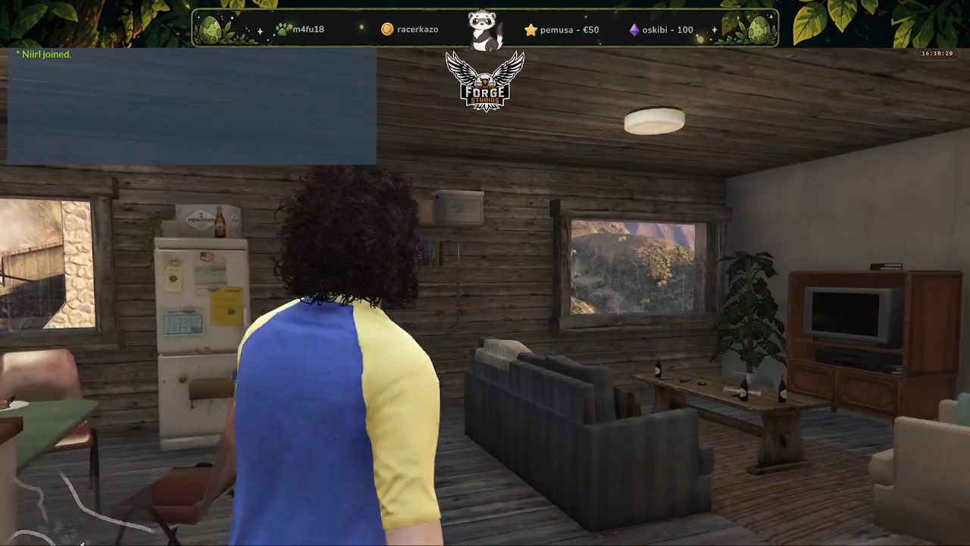
key("w")
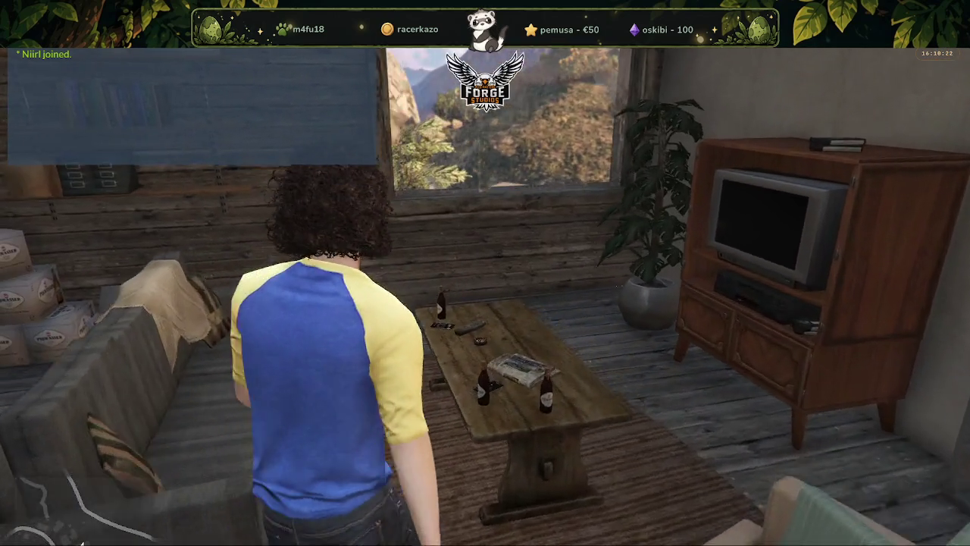
key("w")
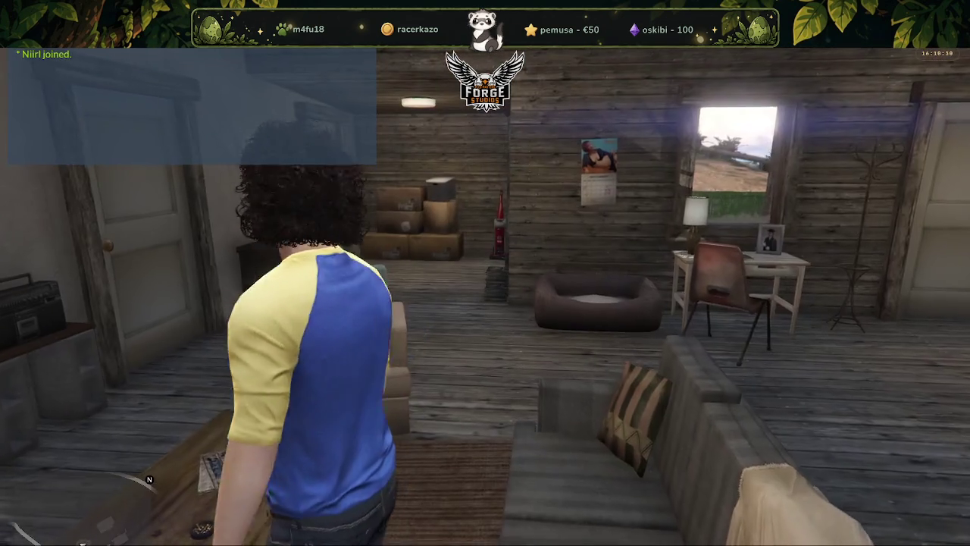
Walk into the bedroom toward the bed and wardrobe, then back to the door.
key("w")
key("w")
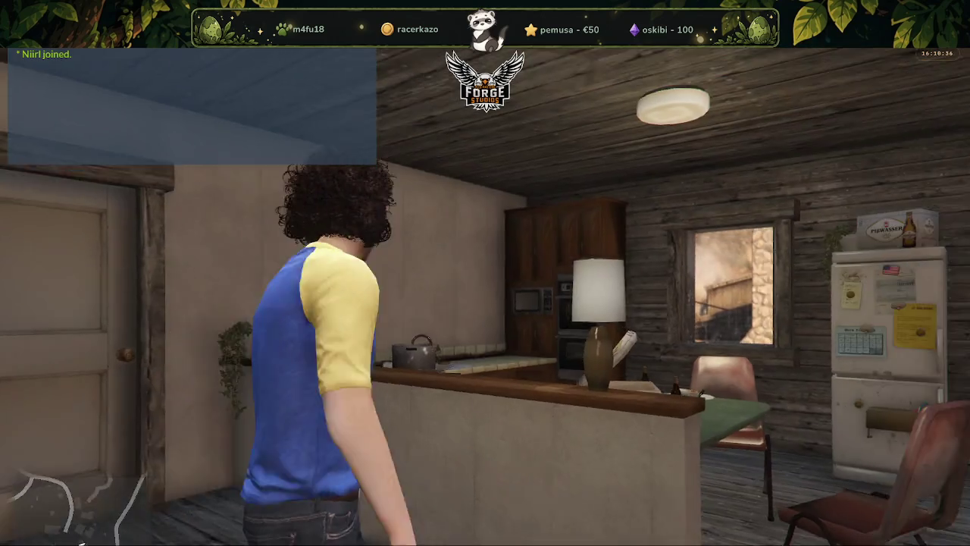
key("w")
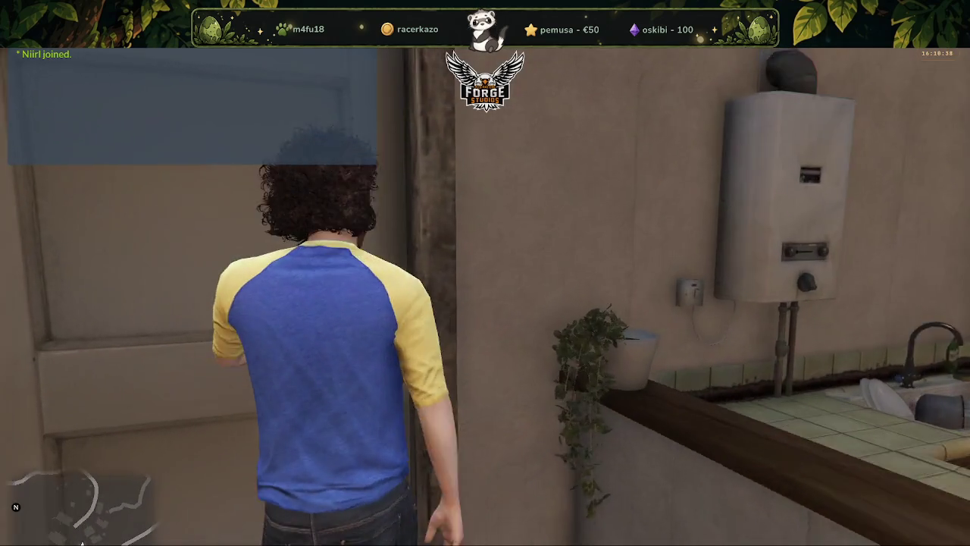
key("w")
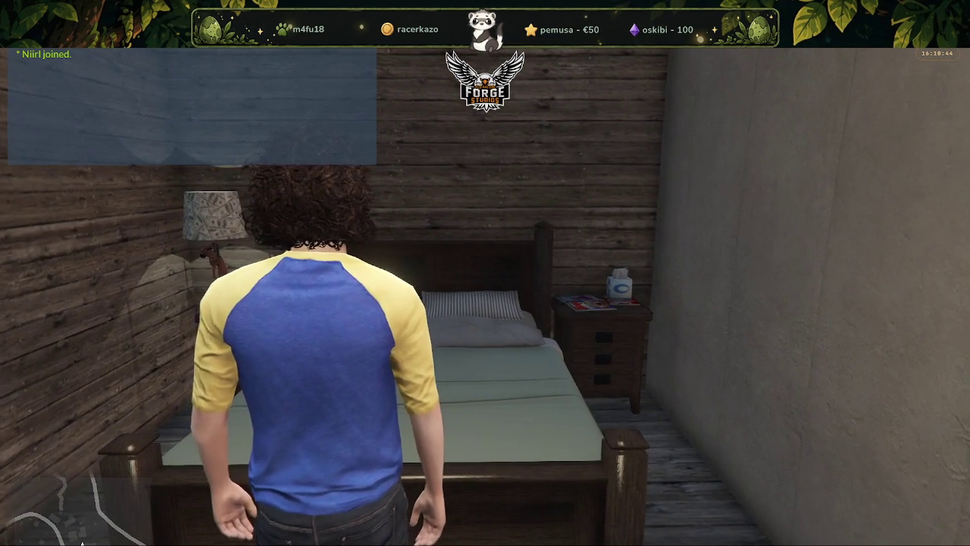
key("s")
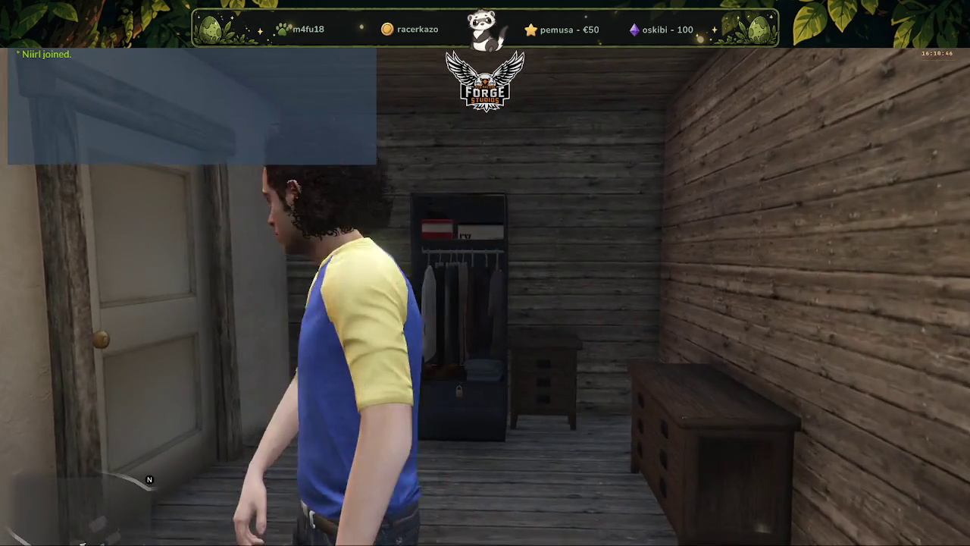
key("w")
key("w")
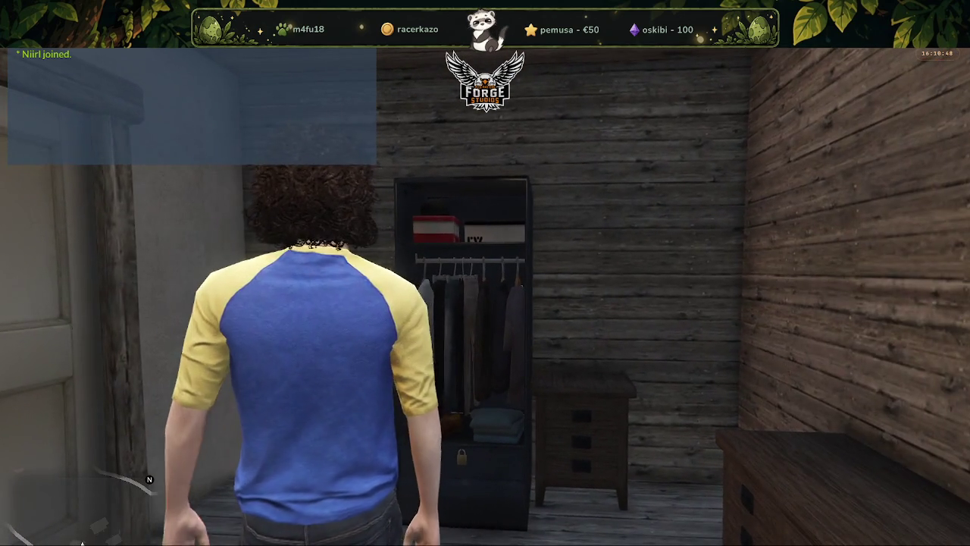
key("w")
key("w")
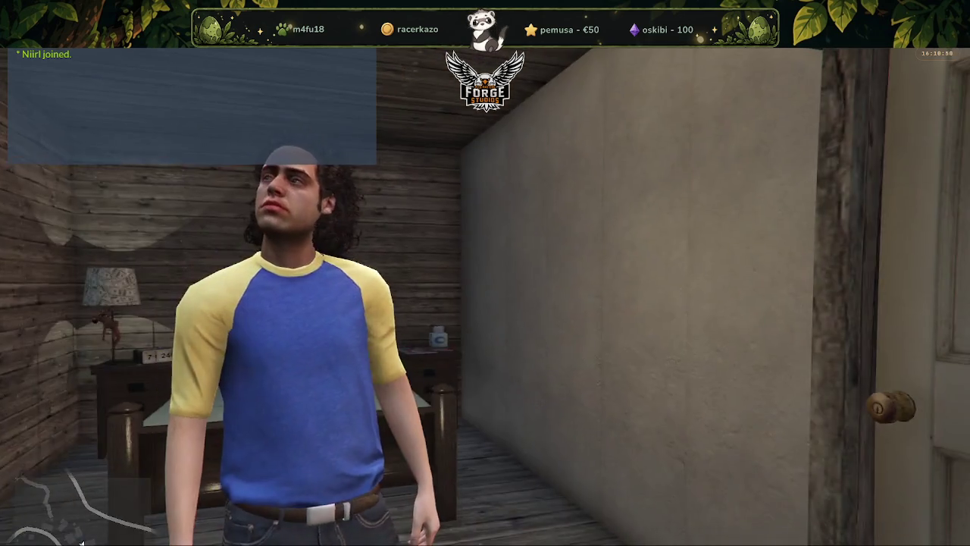
Walk the kitchen past fridge, oven and sink, briefly toggling first-person view.
key("w")
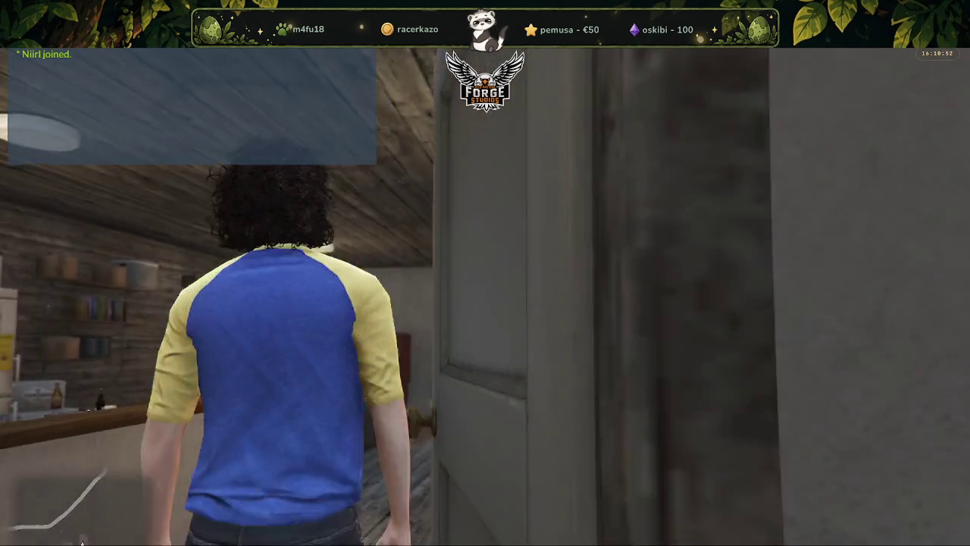
key("w")
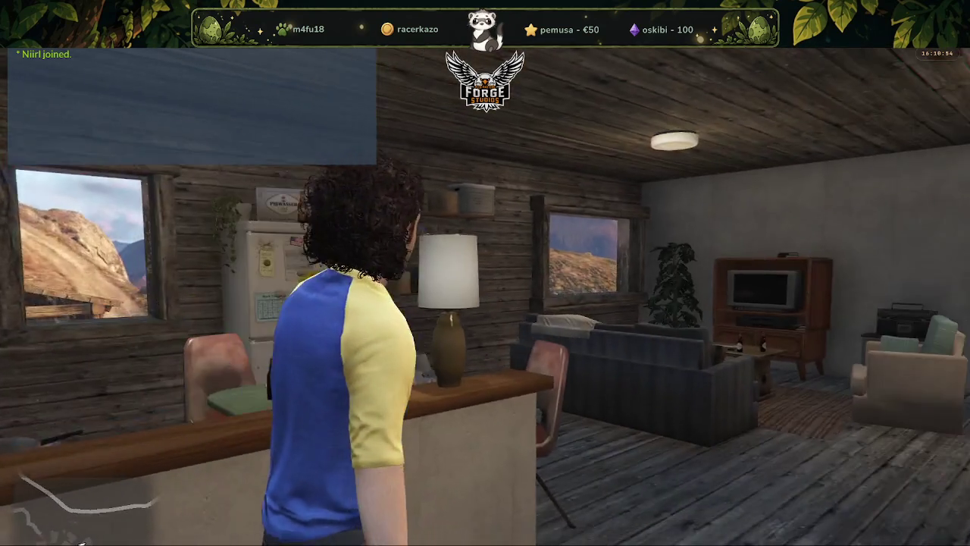
key("w")
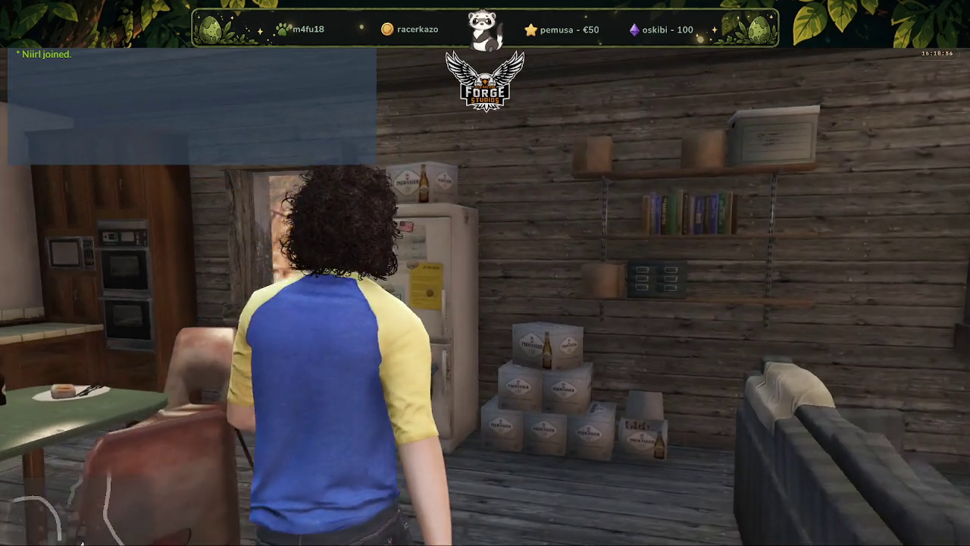
key("w")
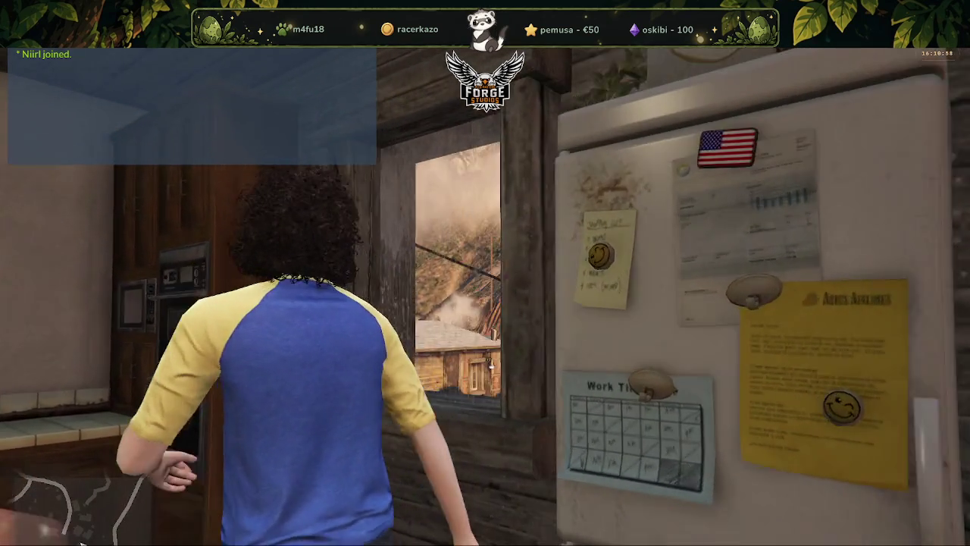
key("w")
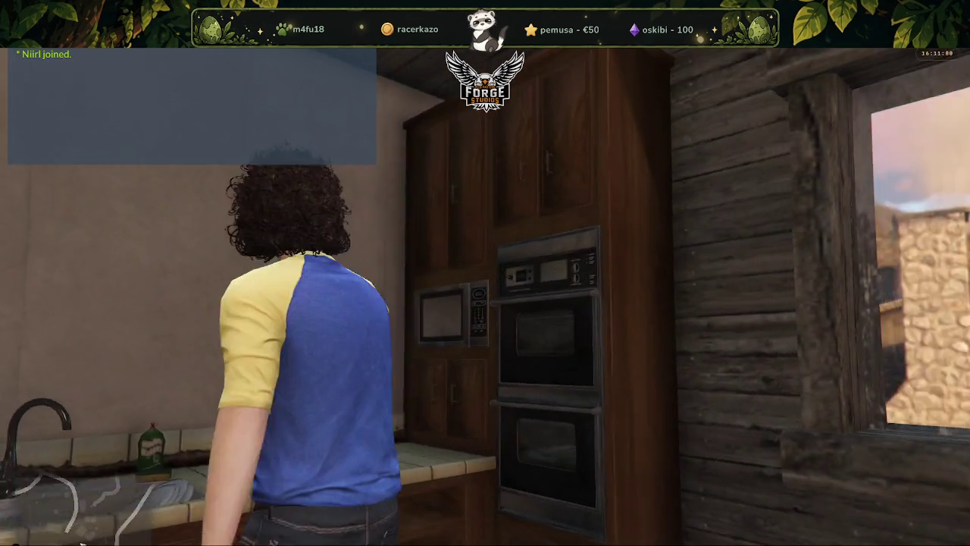
key("w")
key("a")
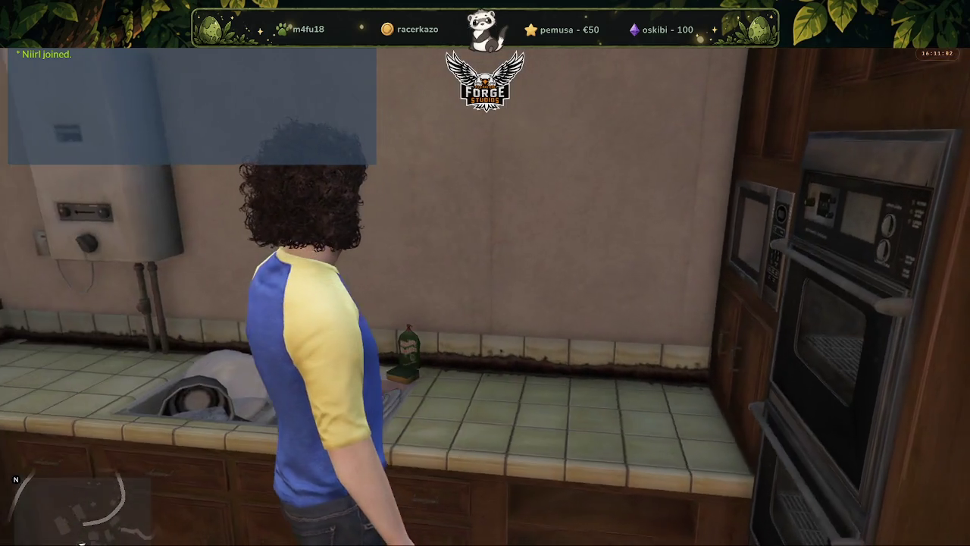
key("w")
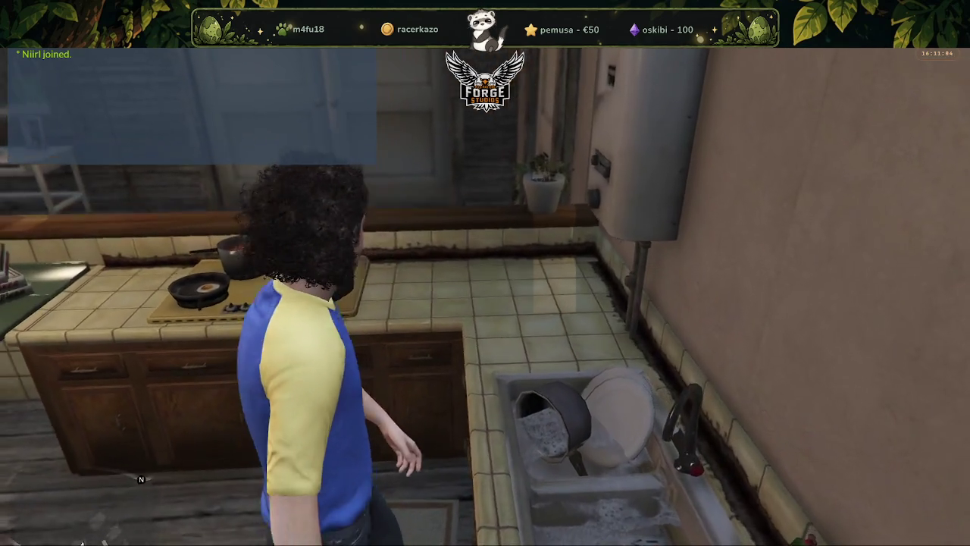
key("a")
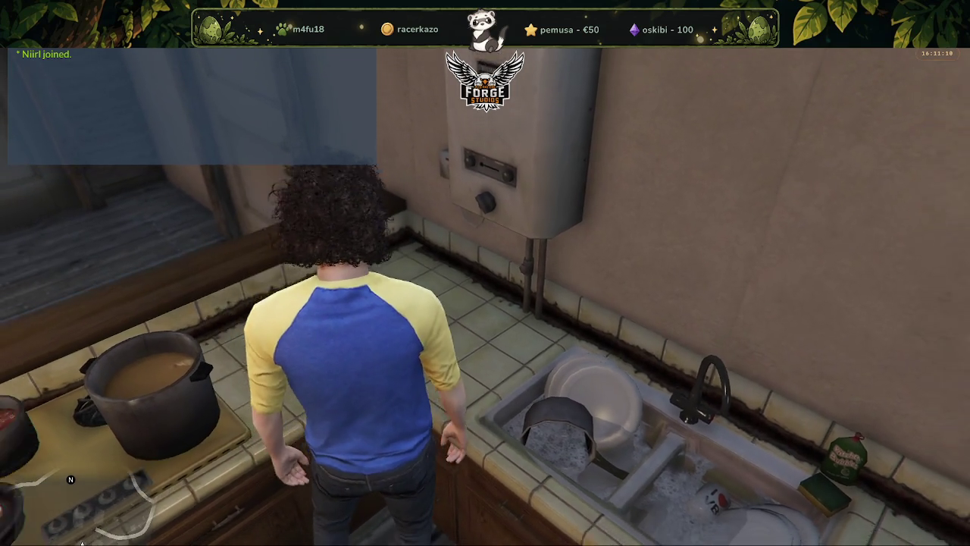
key("v")
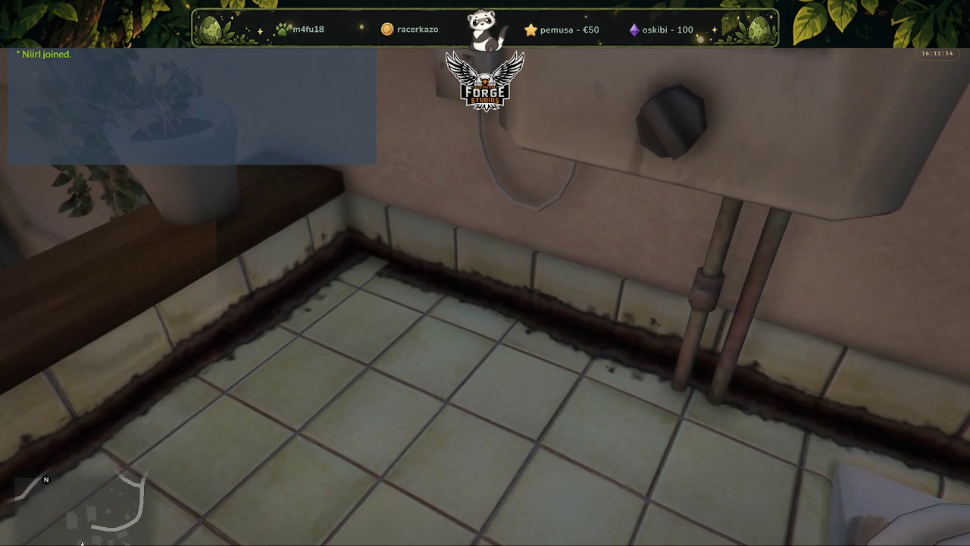
key("v")
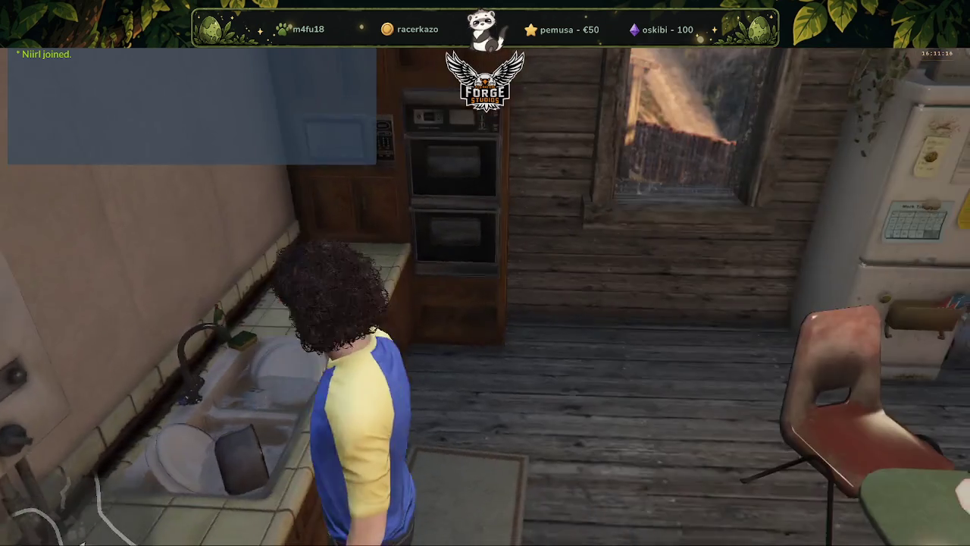
Walk through the living room past the sofa and armchair into the bedroom, then turn around.
key("w")
key("w")
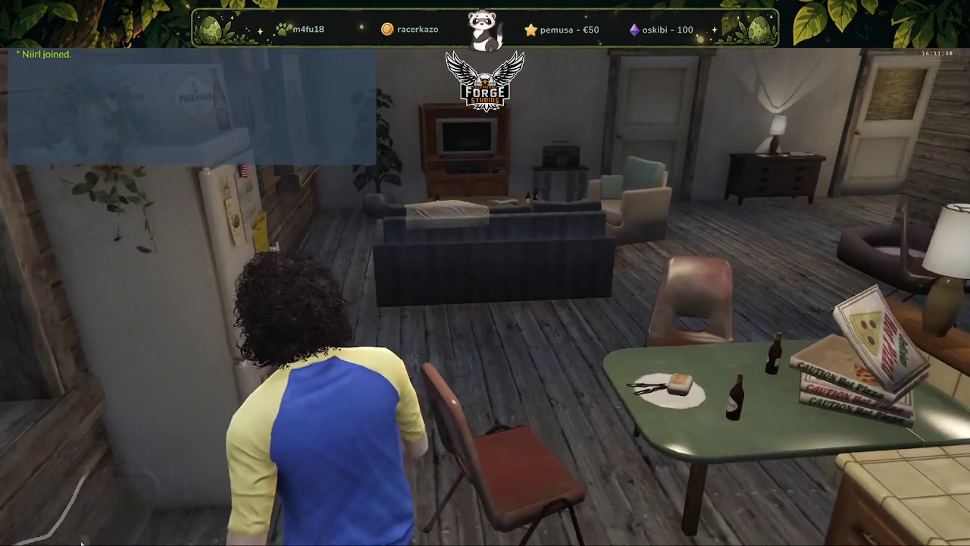
key("w")
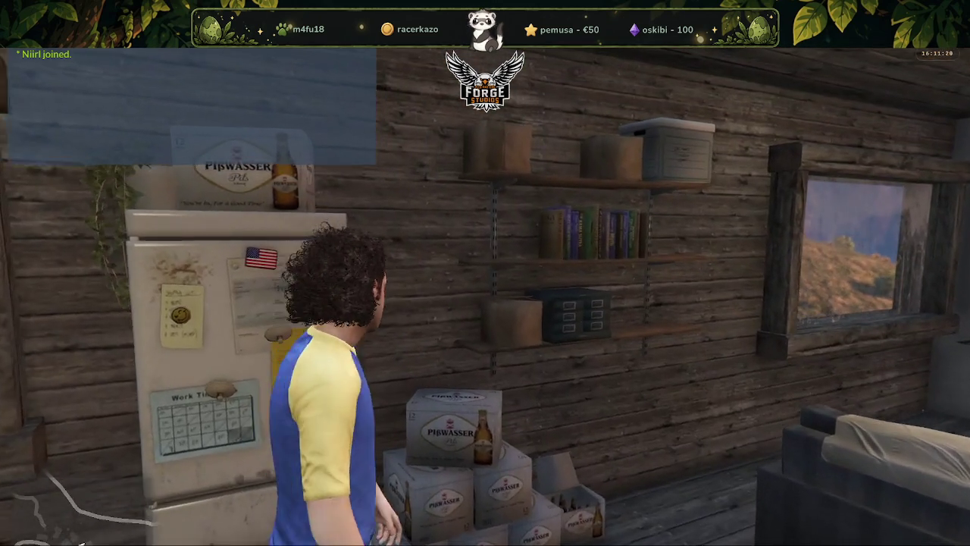
key("w")
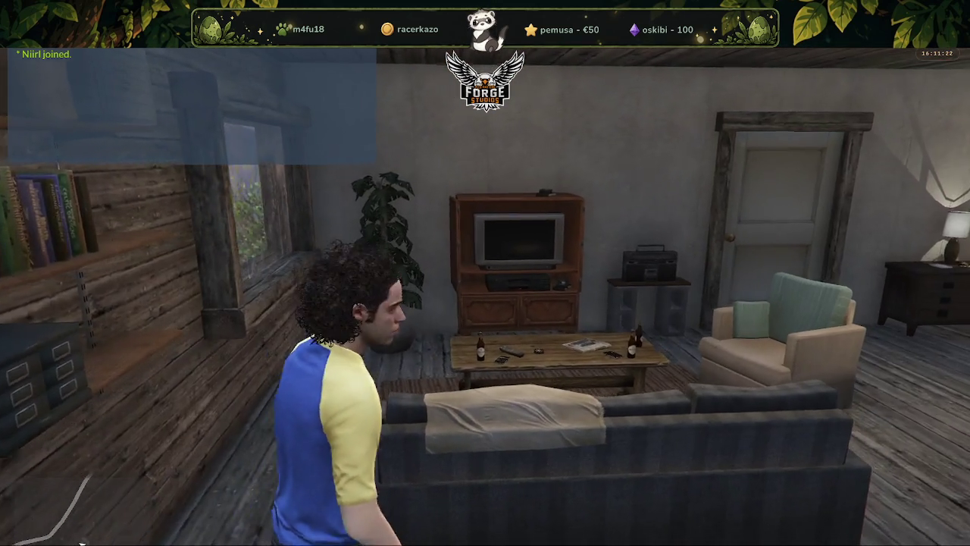
key("d")
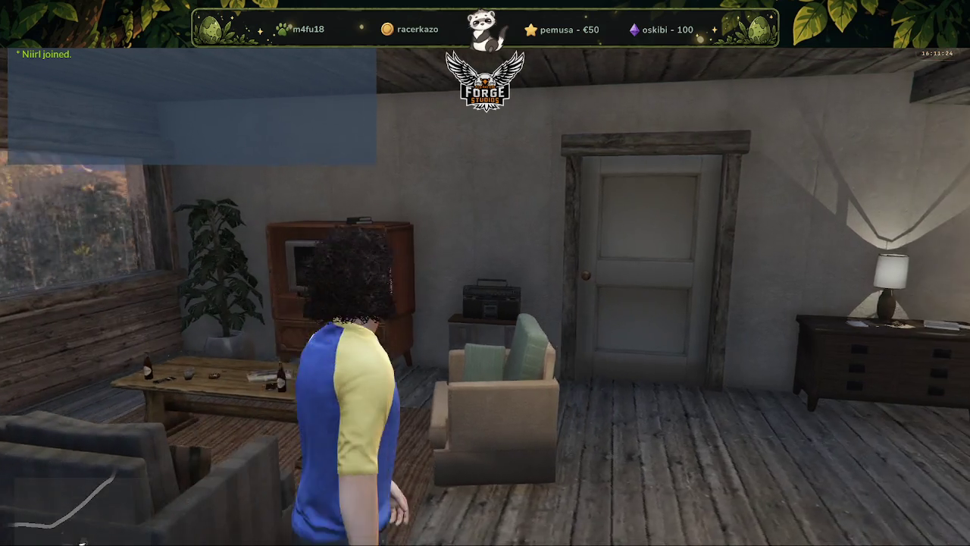
key("w")
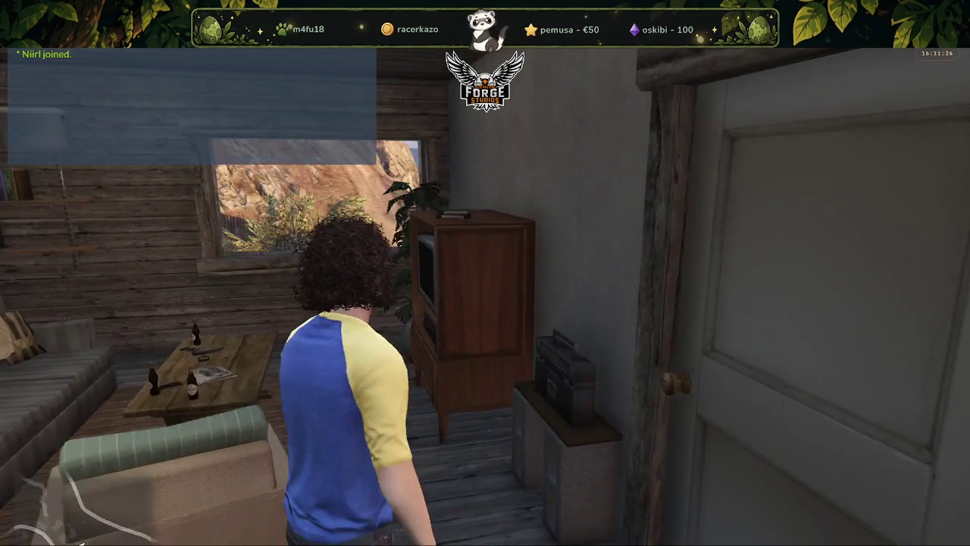
key("w")
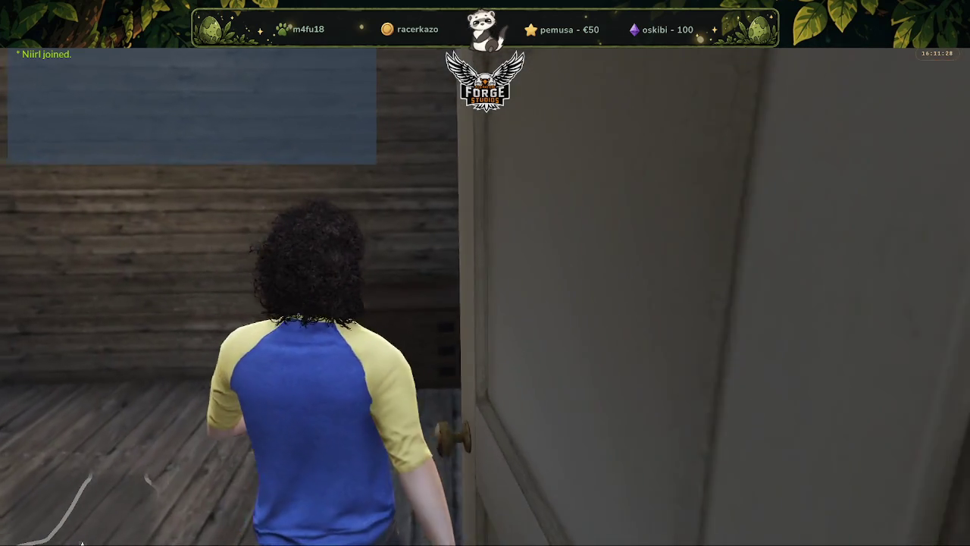
key("w")
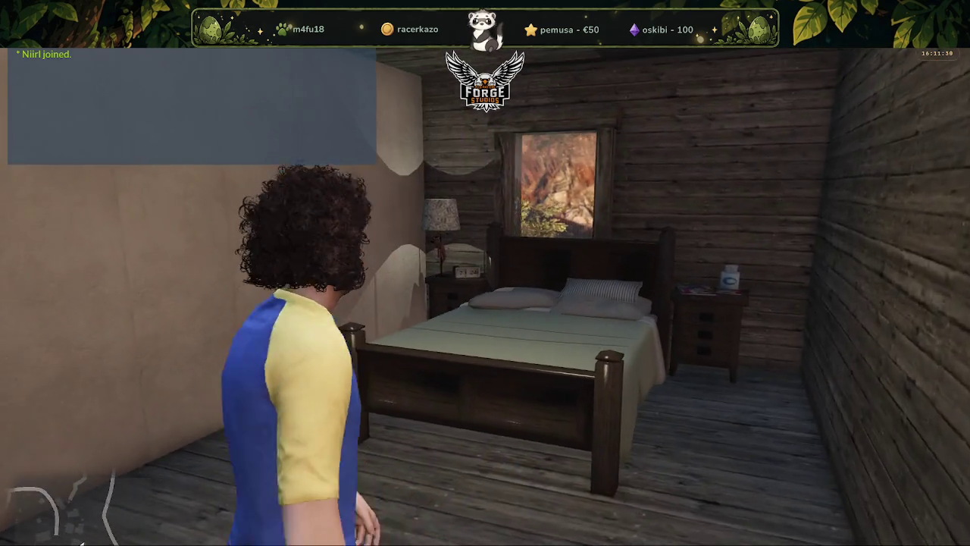
key("w")
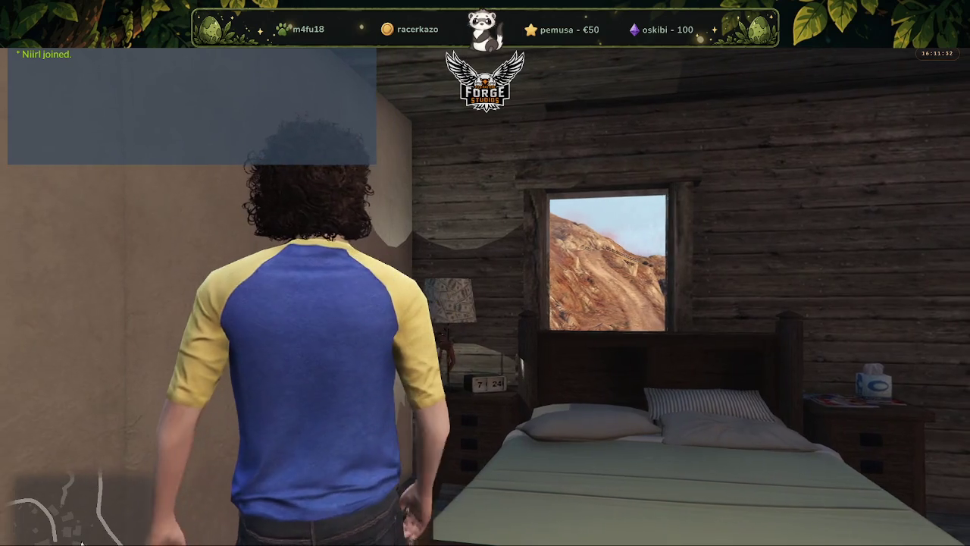
key("w")
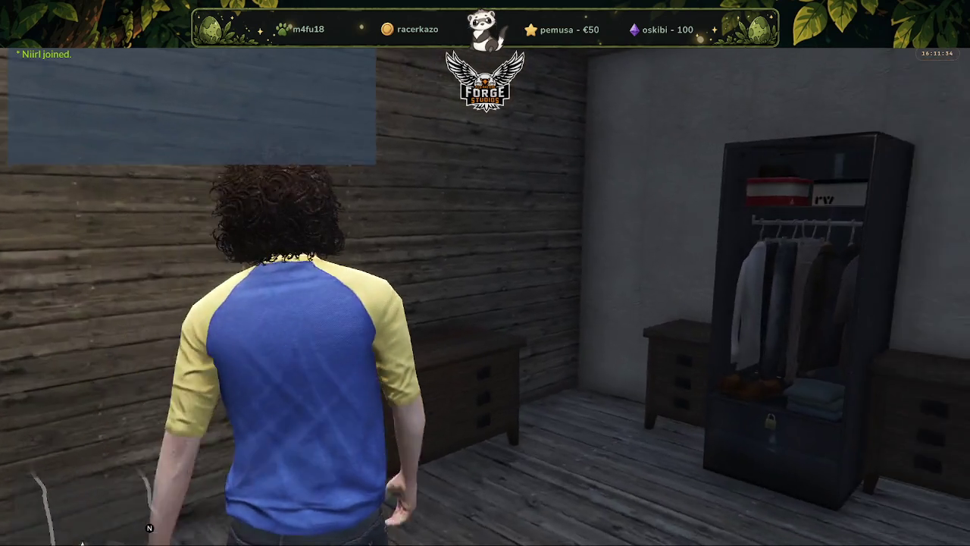
key("w")
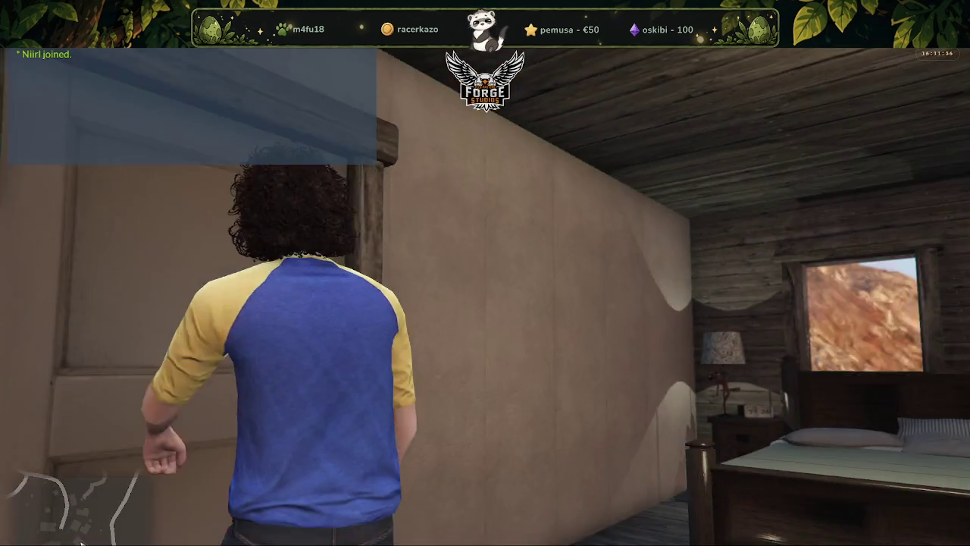
Walk down the hallway past the stacked boxes into the bathroom to the sink.
key("w")
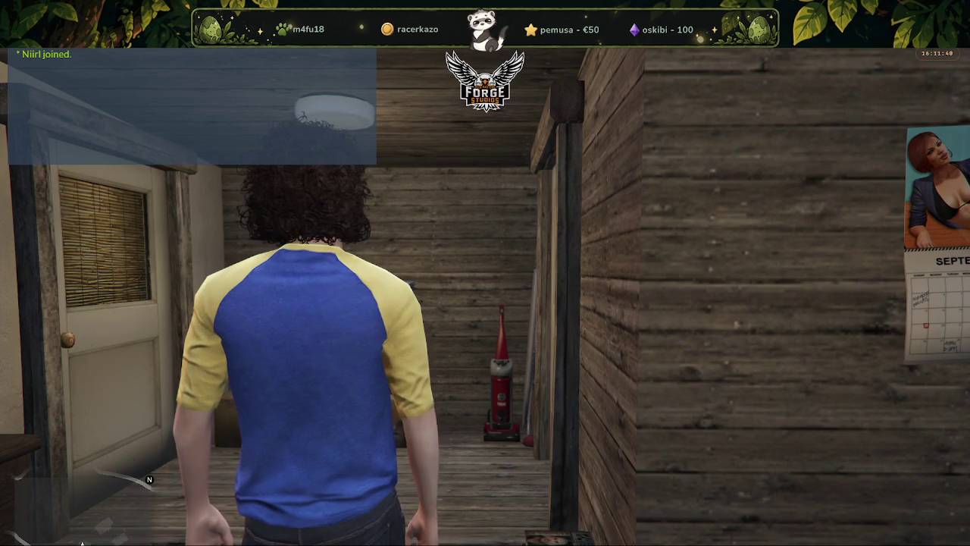
key("w")
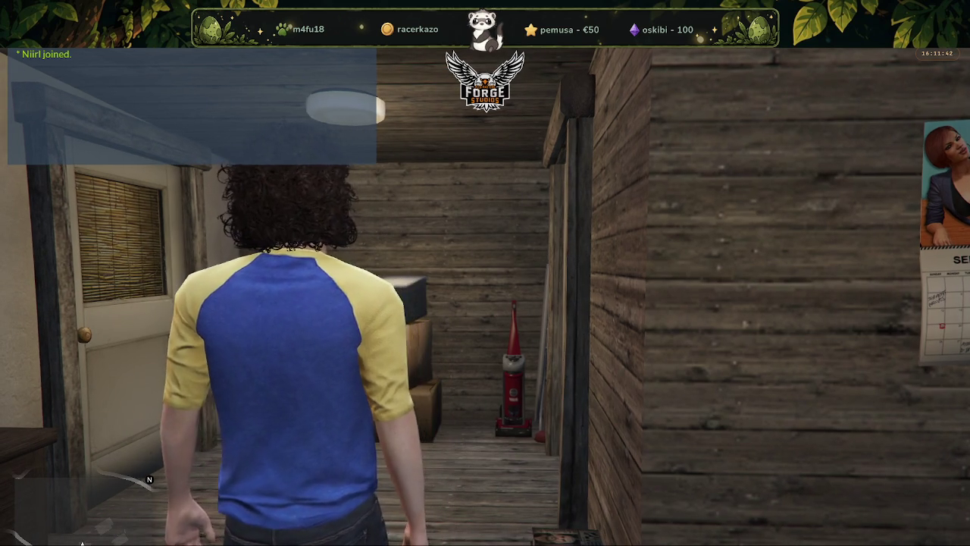
key("w")
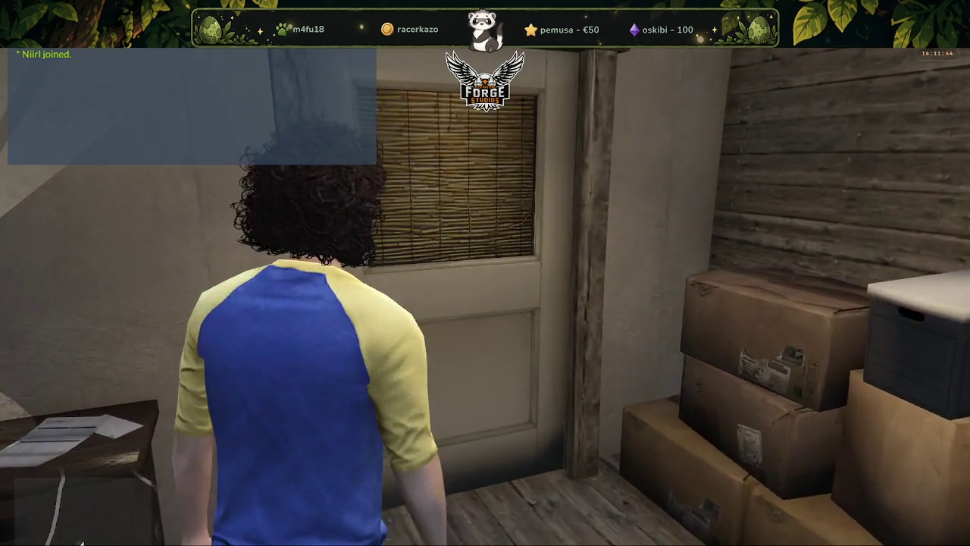
key("w")
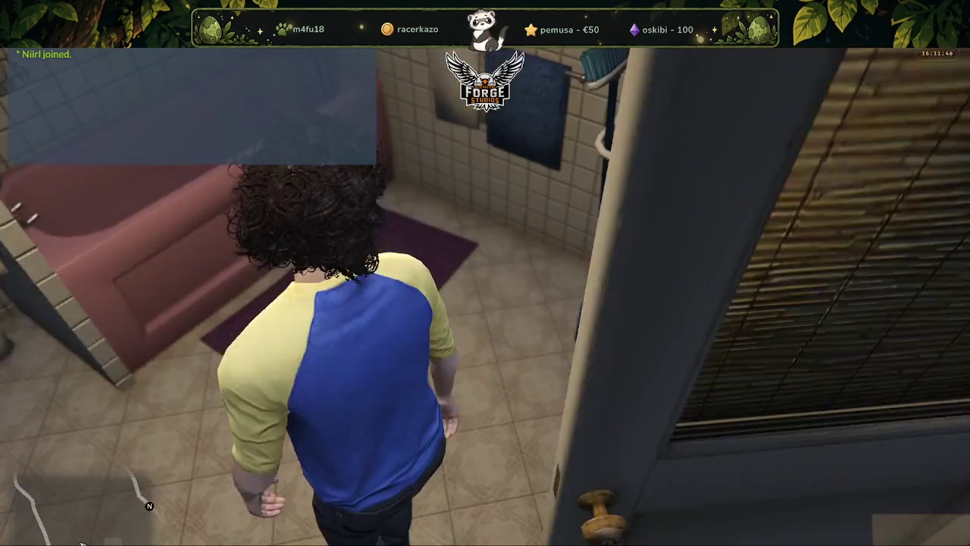
key("w")
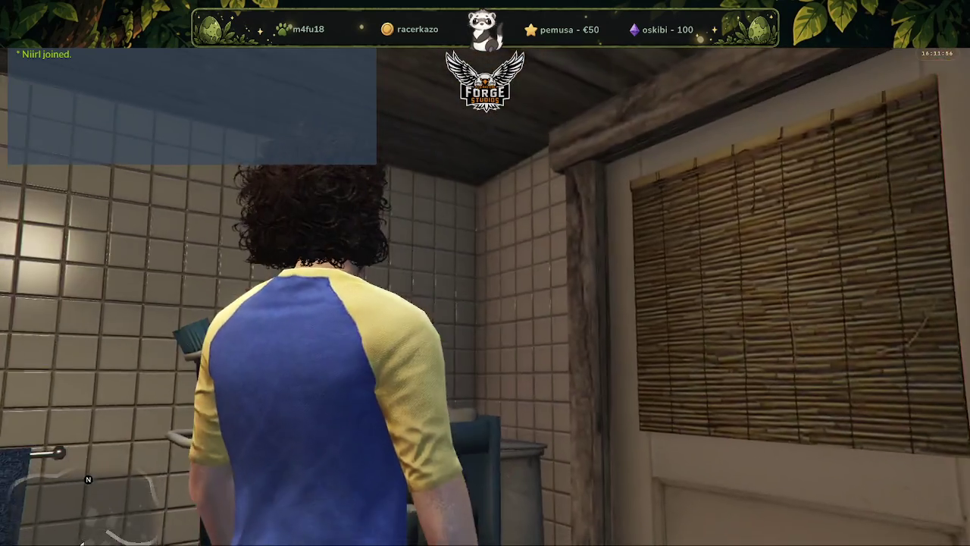
key("w")
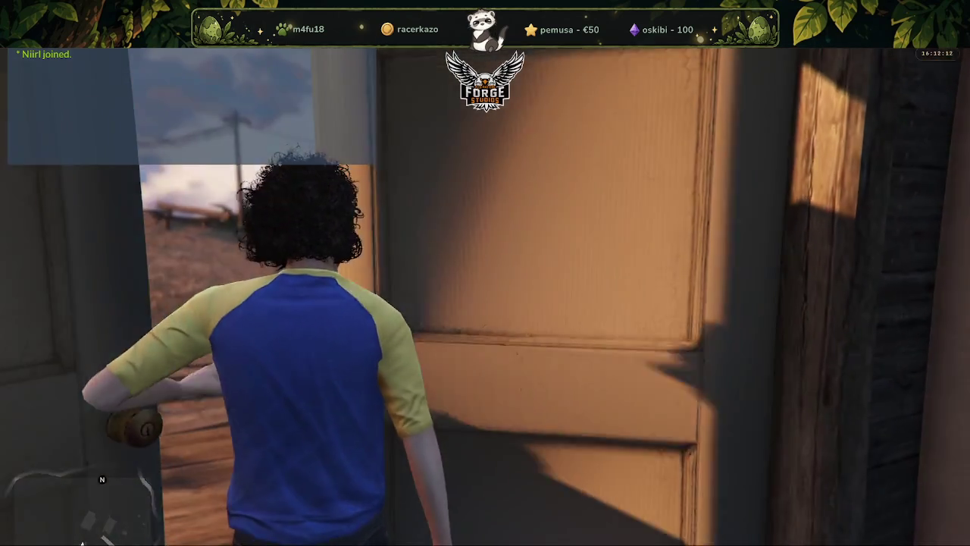
Run up the church porch stairs and along the boardwalk to the couch, then return to Forge.
key("w")
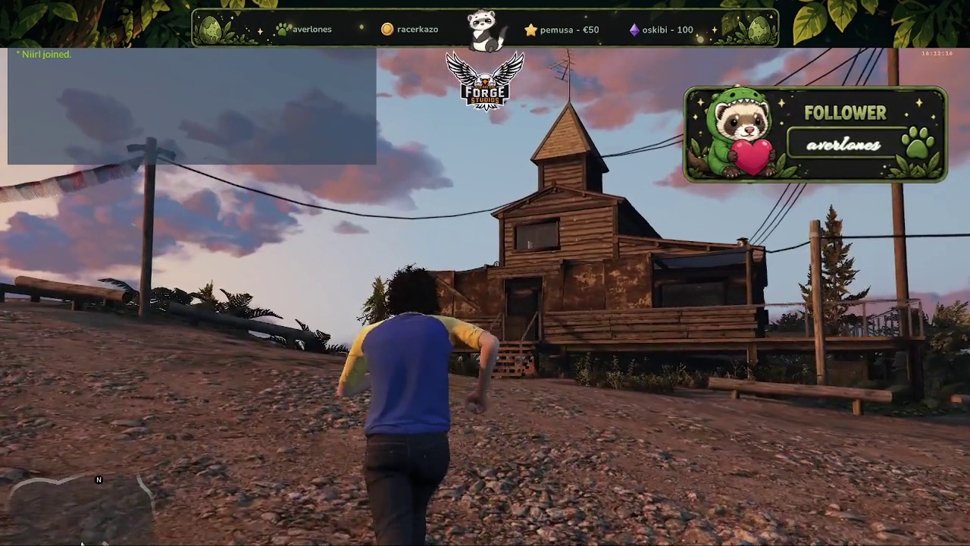
key("w")
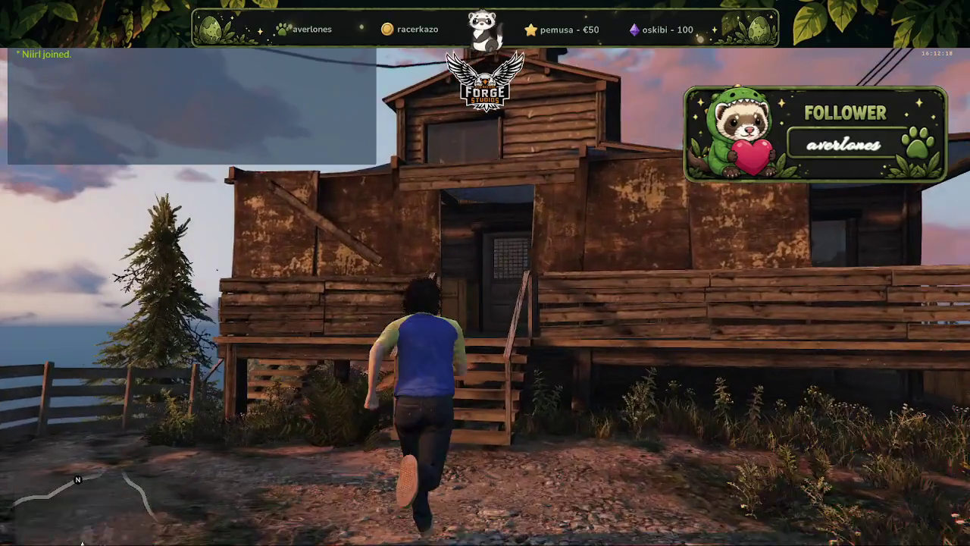
key("w")
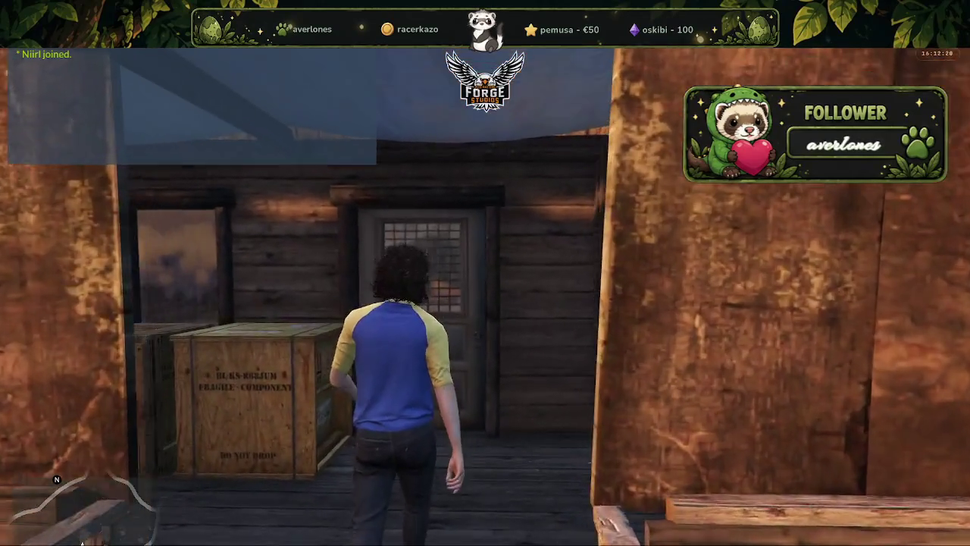
key("s")
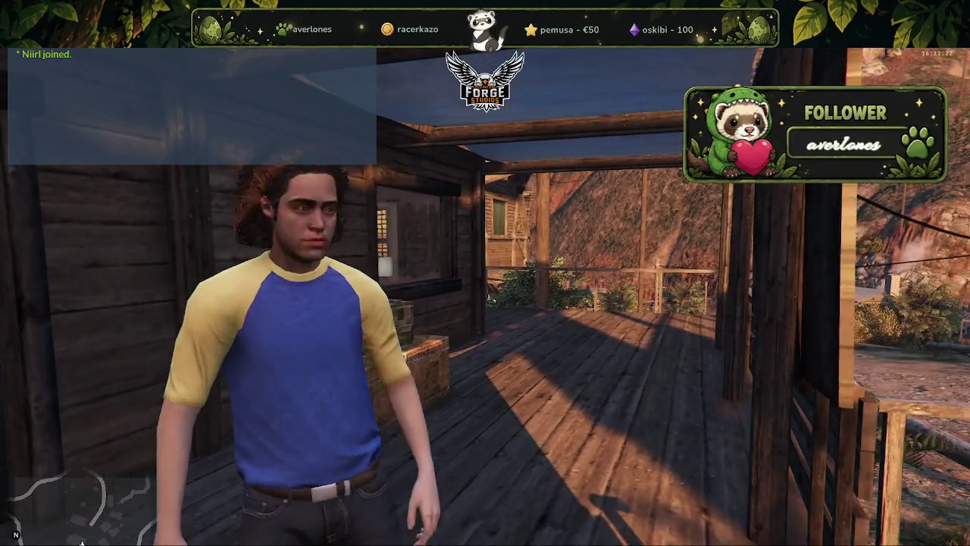
key("w")
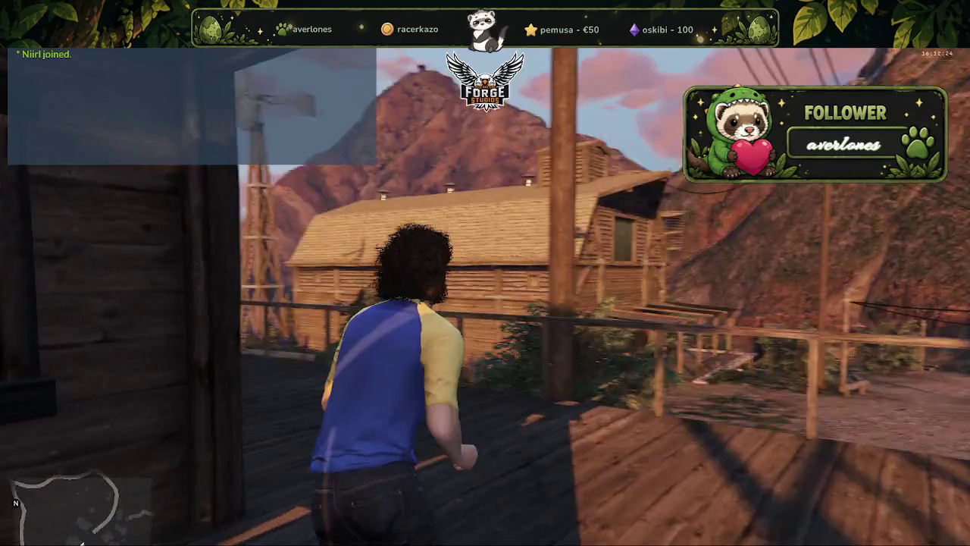
key("w")
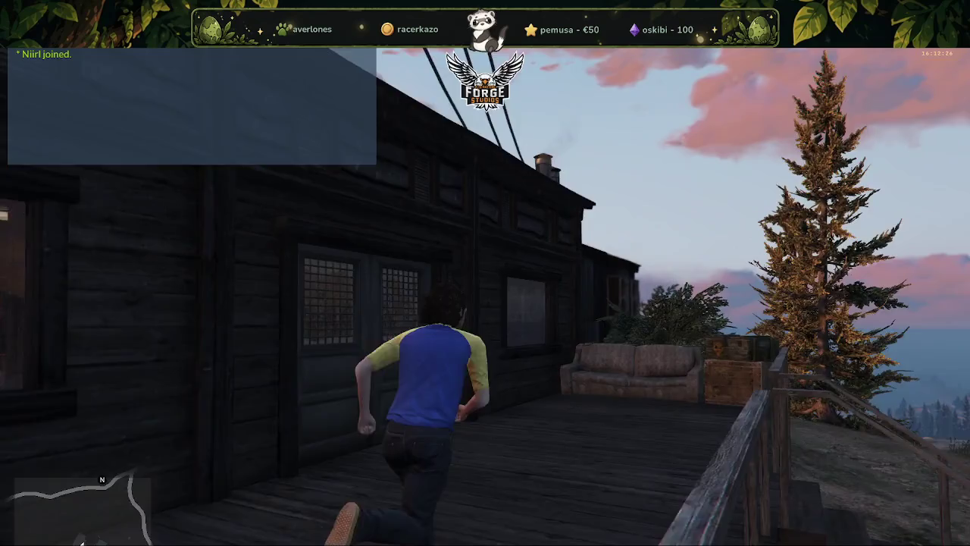
key("w")
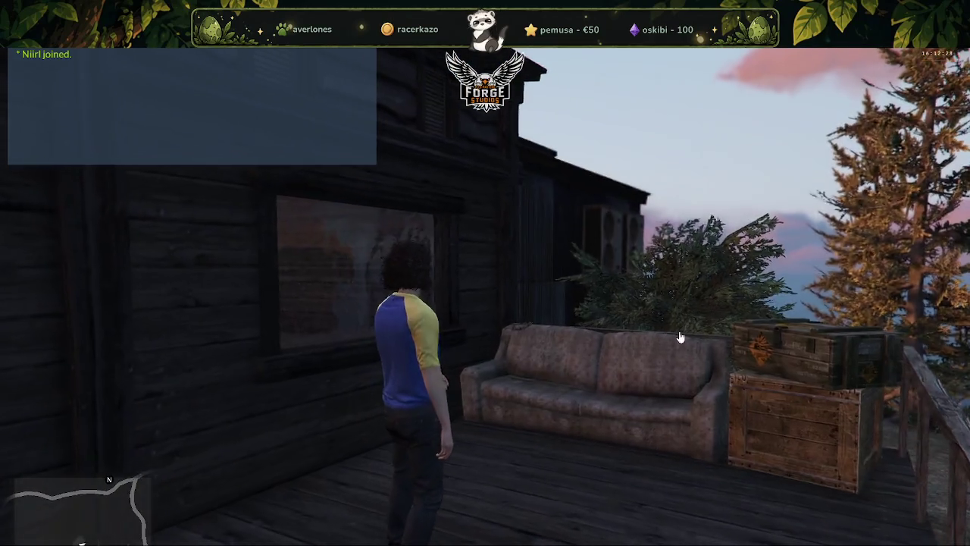
key("alt+Tab")
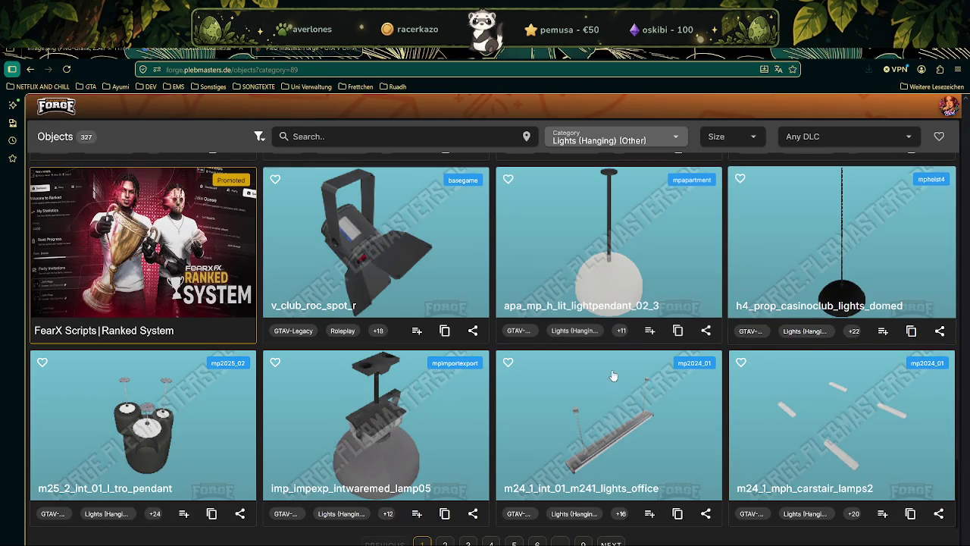
Switch from the Forge browser catalogue back to the FiveM game window.
key("alt+Tab")
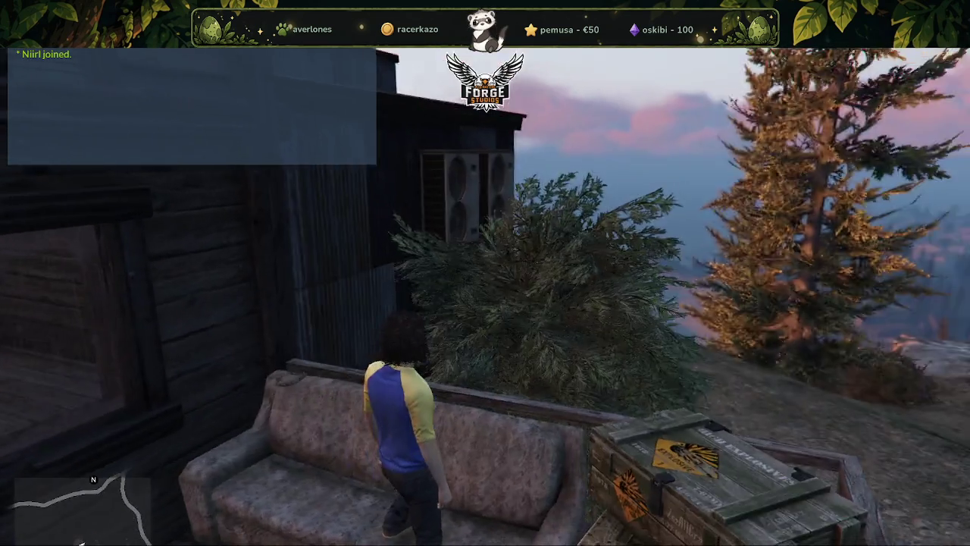
Run from the couch around the cabin and along the sea-view fence to the stairs.
key("w")
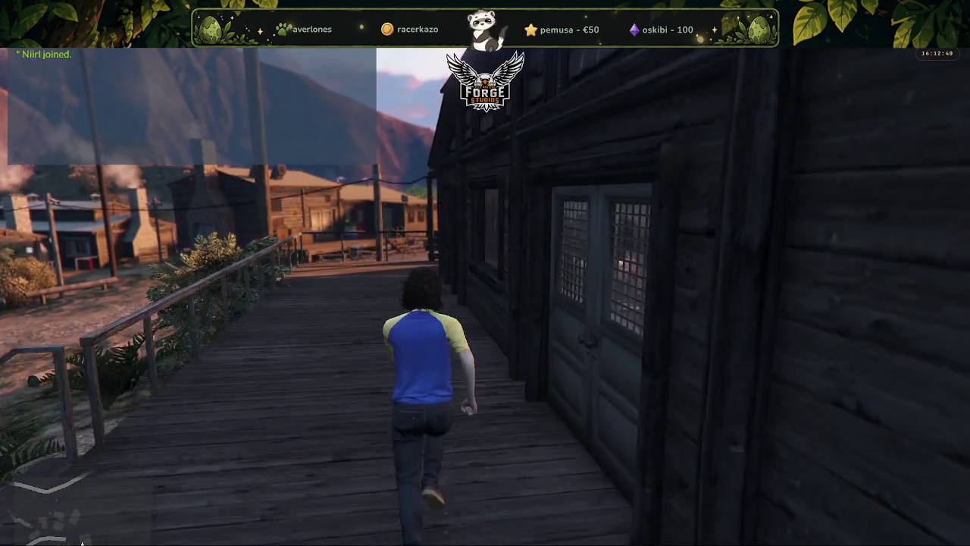
key("w")
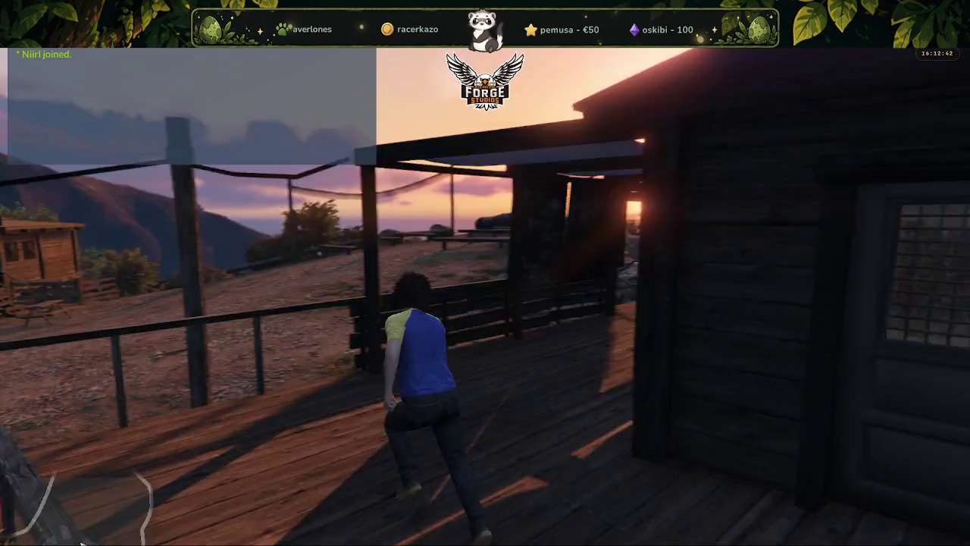
key("w")
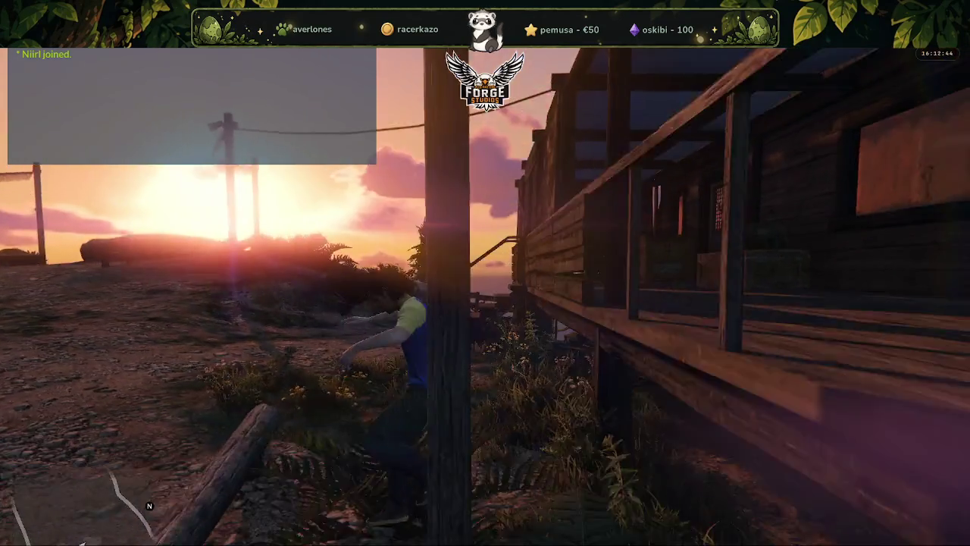
key("w")
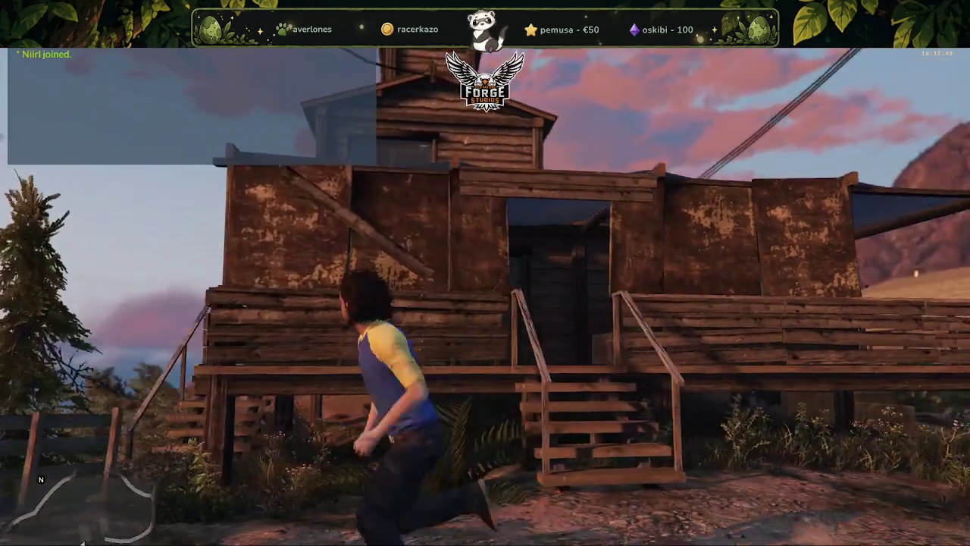
key("w")
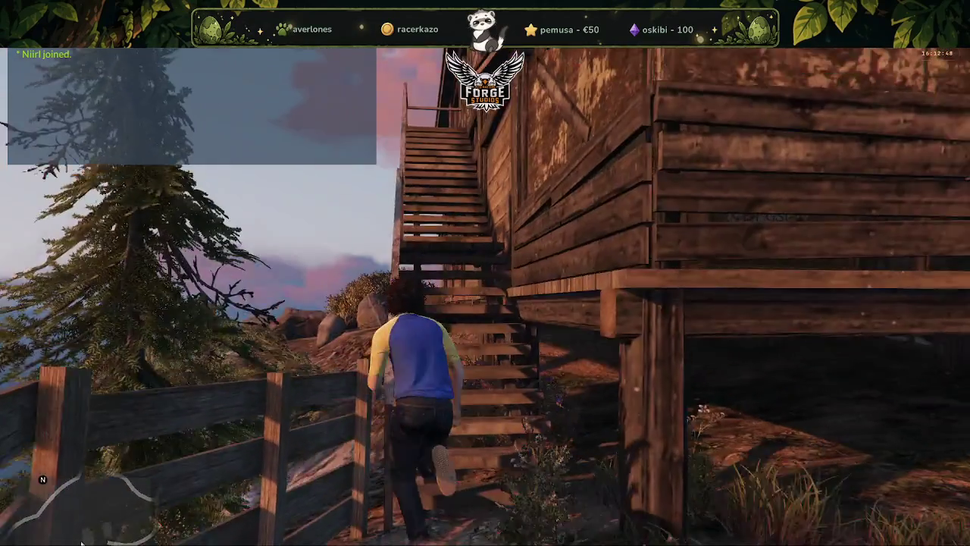
Climb the wooden stairs to the top landing and go in through the cabin door.
key("w")
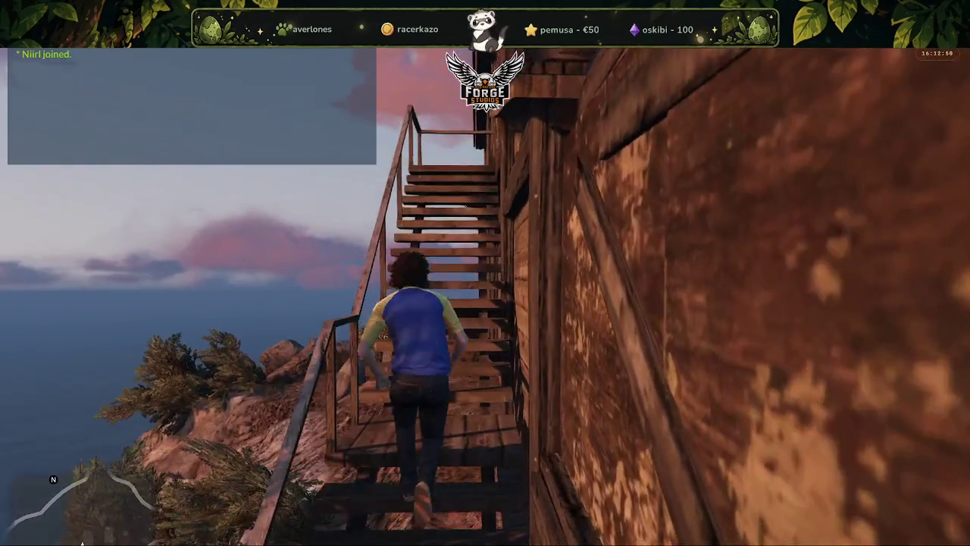
key("w")
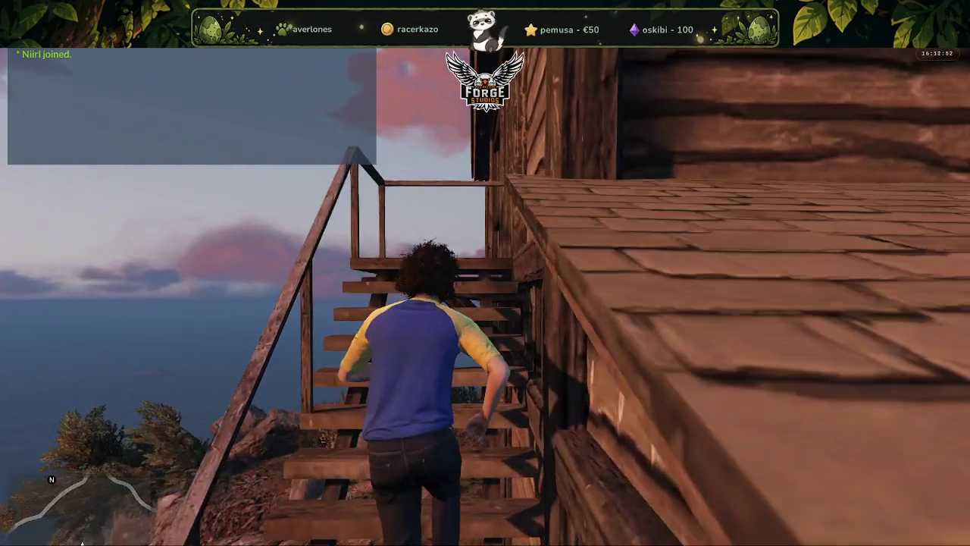
key("w")
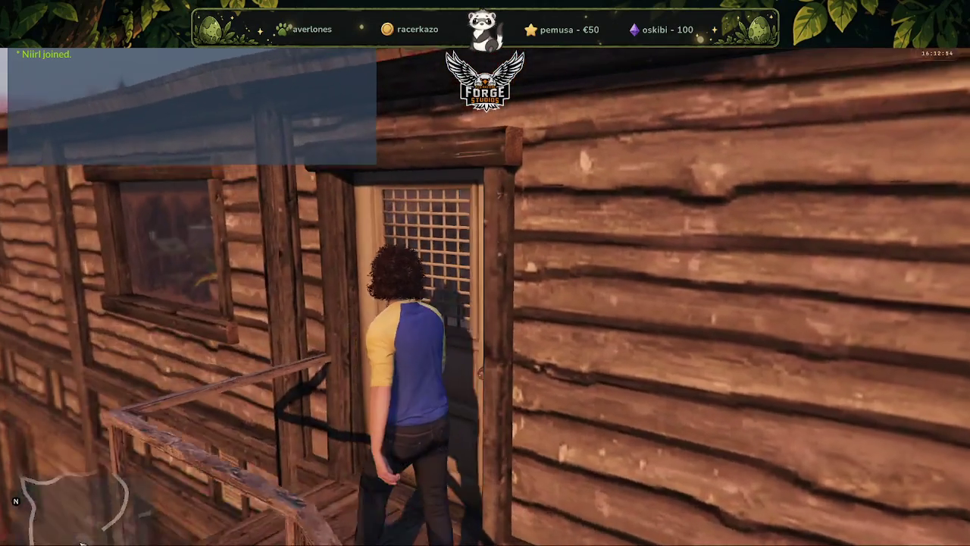
key("e")
key("w")
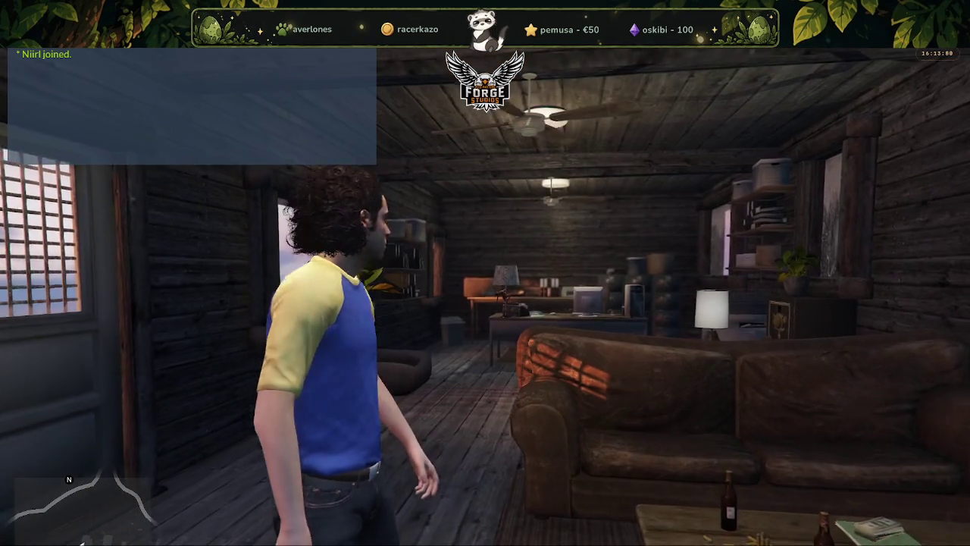
Walk into the cabin and look over the desks, computer, printer and mountain-view window.
key("w")
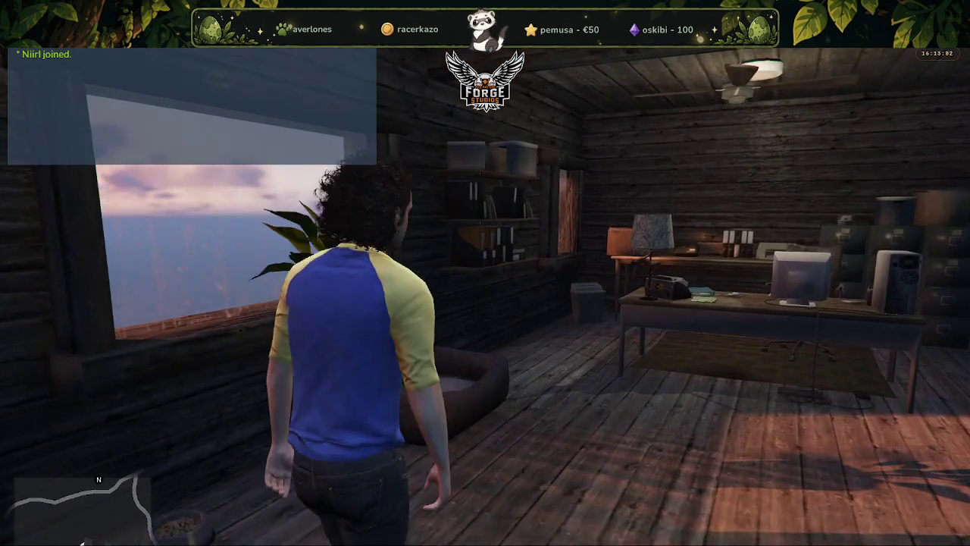
key("w")
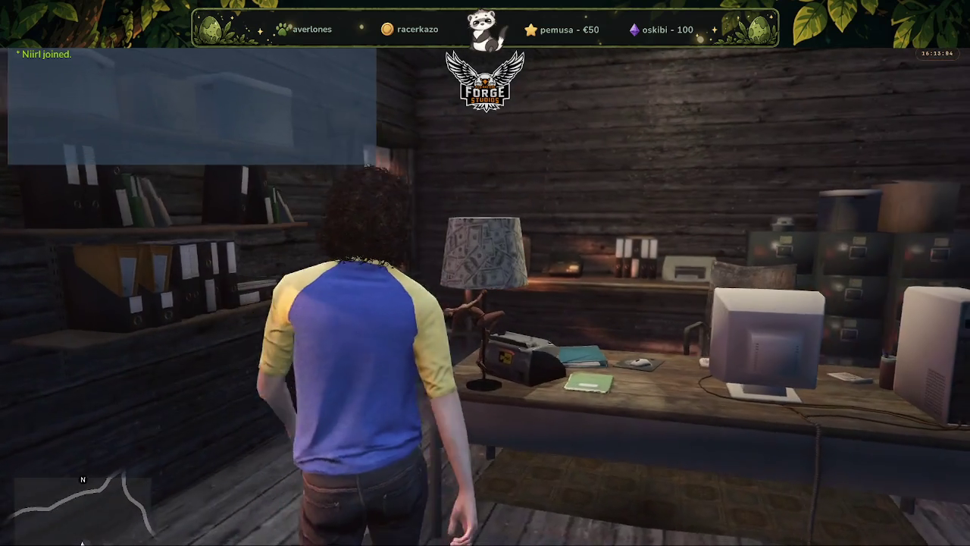
key("w")
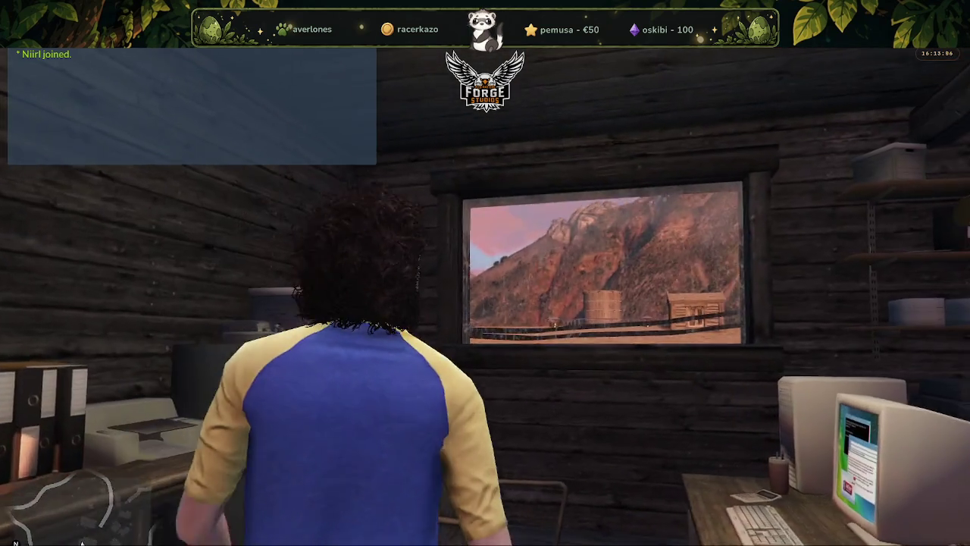
key("w")
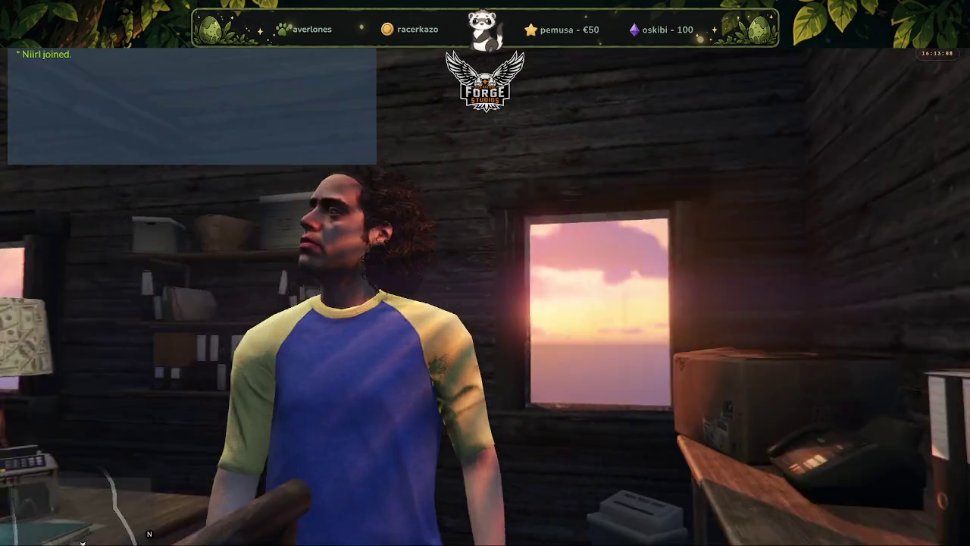
key("w")
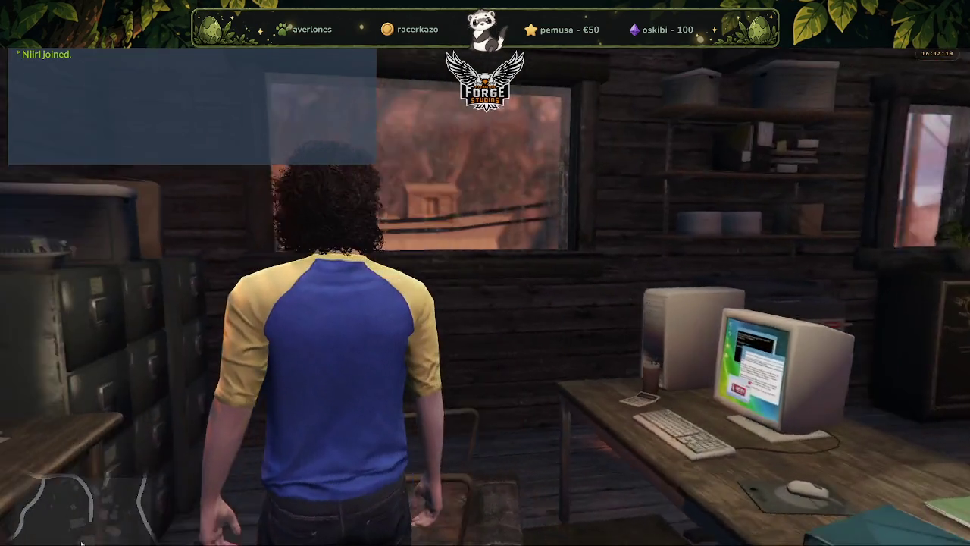
key("w")
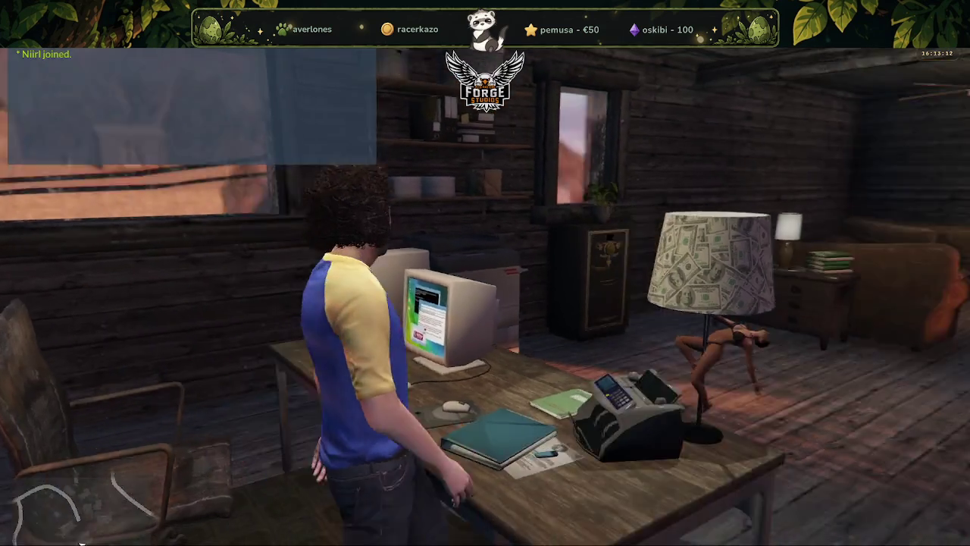
key("w")
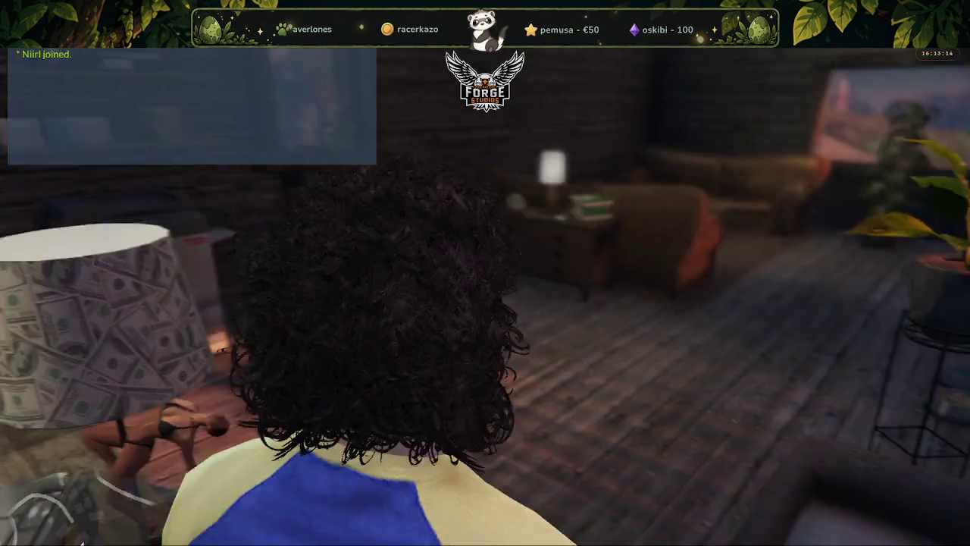
Walk up to the safe, then exit by the sunset-window door and go down the stairs.
key("d")
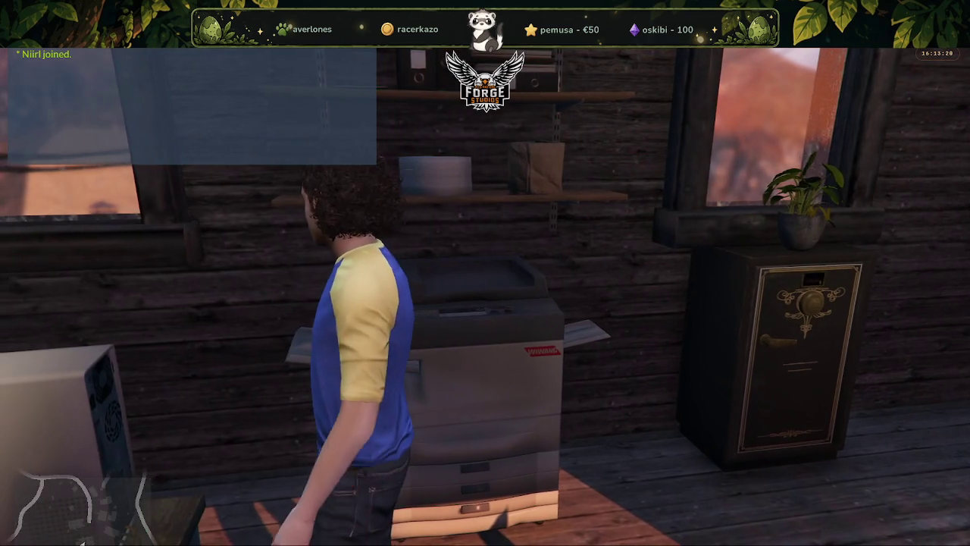
key("w")
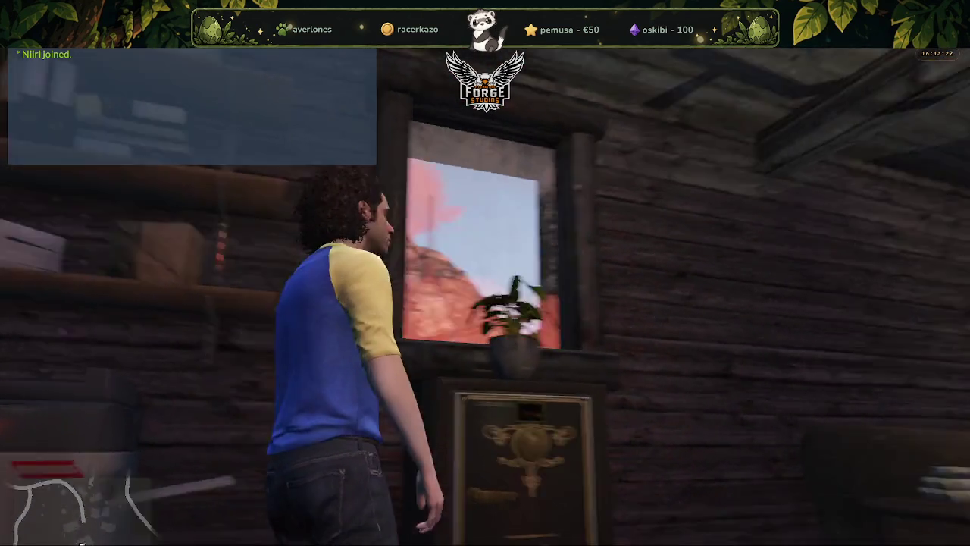
key("w")
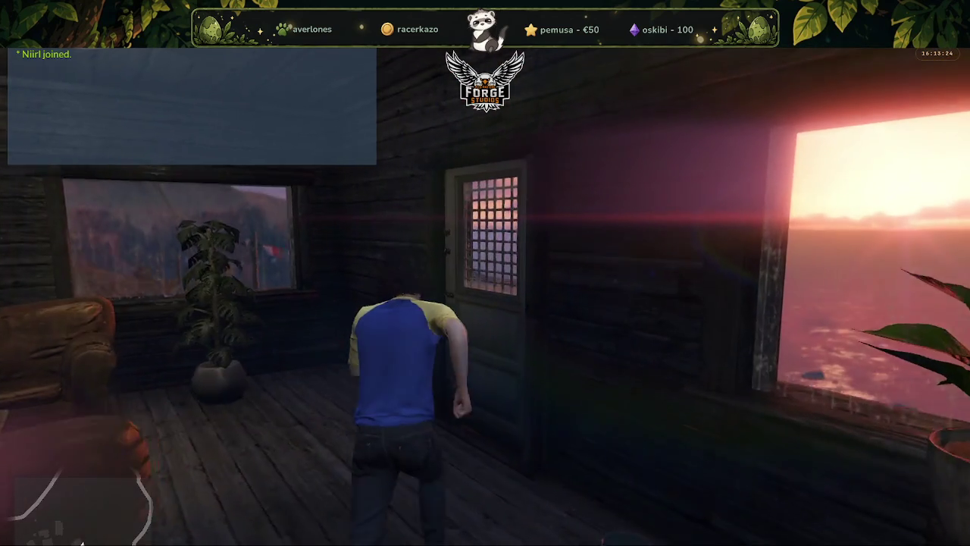
key("w")
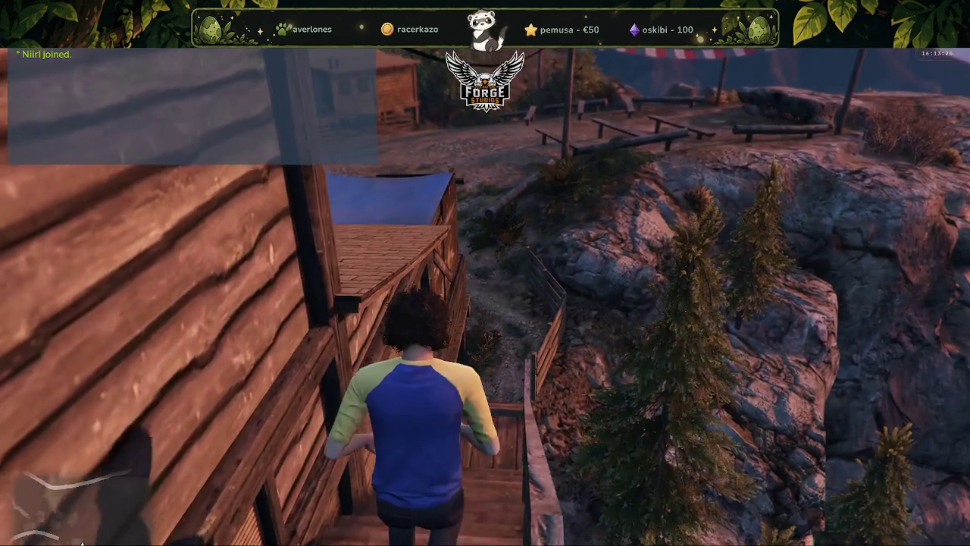
key("w")
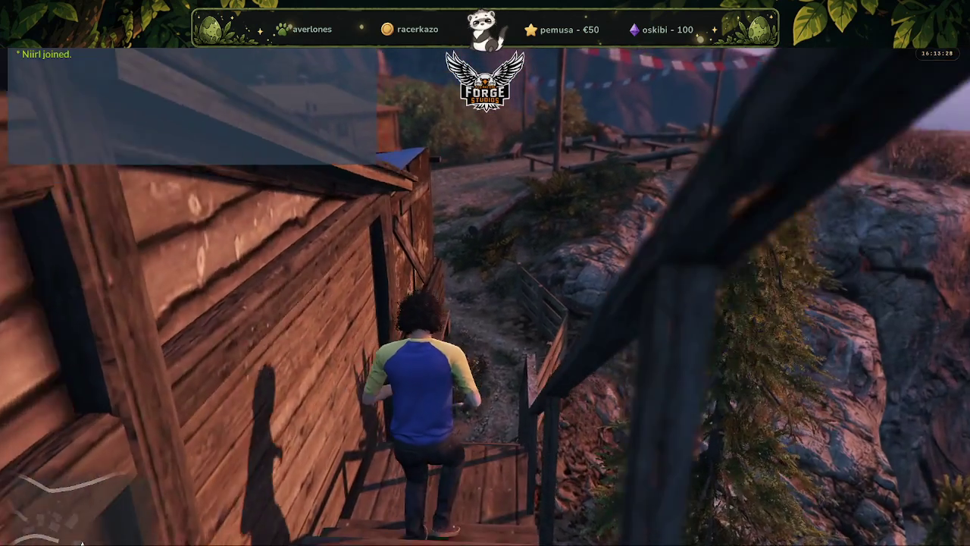
Walk down to the dirt path and follow it past the cabin into the shed's workbench.
key("w")
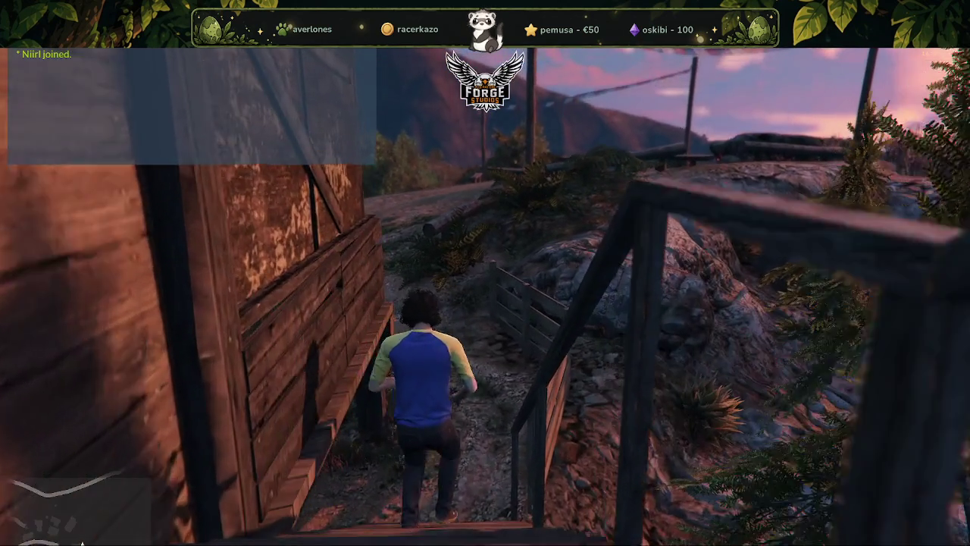
key("w")
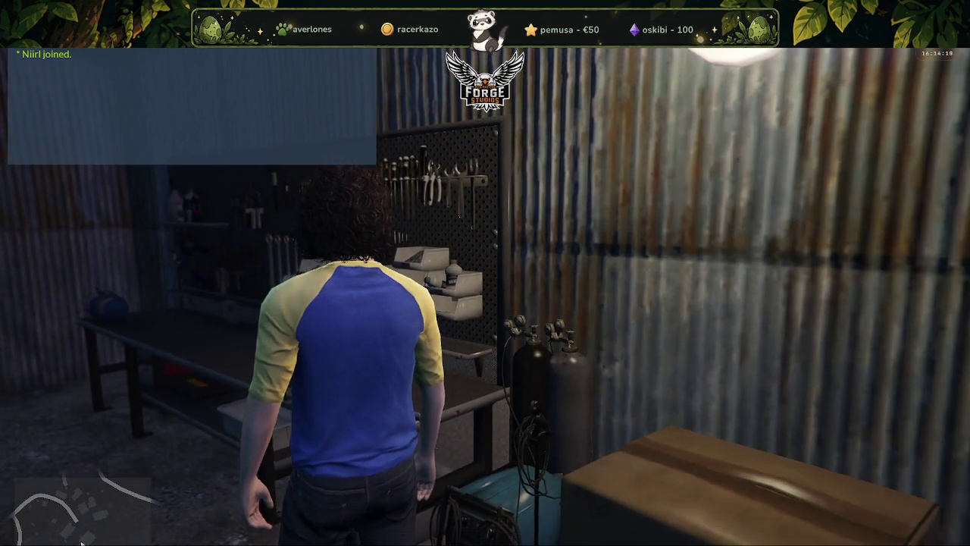
Inspect the pegboard in first-person, return to third-person, and bring up the ForgeStudios menu with F5.
key("v")
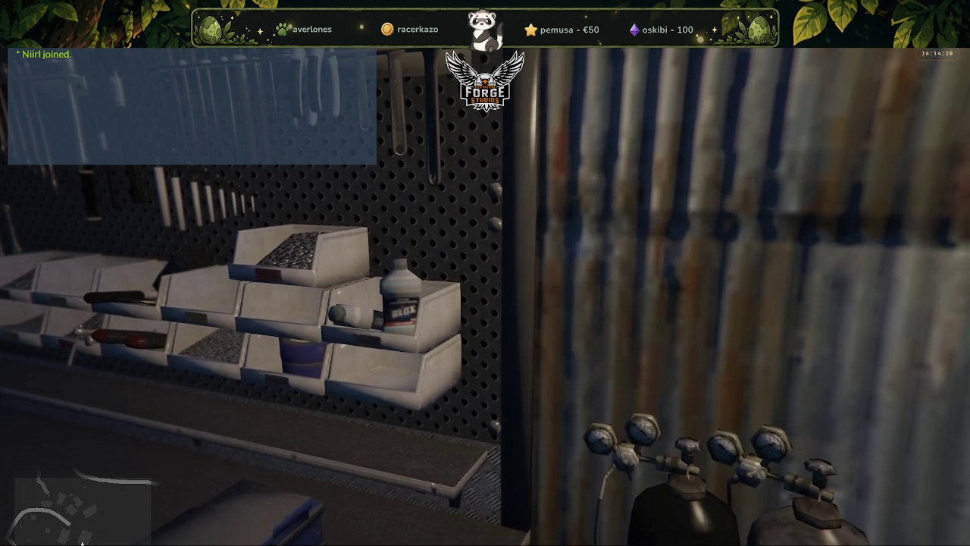
key("v")
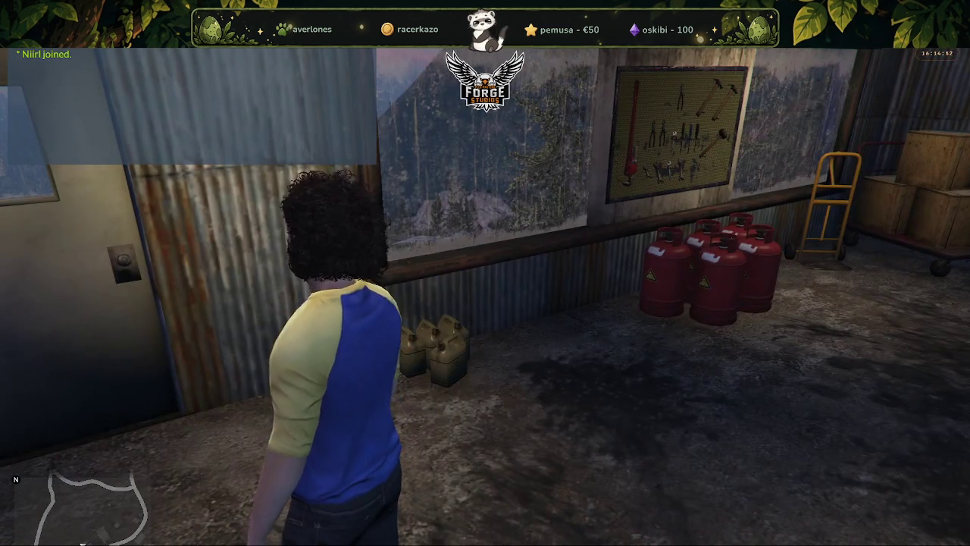
key("F5")
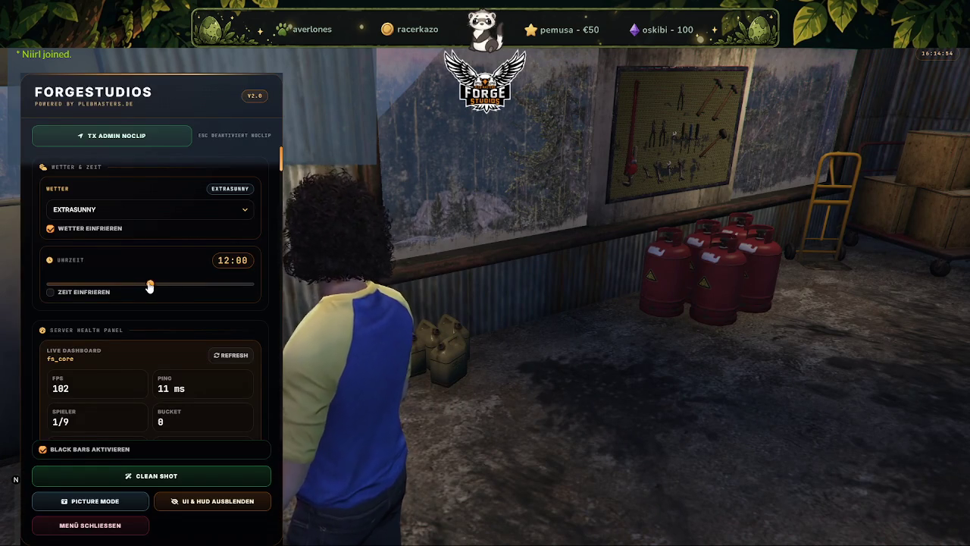
Set the time of day to 23:59, close the admin menu, and walk toward the whiteboard wall.
left_click_drag(150, 286, 321, 285)
key("F5")
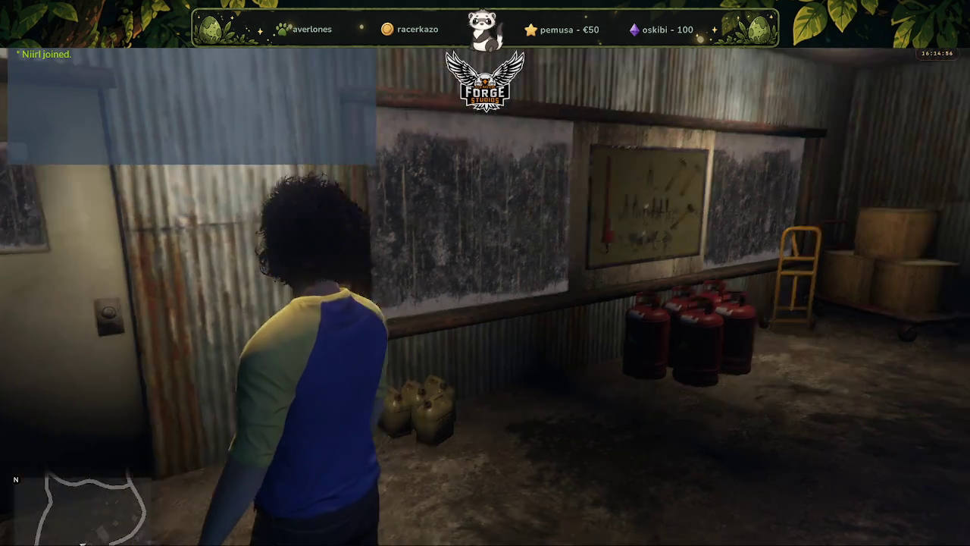
key("w")
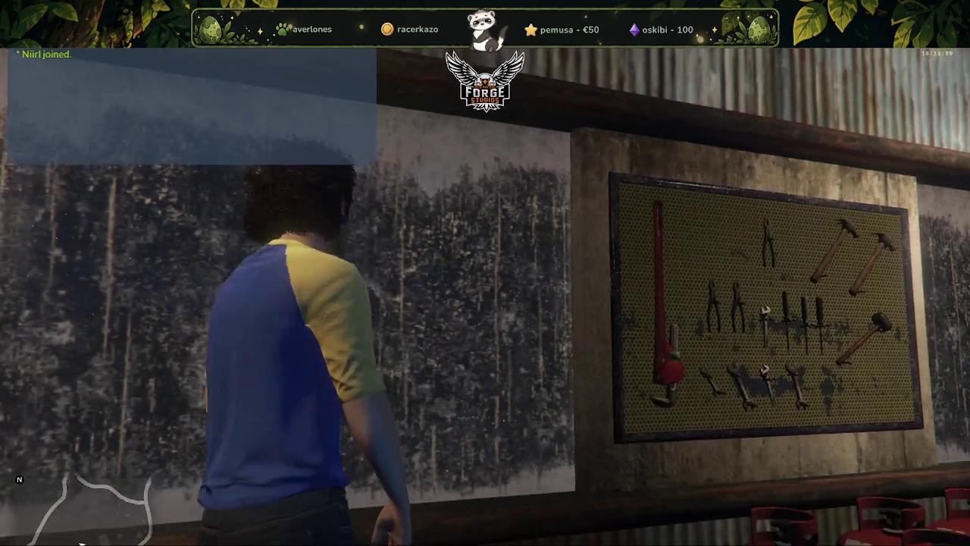
key("s")
key("w")
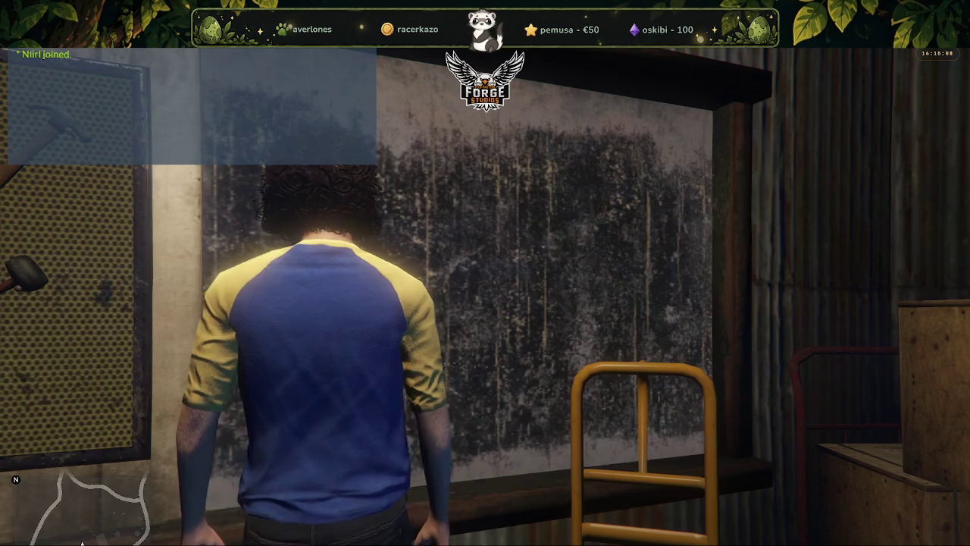
key("w")
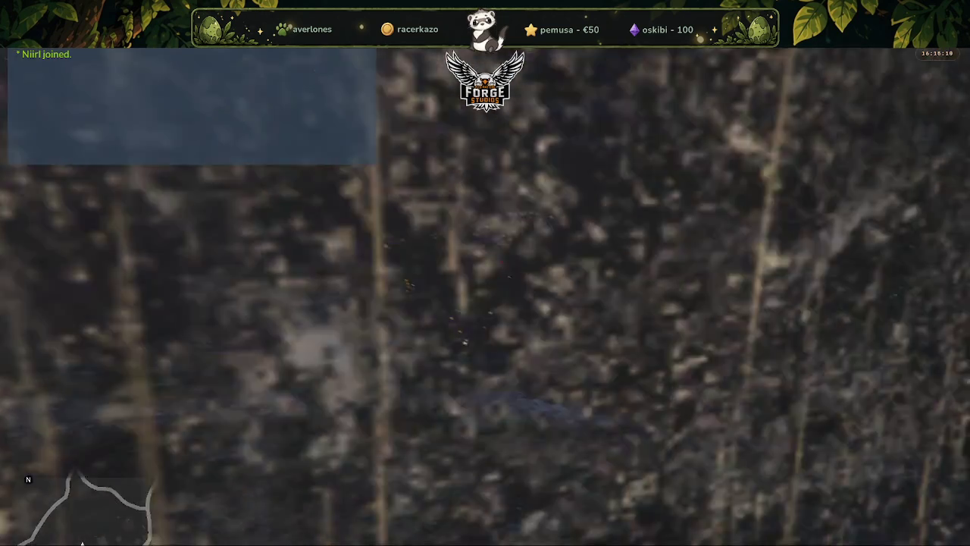
Move around the shed between the pegboard, wall and workbench.
key("a")
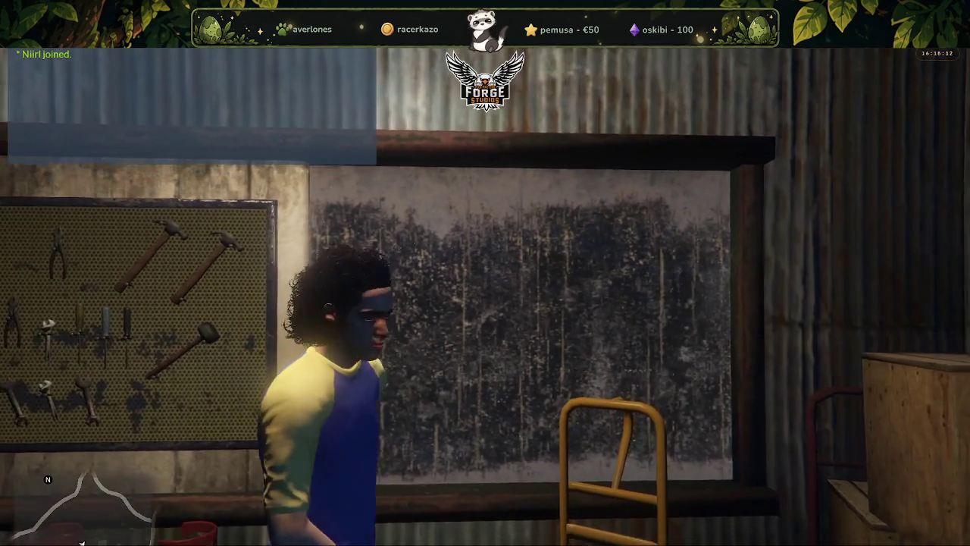
key("w")
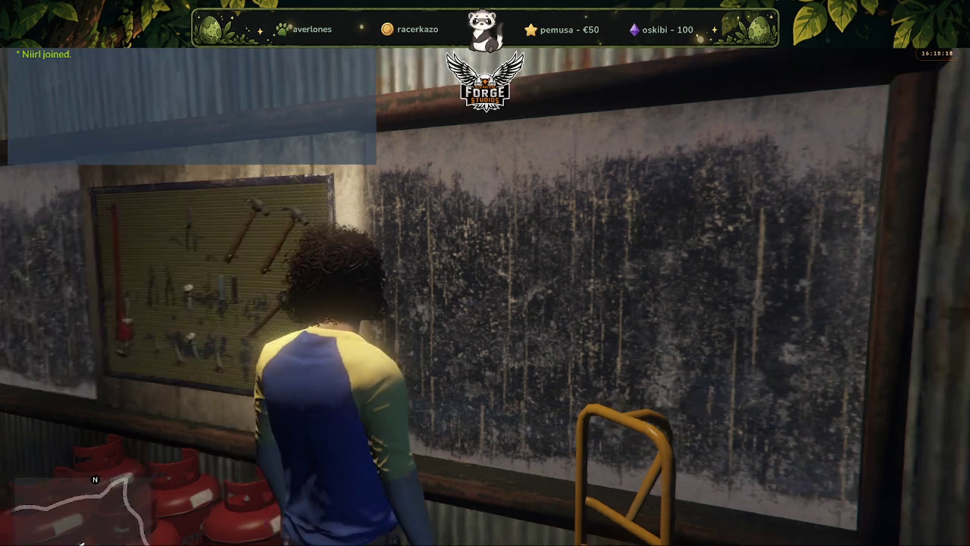
key("w")
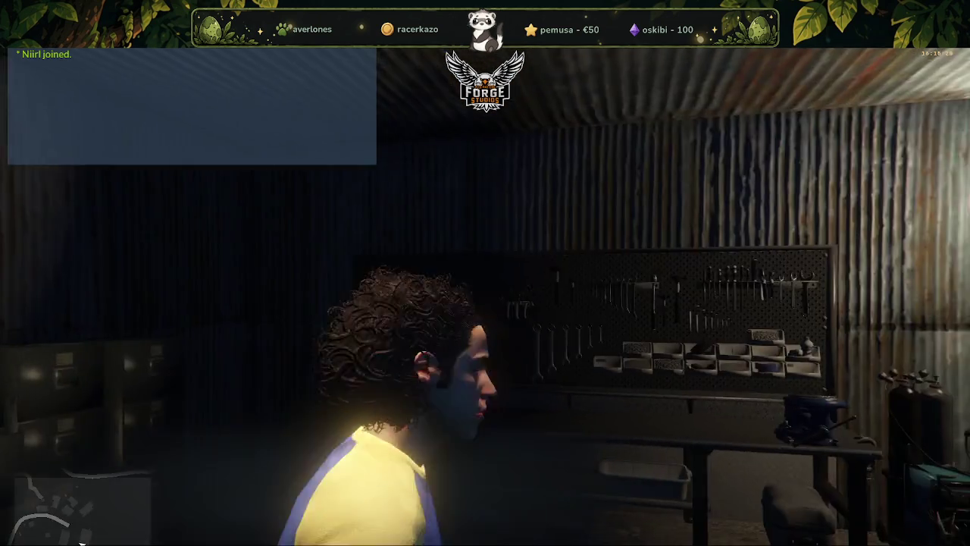
key("s")
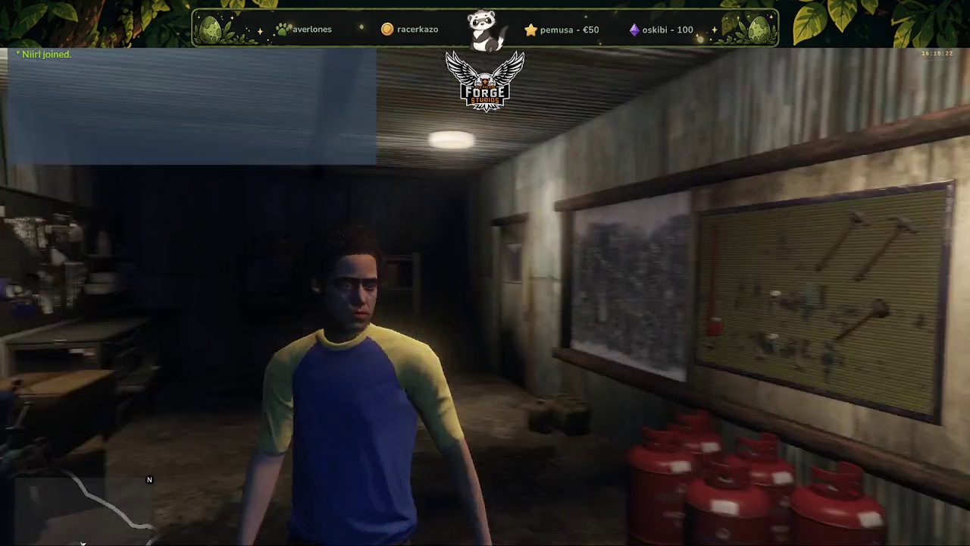
key("w")
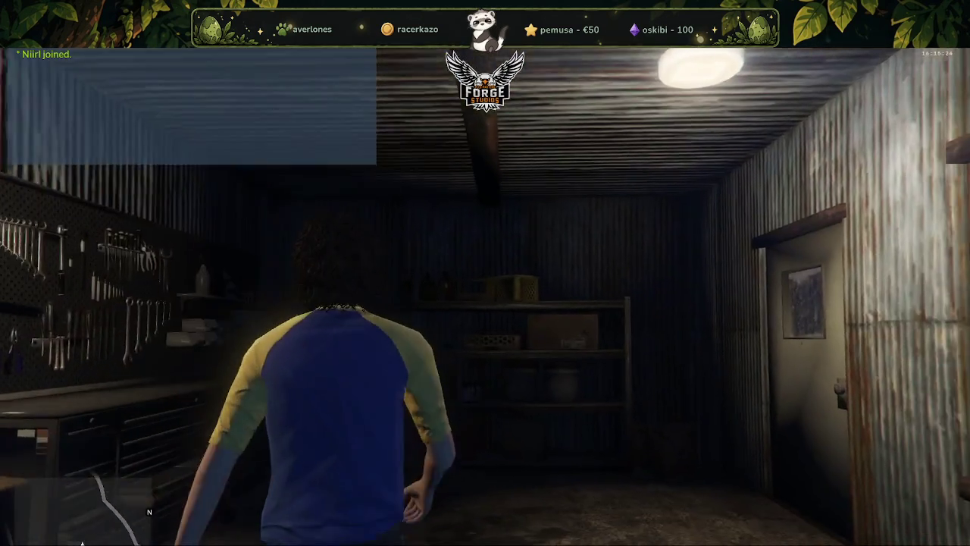
Walk out through the shed door, then come back into the lit shed.
key("w")
key("w")
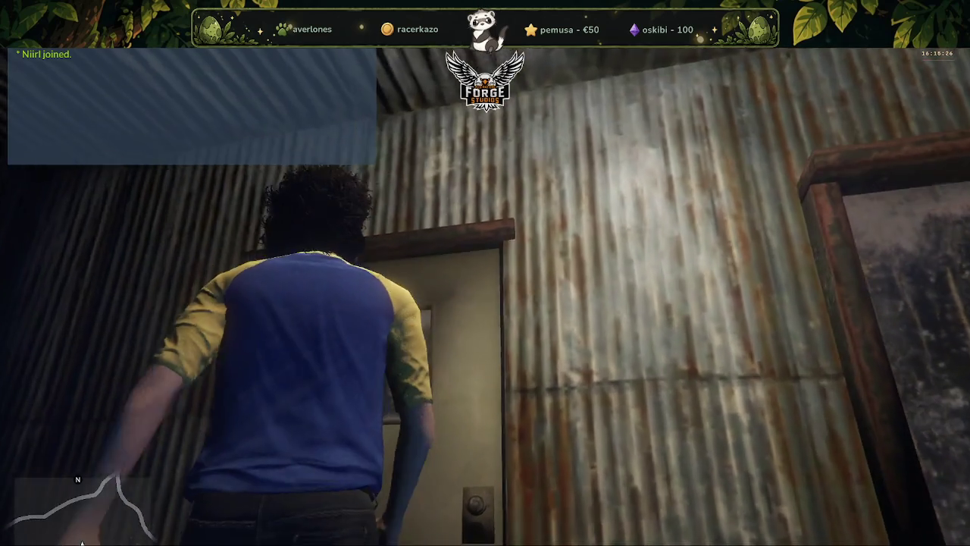
key("w")
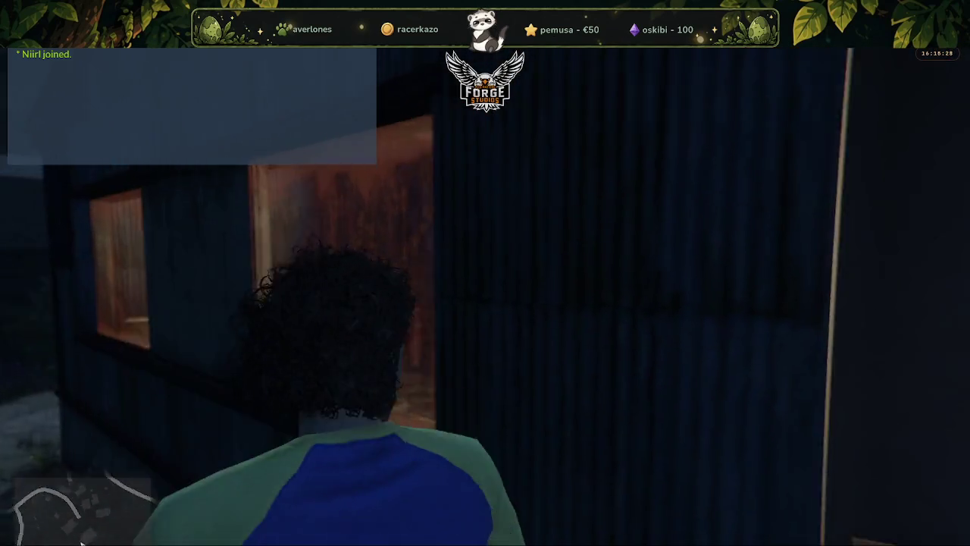
key("w")
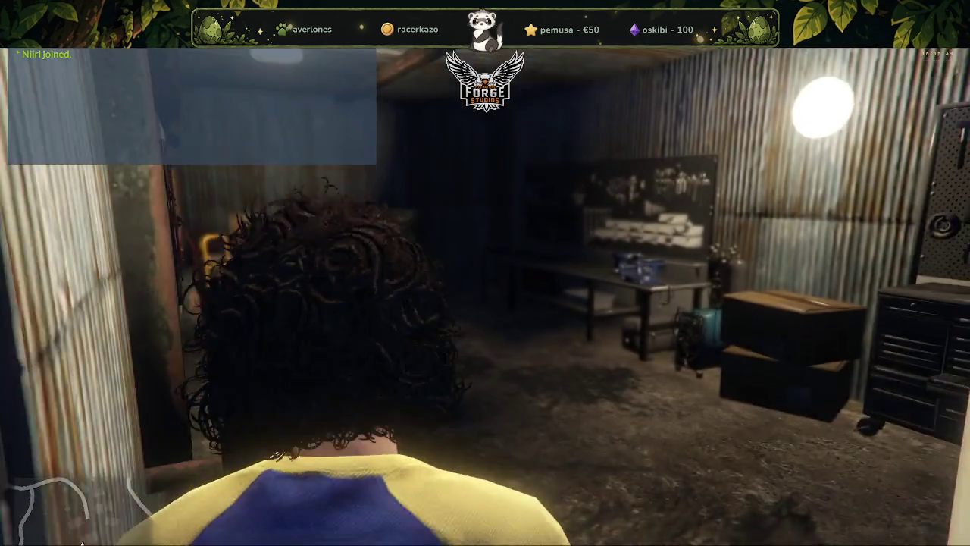
key("w")
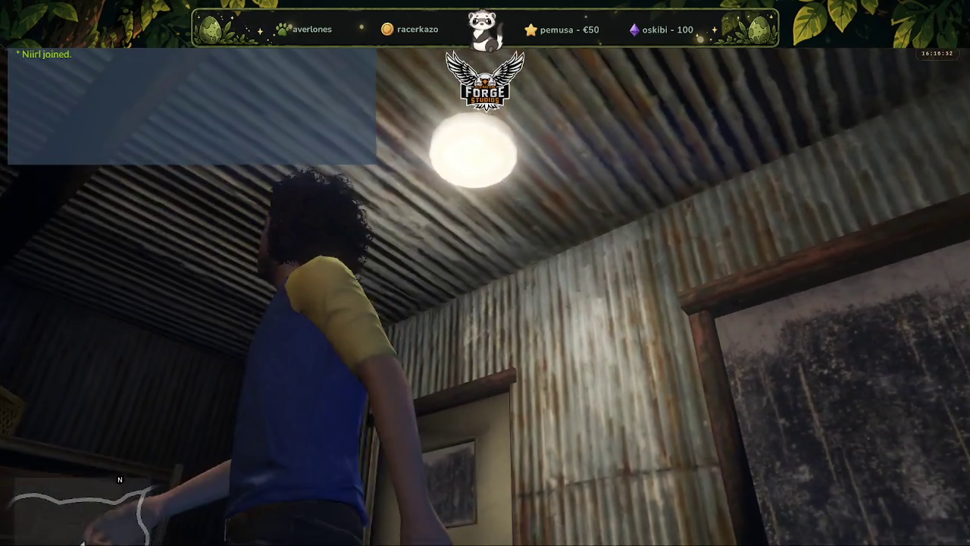
key("w")
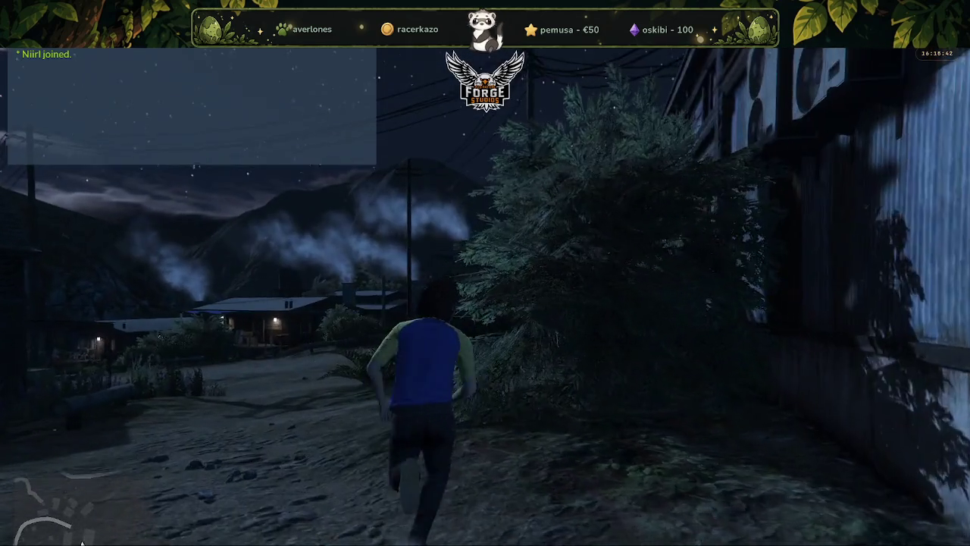
Run along the porch, climb the front stairs, and enter the hall through the double doors.
key("w")
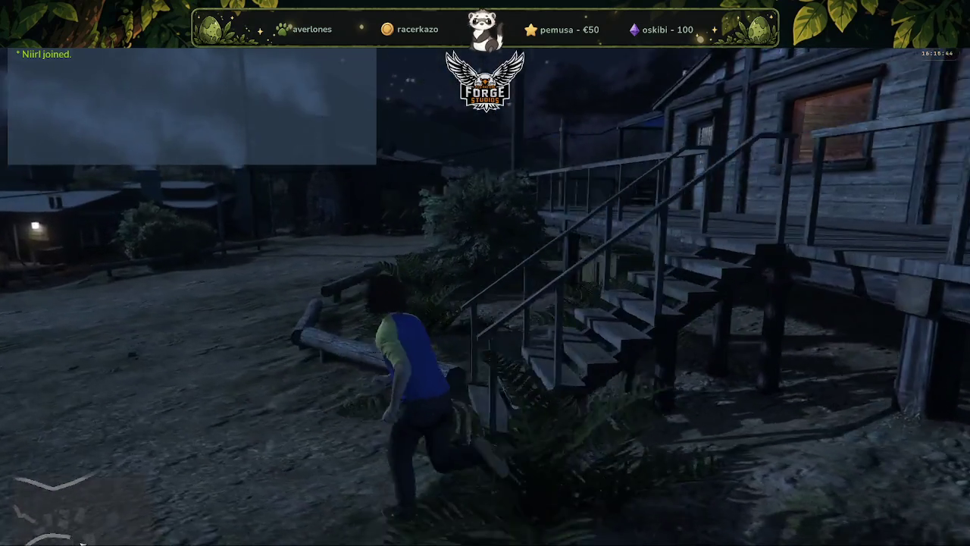
key("w")
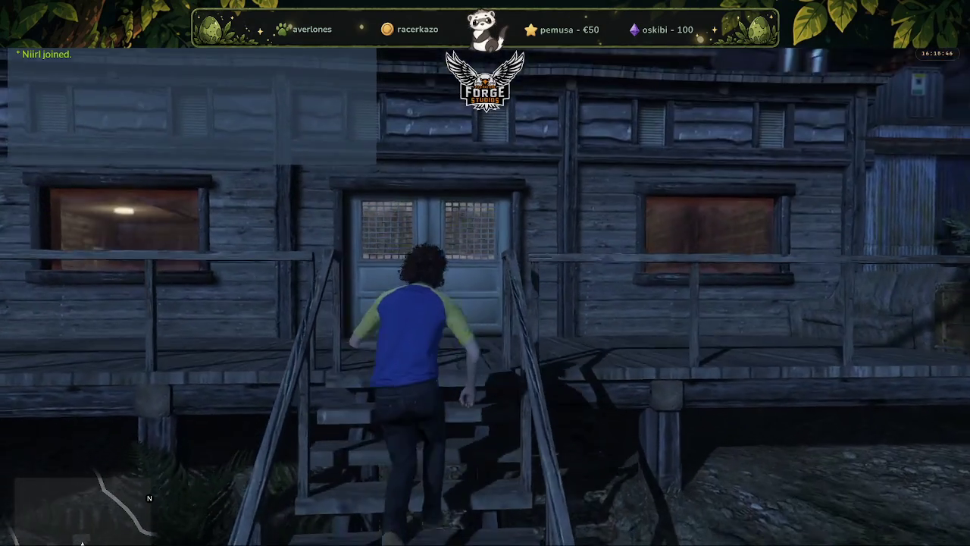
key("w")
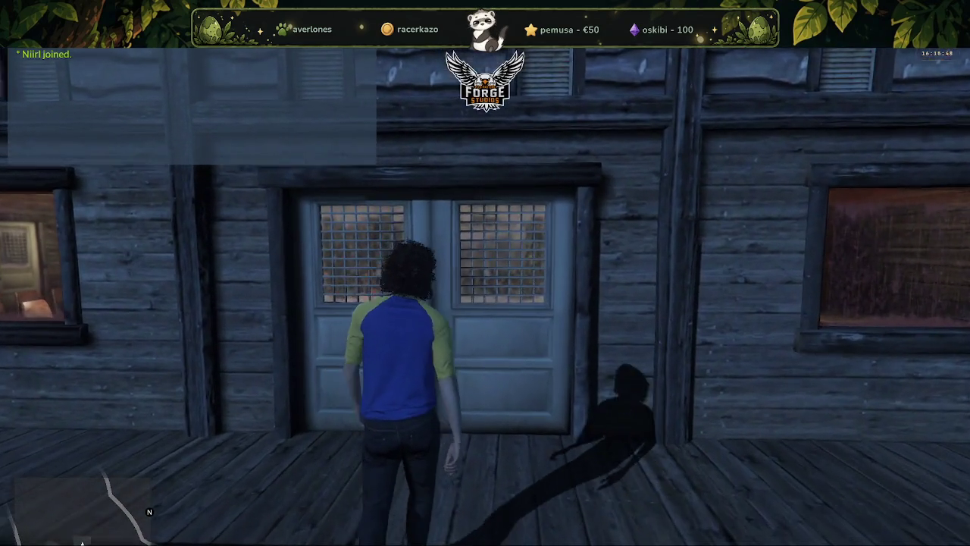
key("w")
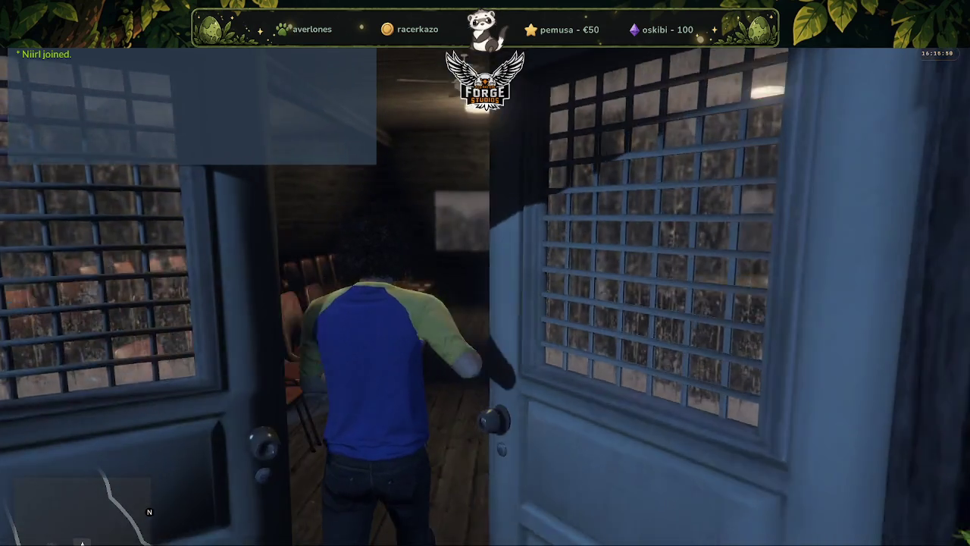
Look around the hall at the podium, chair rows and back windows, walking down the aisle.
key("w")
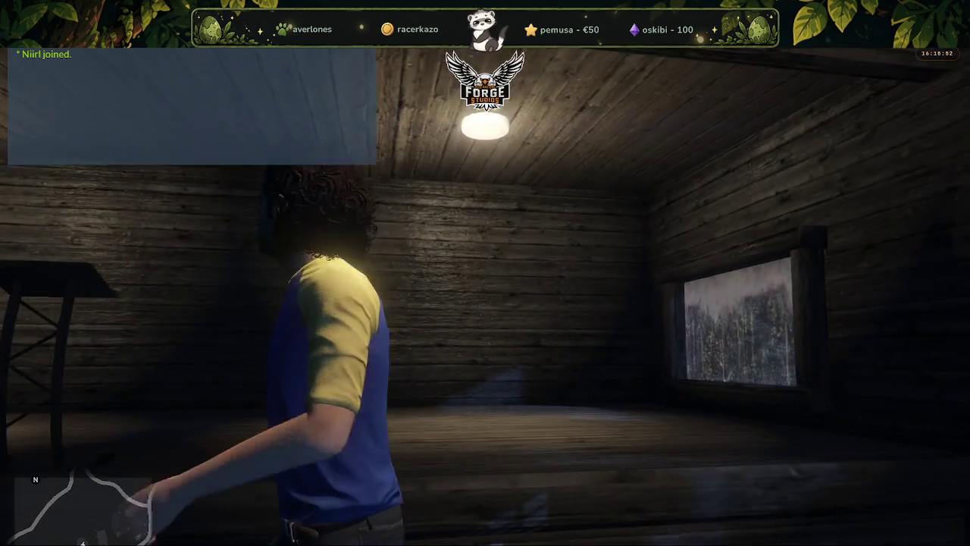
key("w")
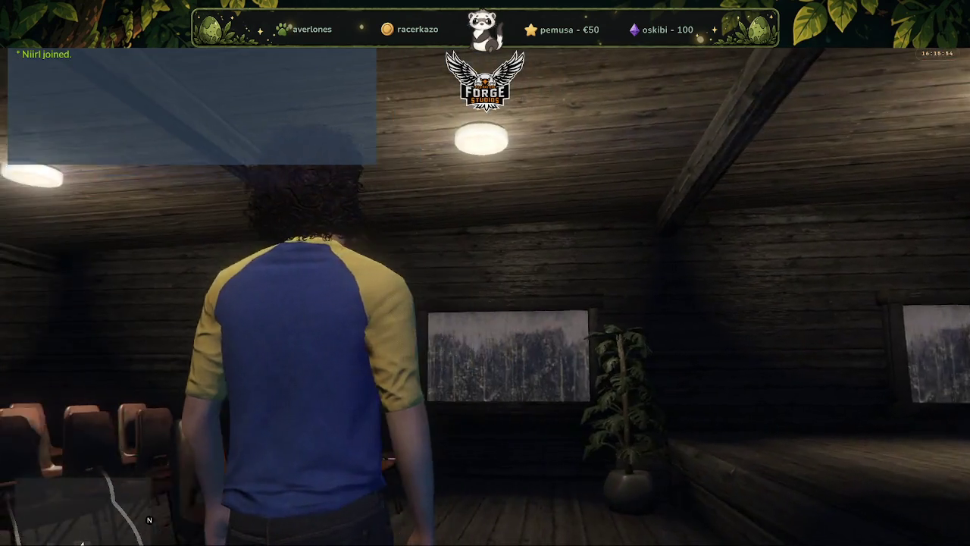
key("w")
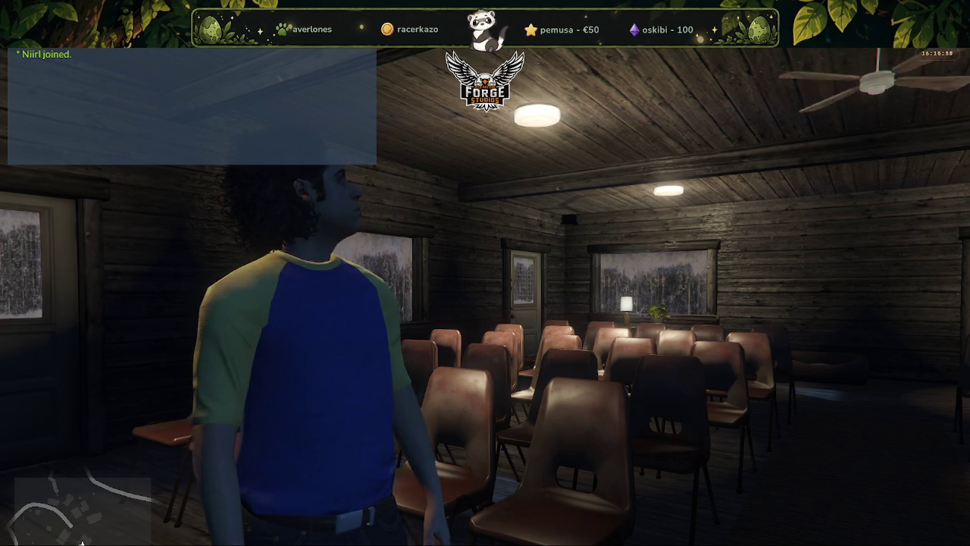
key("w")
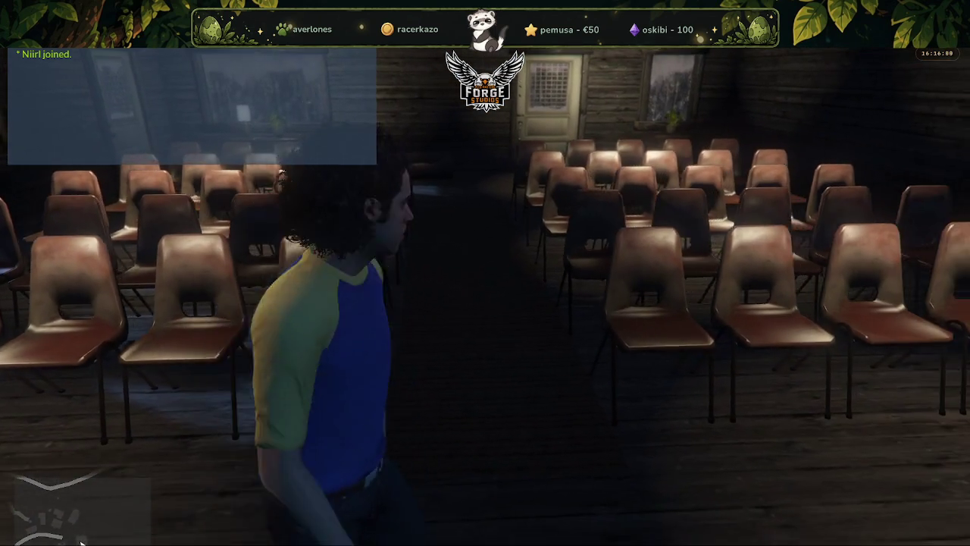
key("w")
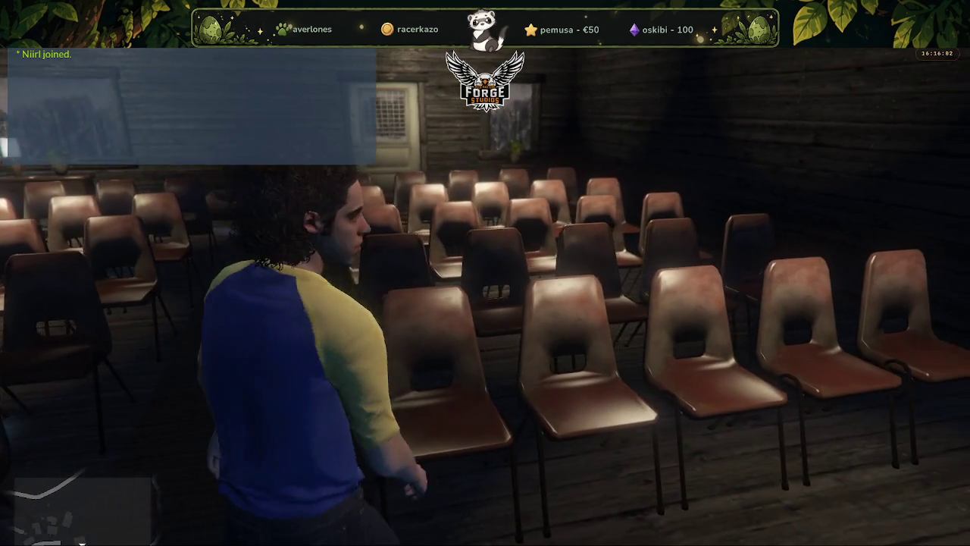
key("w")
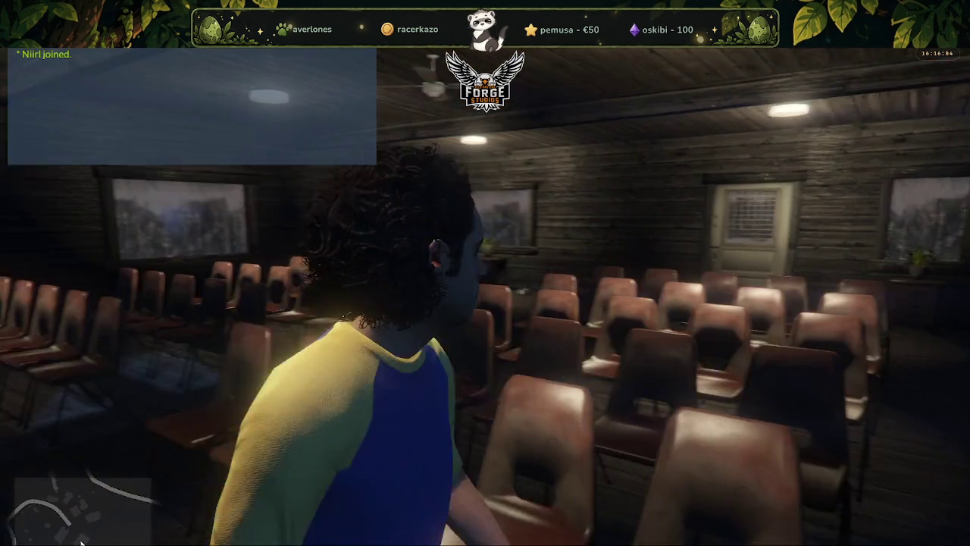
key("w")
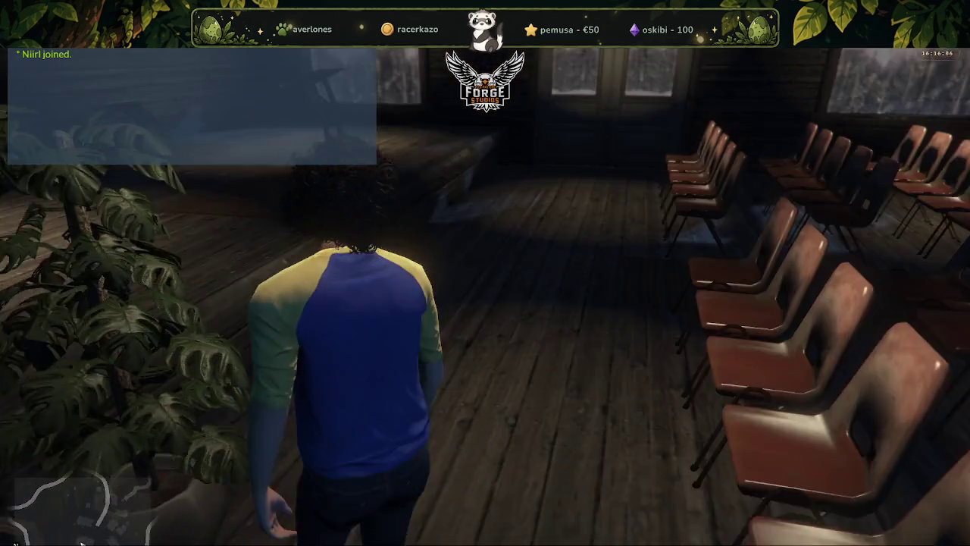
key("w")
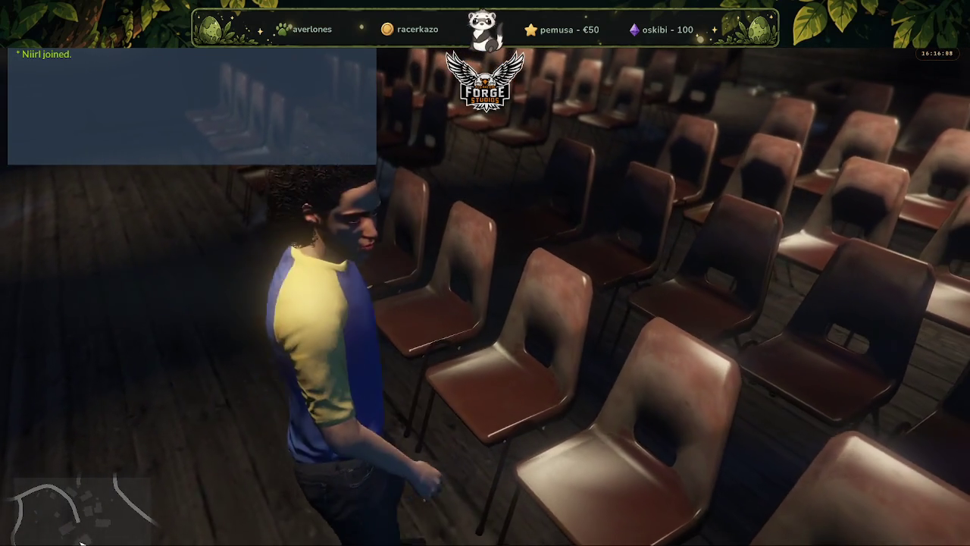
Walk back past the chairs to the lectern and window corner, then toward the side windows.
key("w")
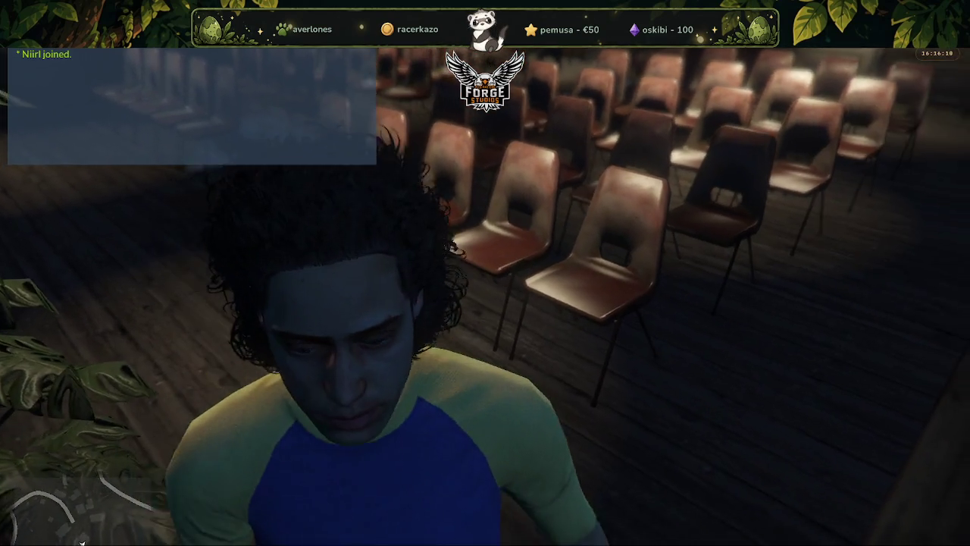
key("w")
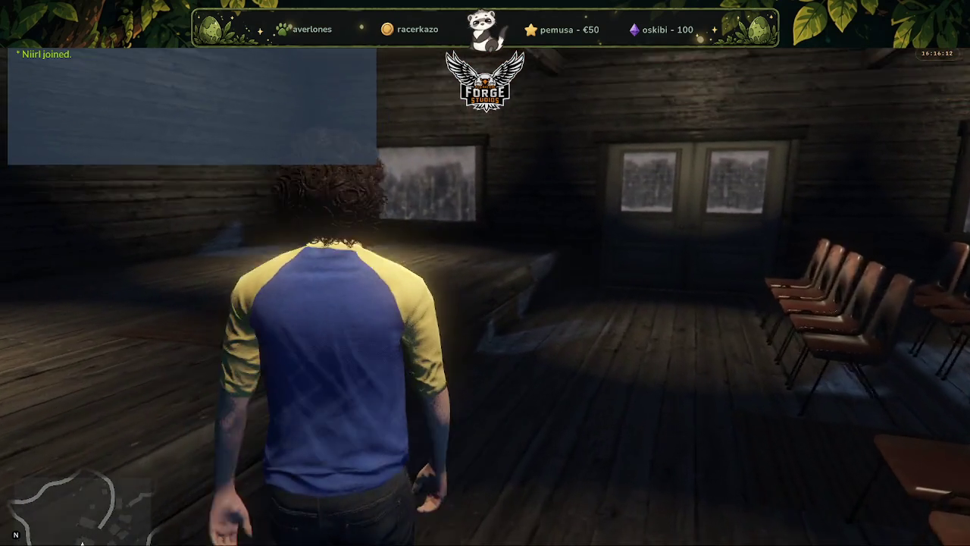
key("w")
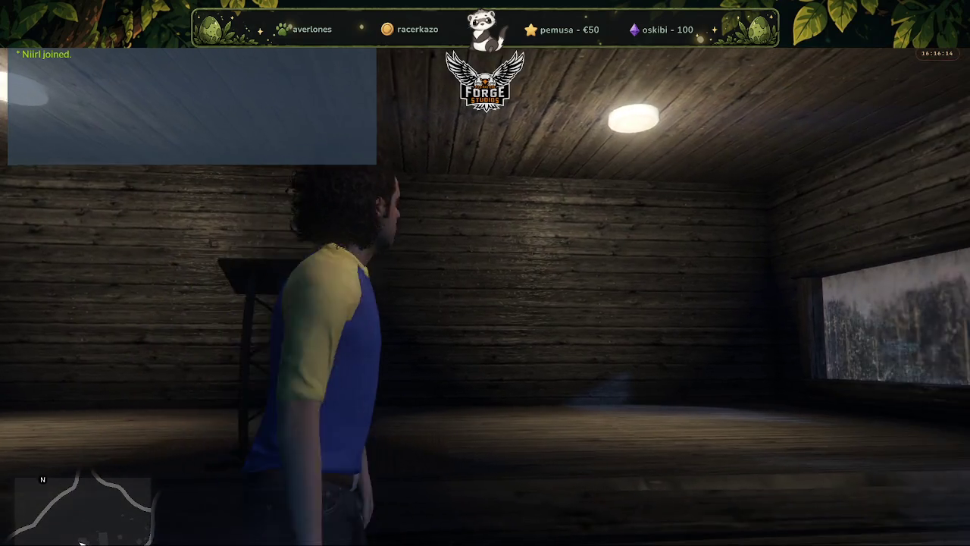
key("w")
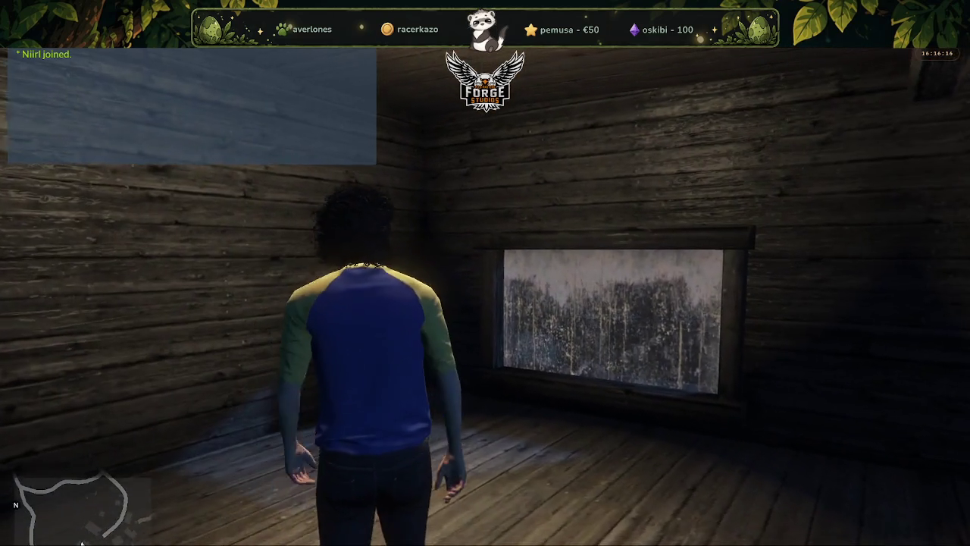
key("w")
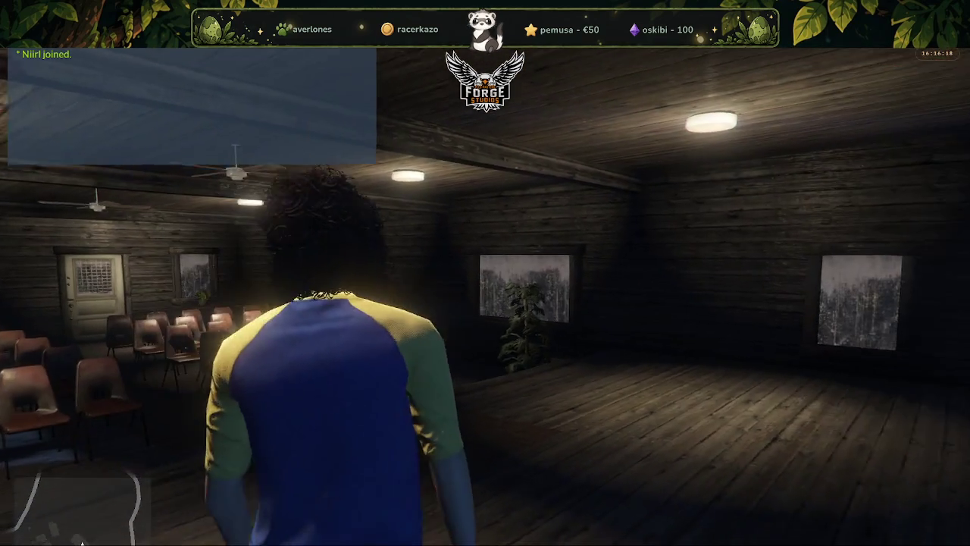
key("w")
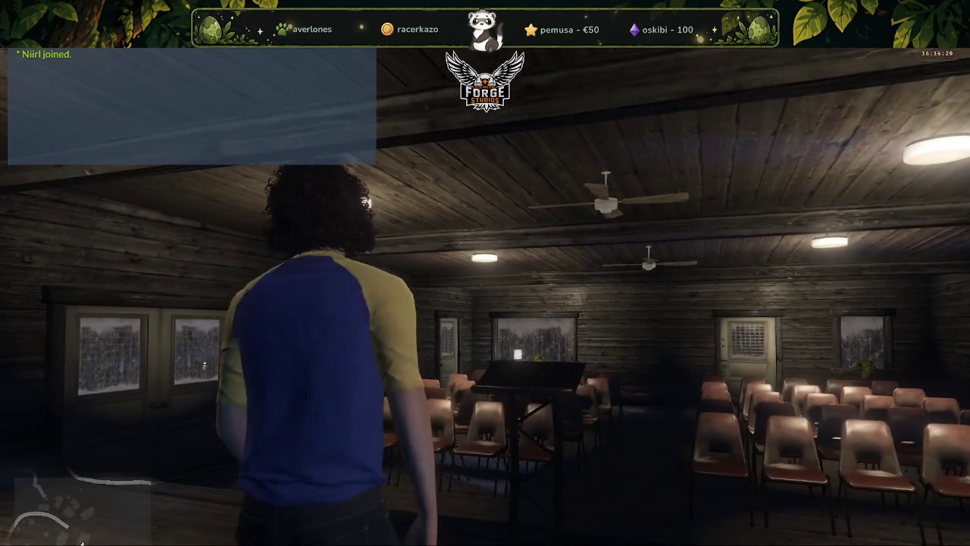
key("w")
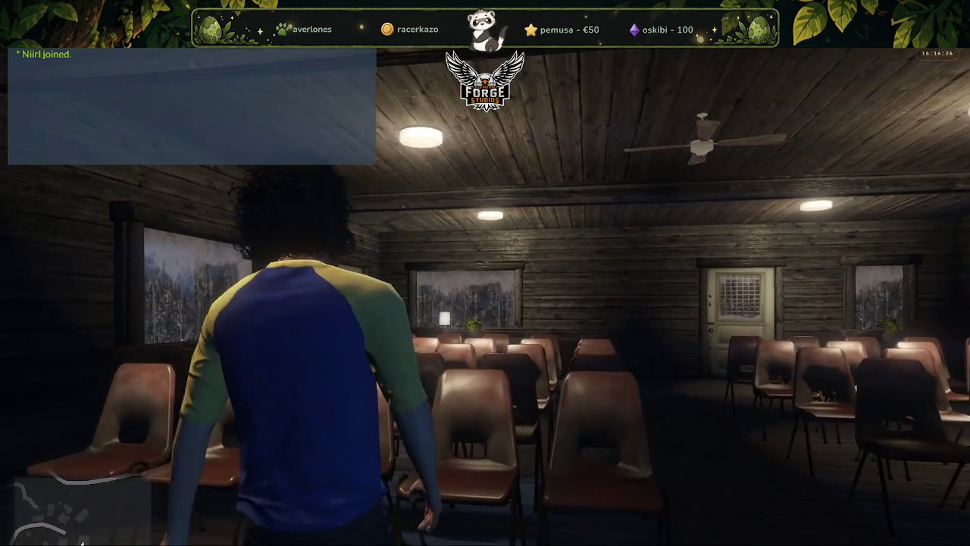
key("w")
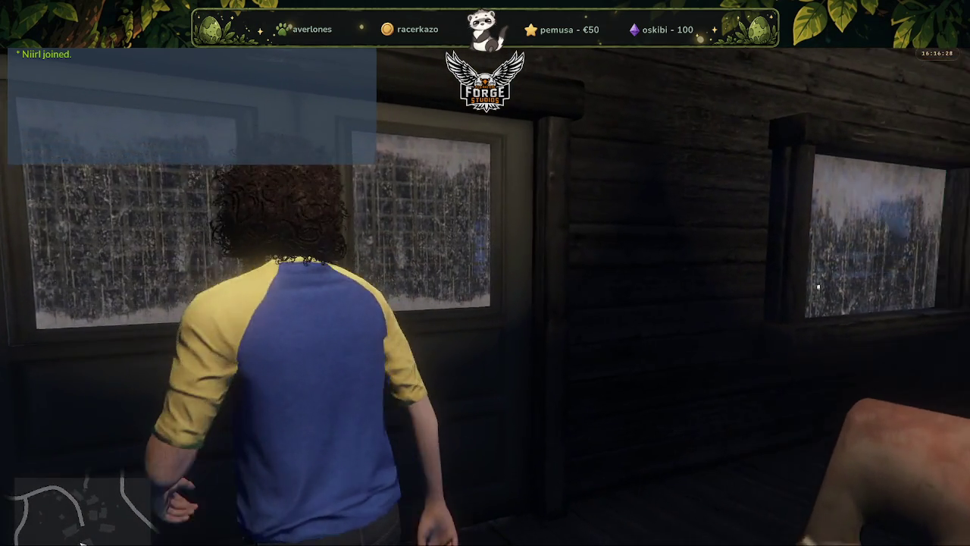
Step out onto the night-time porch and drop over the railing to the ground.
key("w")
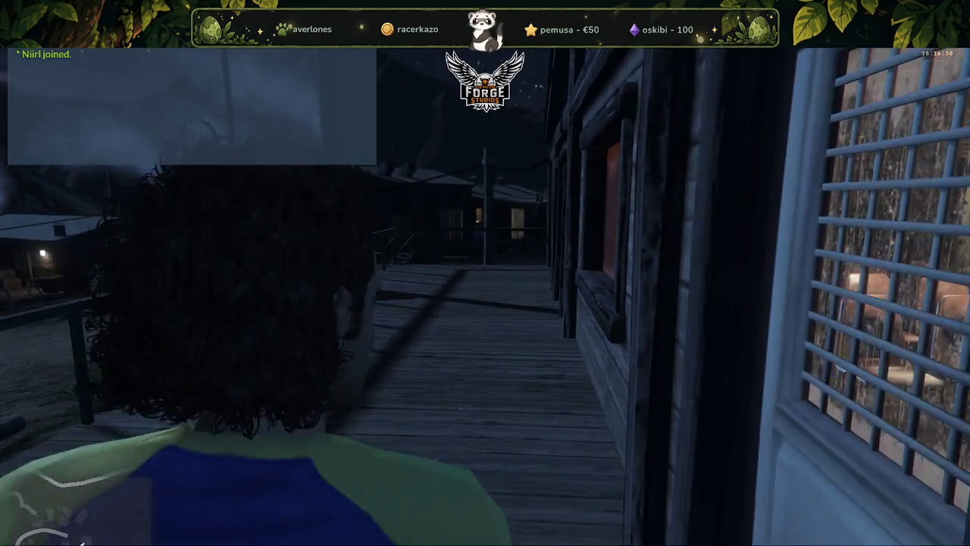
key("w")
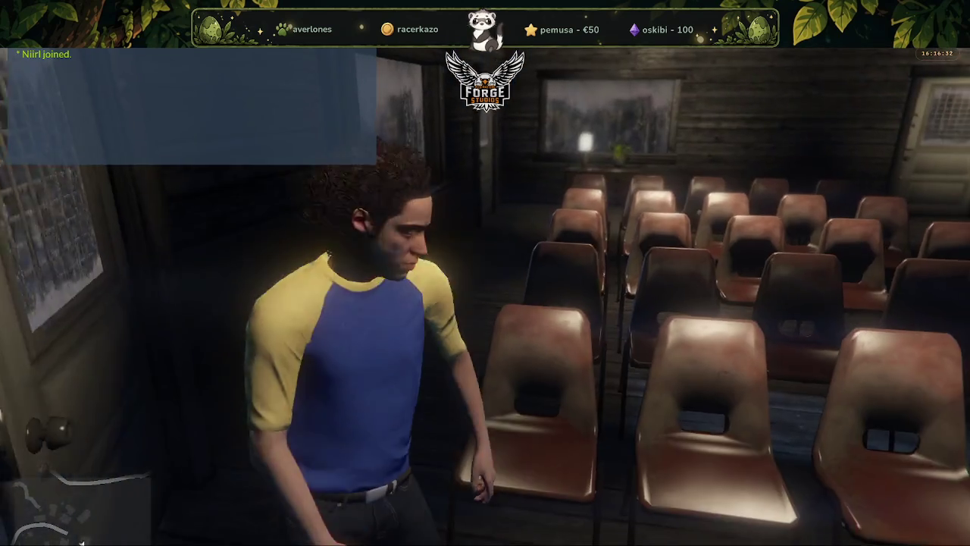
key("w")
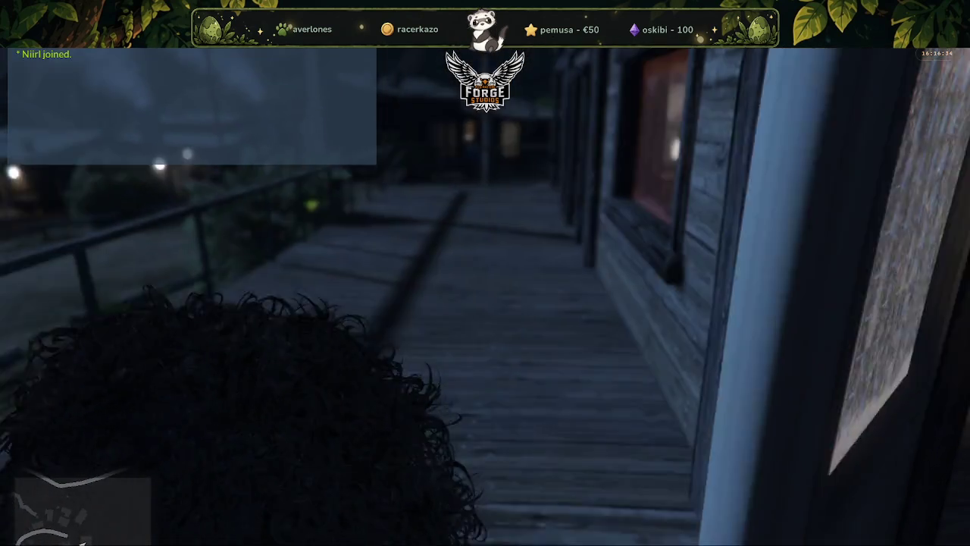
key("w")
key("space")
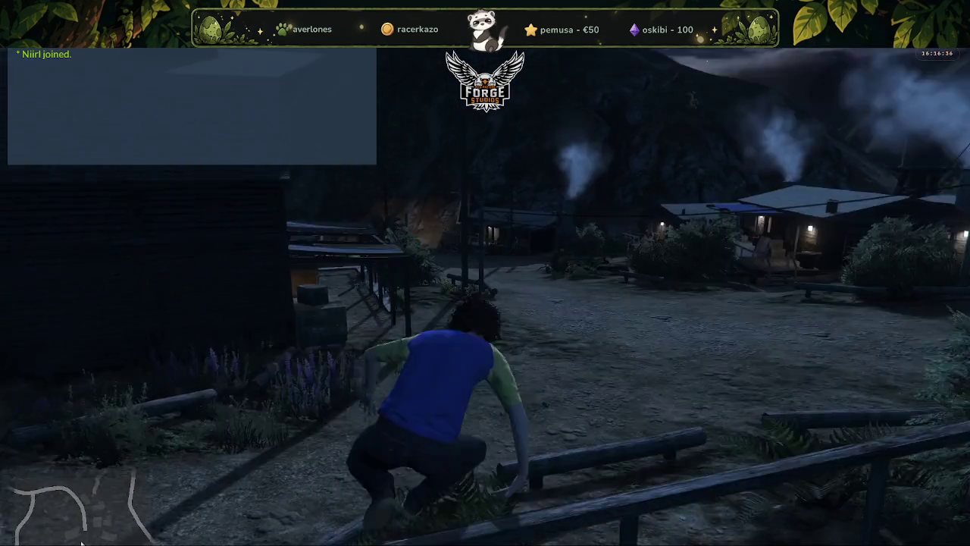
Run across the clearing and down the dirt path toward the smoking cabins.
key("w")
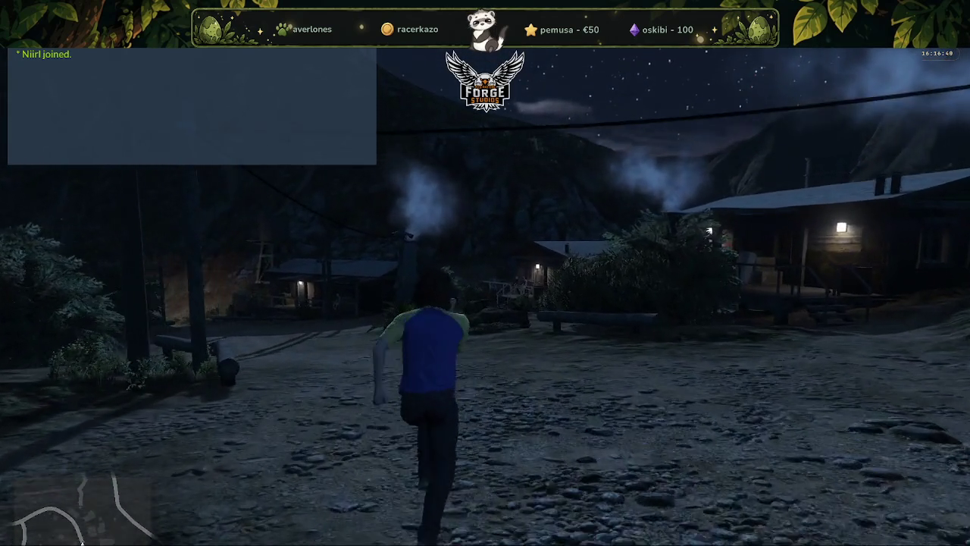
key("w")
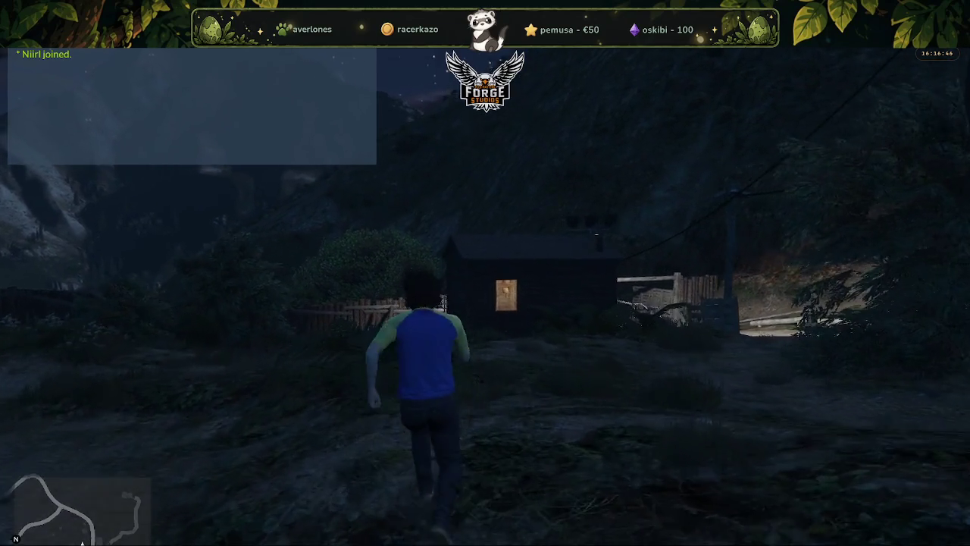
key("w")
key("w")
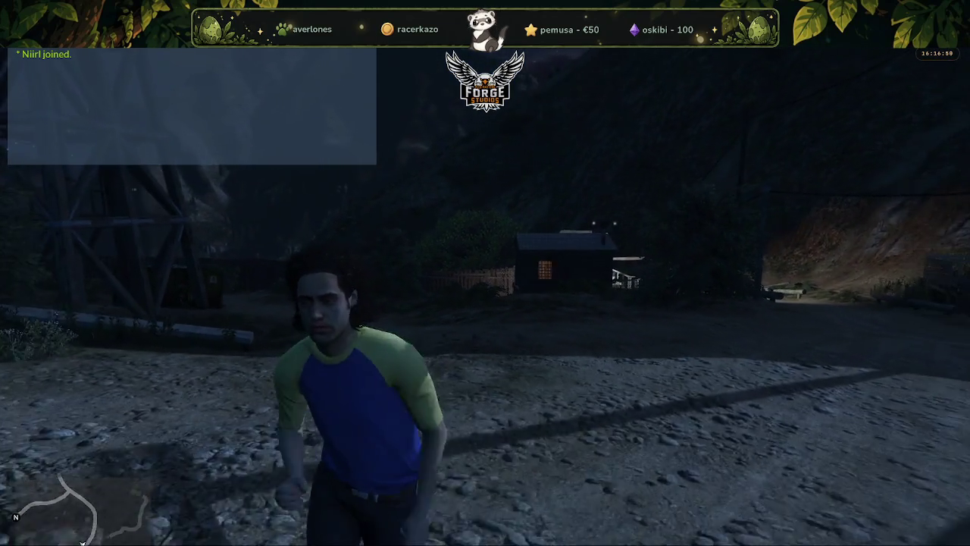
key("w")
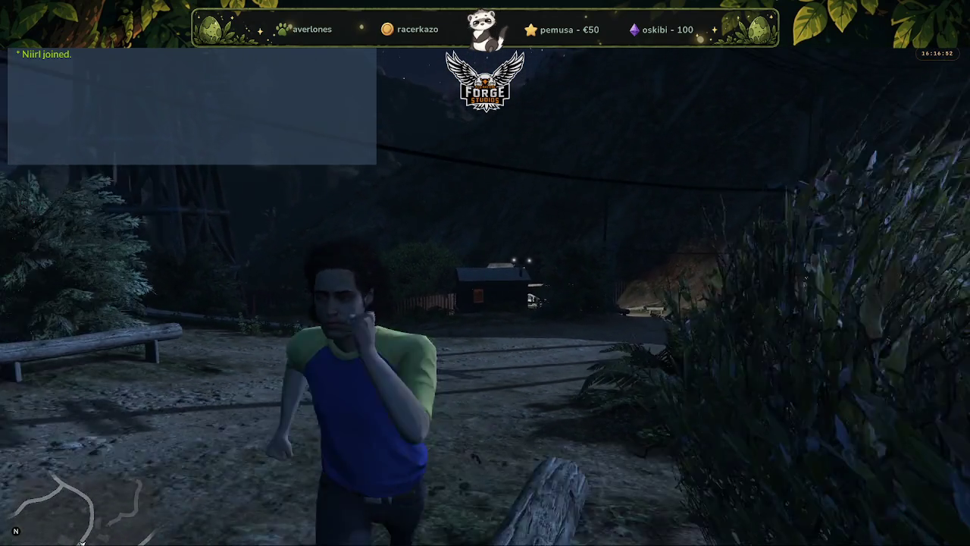
key("w")
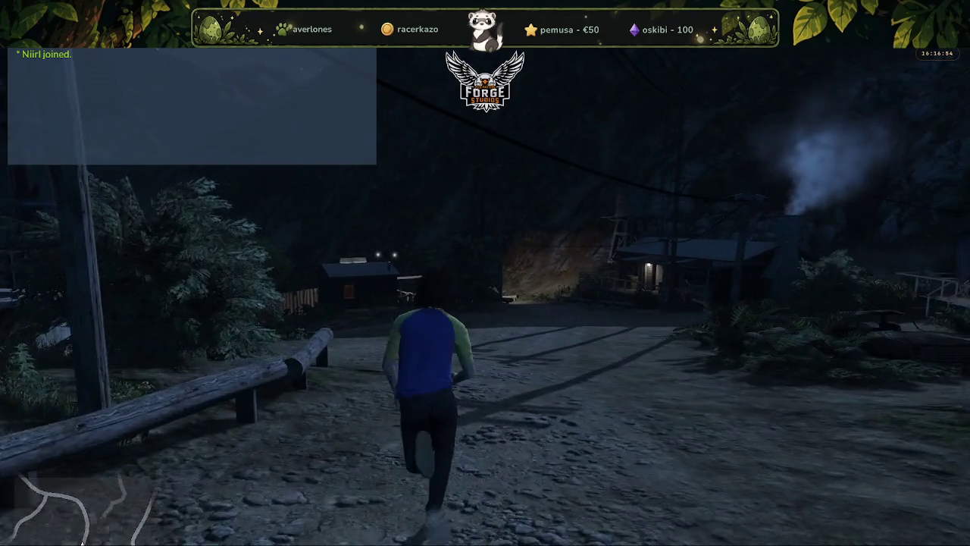
key("w")
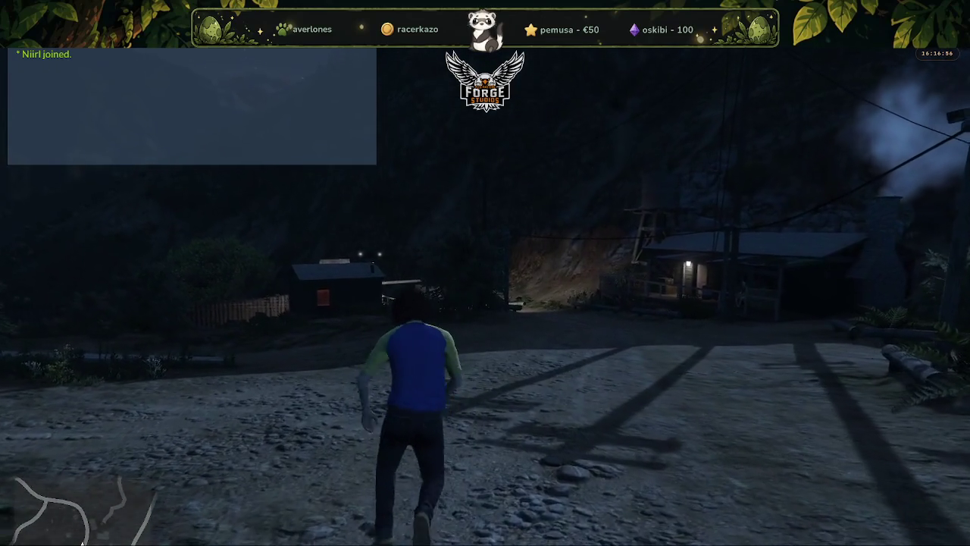
key("w")
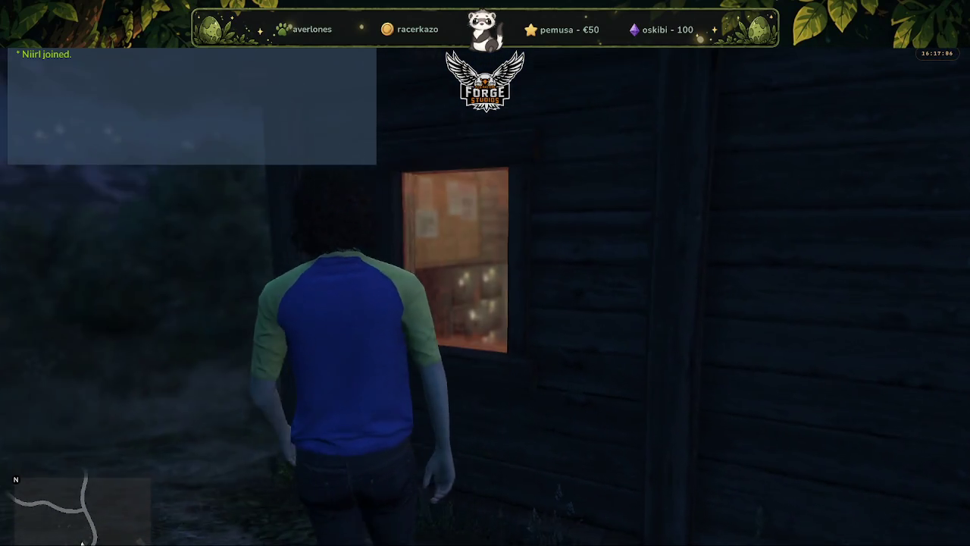
Walk along the cabin wall, climb the porch stairs, and go through the door.
key("w")
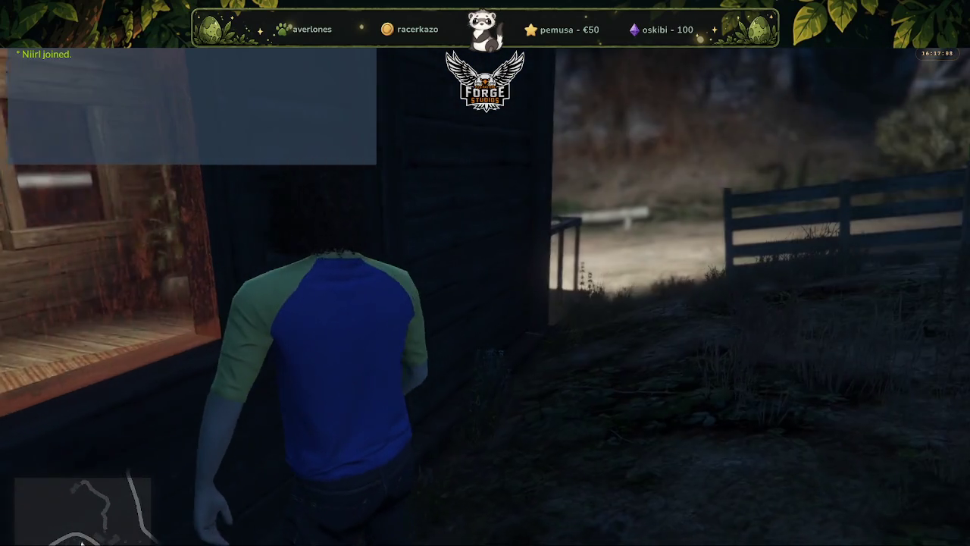
key("w")
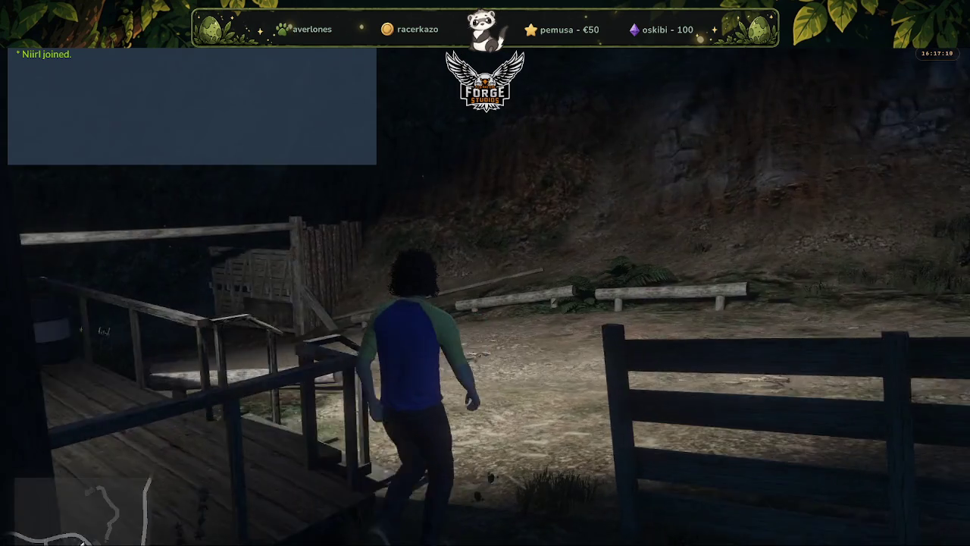
key("w")
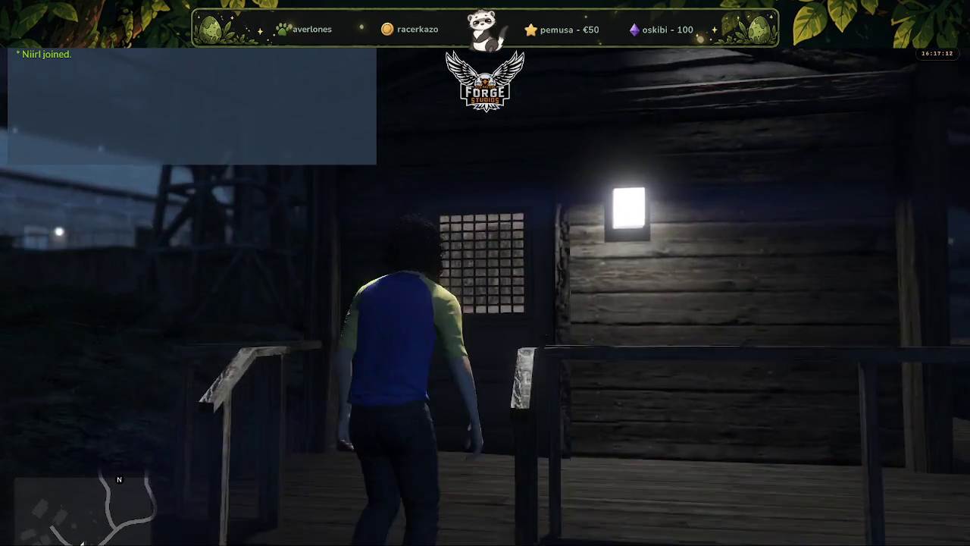
key("w")
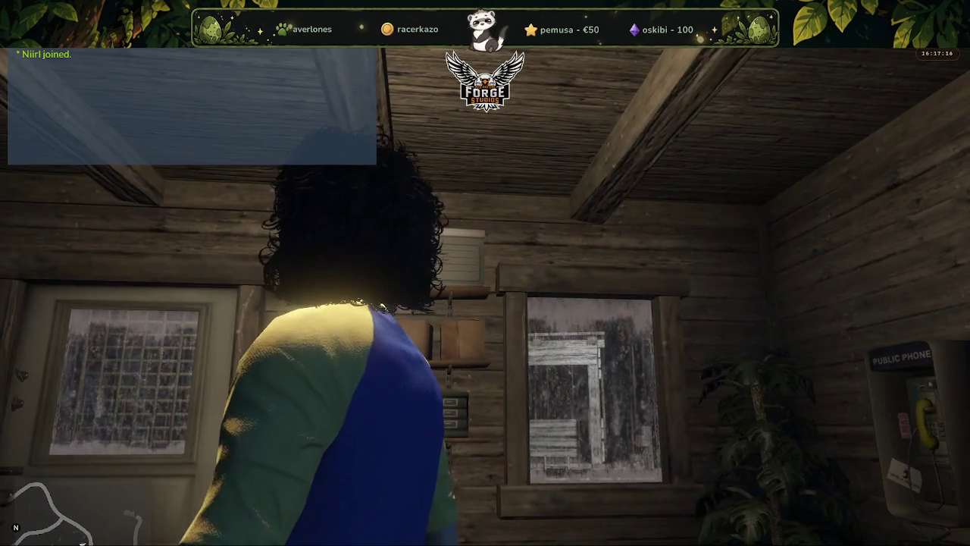
Turn around the small cabin room, looking at the ceiling lamp and door.
key("s")
key("w")
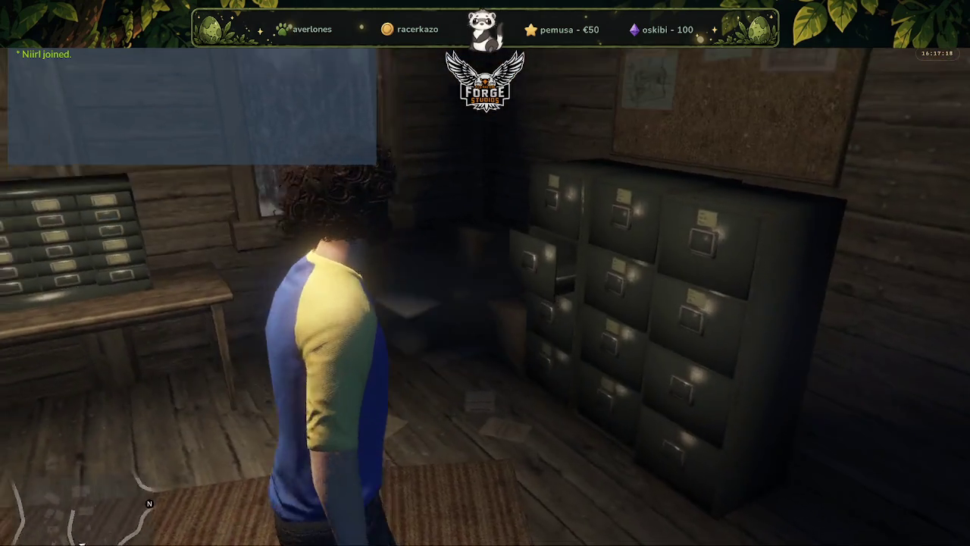
key("w")
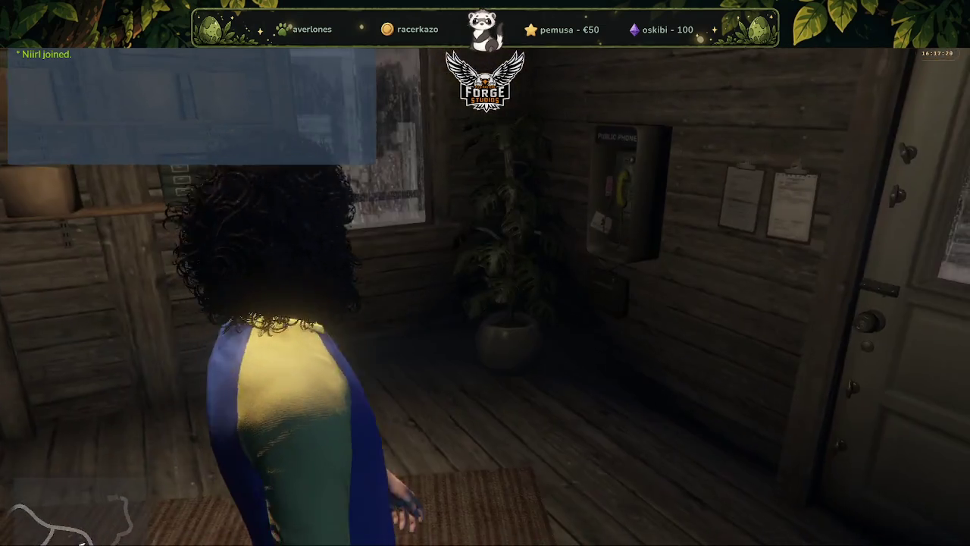
key("s")
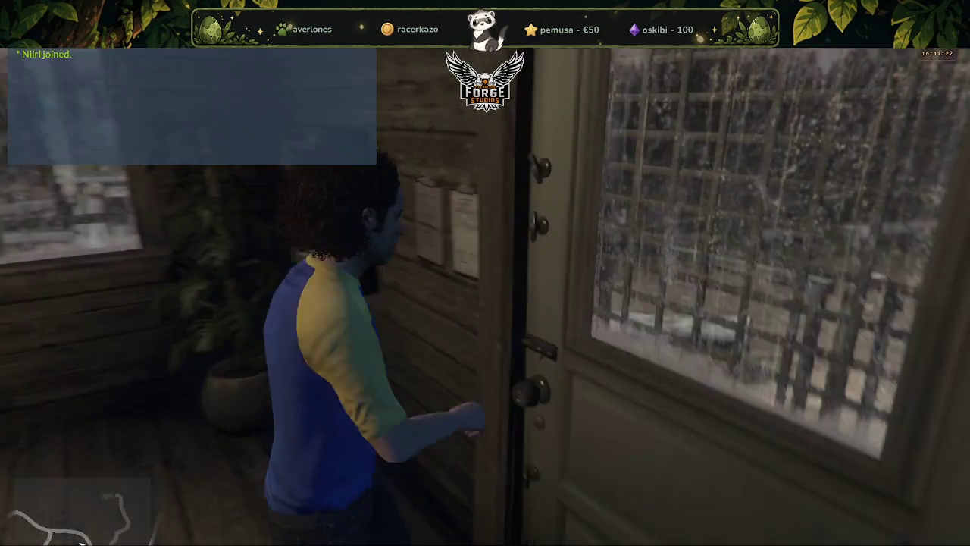
Open the ForgeStudios menu, scroll down to Timecycle Modifier, then switch to the browser.
key("F5")
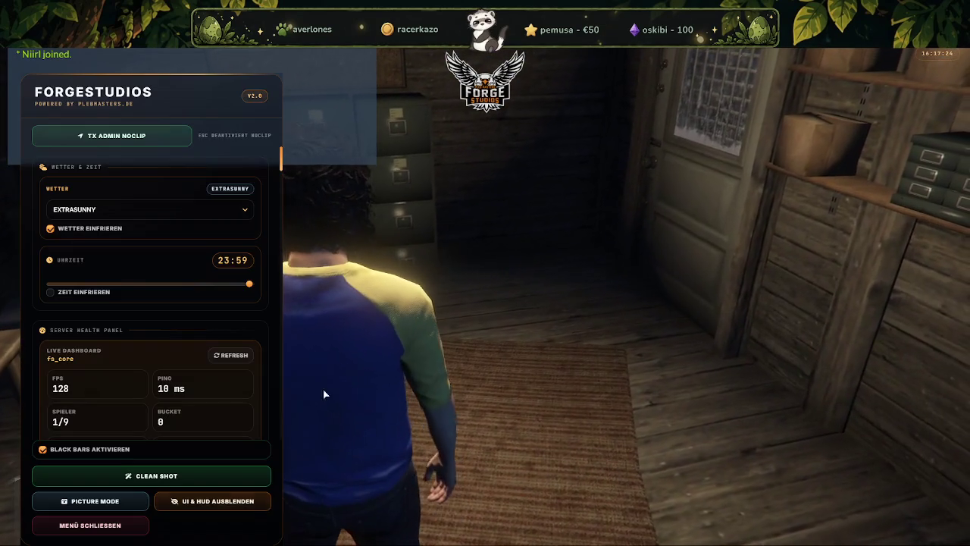
scroll(152, 331, "down", 5)
scroll(152, 330, "down", 2)
scroll(152, 335, "down", 3)
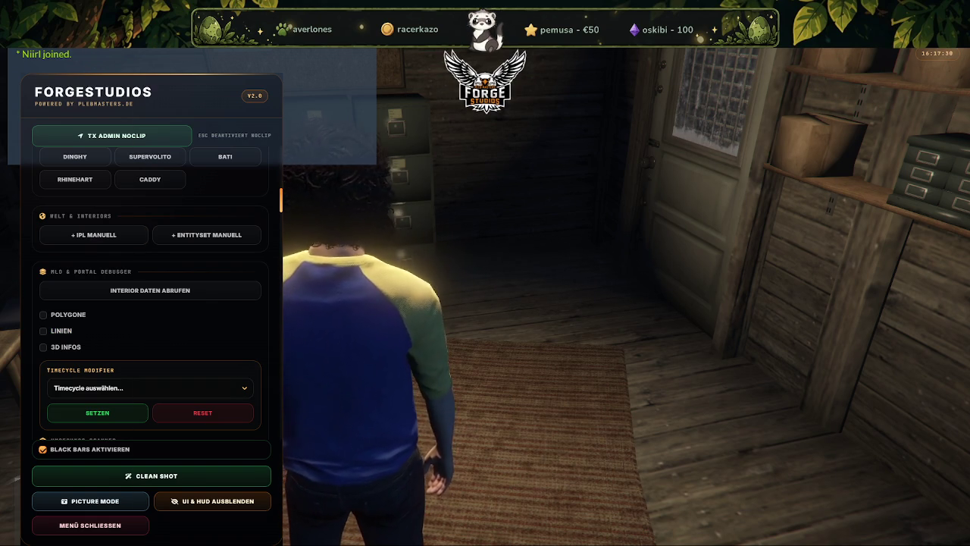
key("alt+Tab")
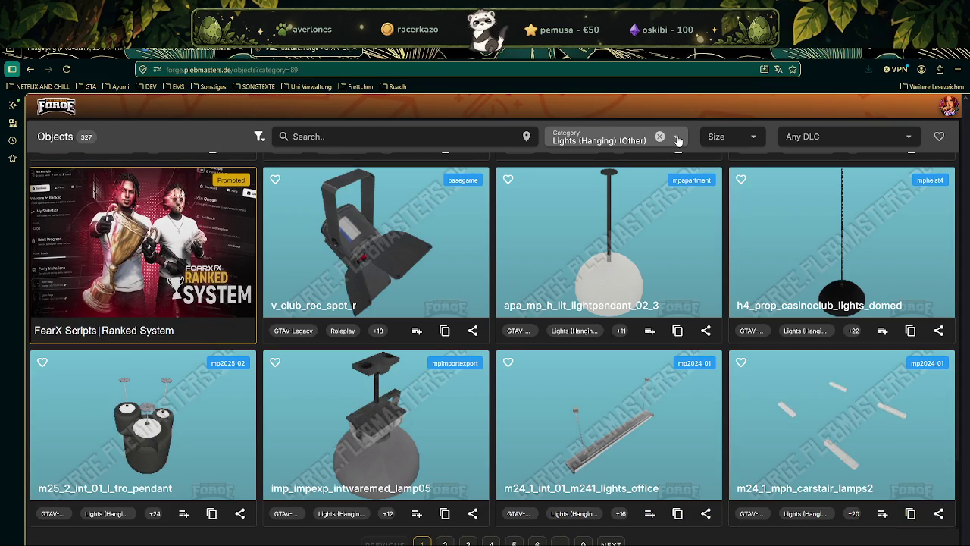
Clear the Lights (Hanging) category filter so objects from all categories show.
left_click(675, 137)
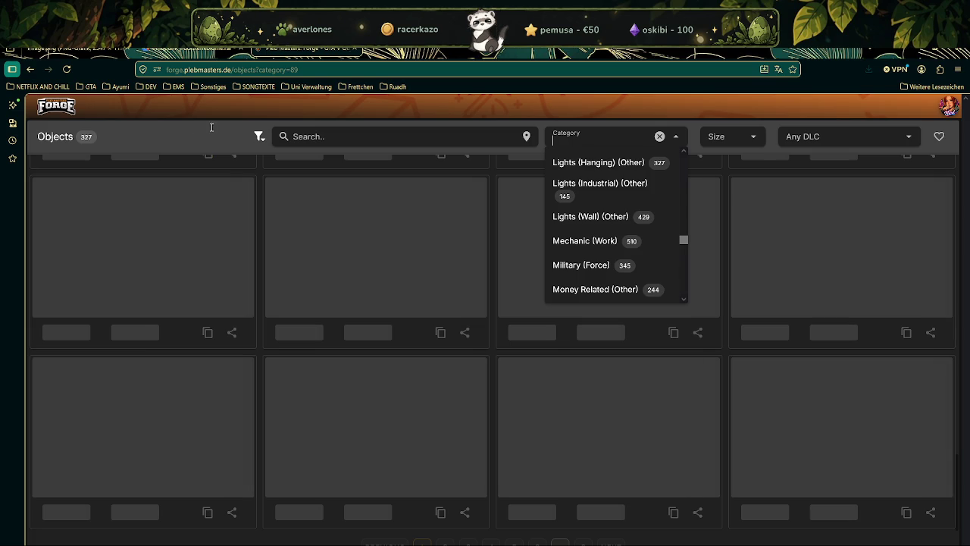
left_click(660, 136)
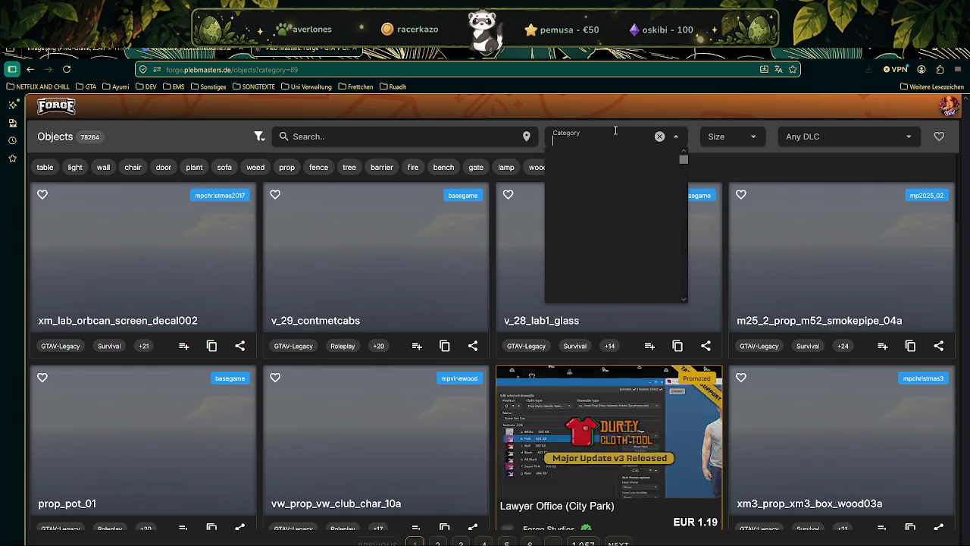
left_click(129, 131)
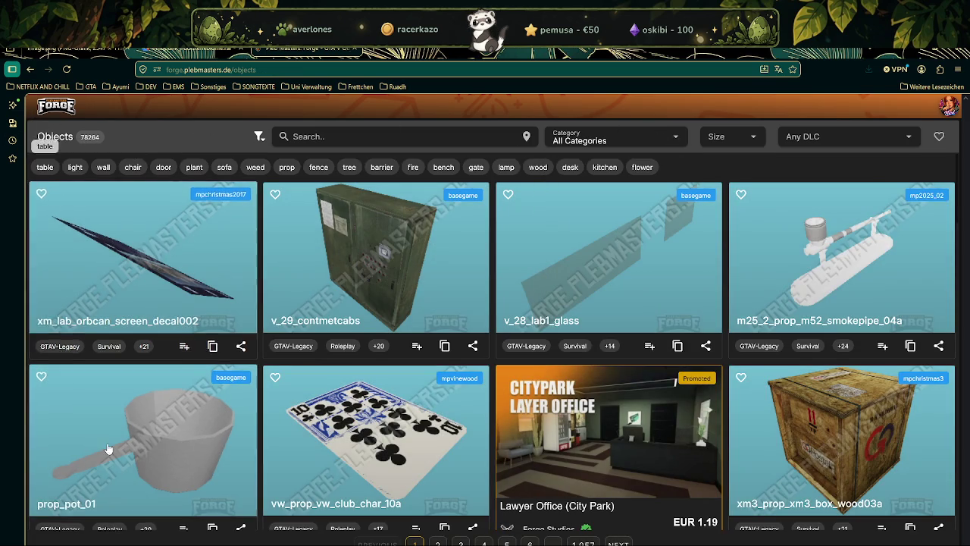
scroll(91, 243, "down", 2)
scroll(189, 267, "up", 2)
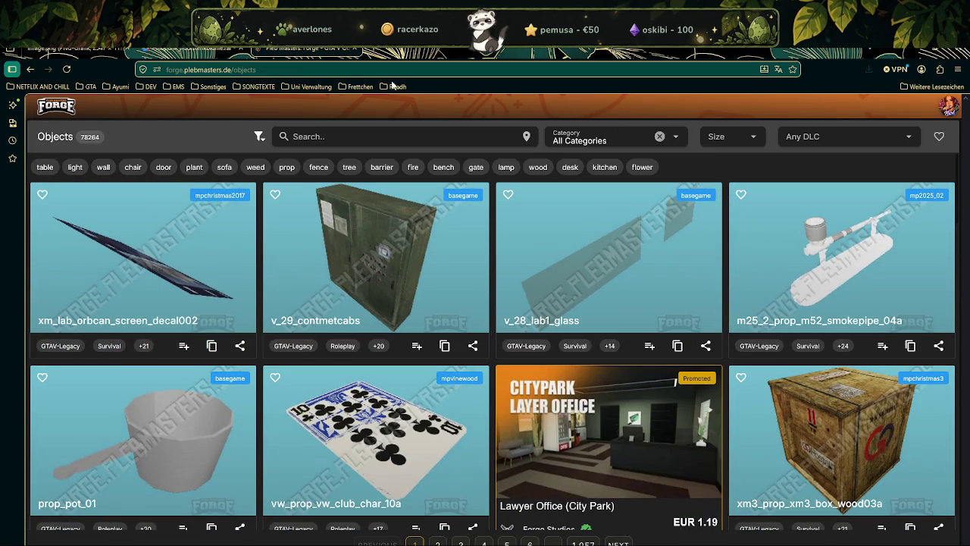
Open the Forge site from the DEV bookmarks and go to the Timecycle Mods catalogue.
left_click(148, 87)
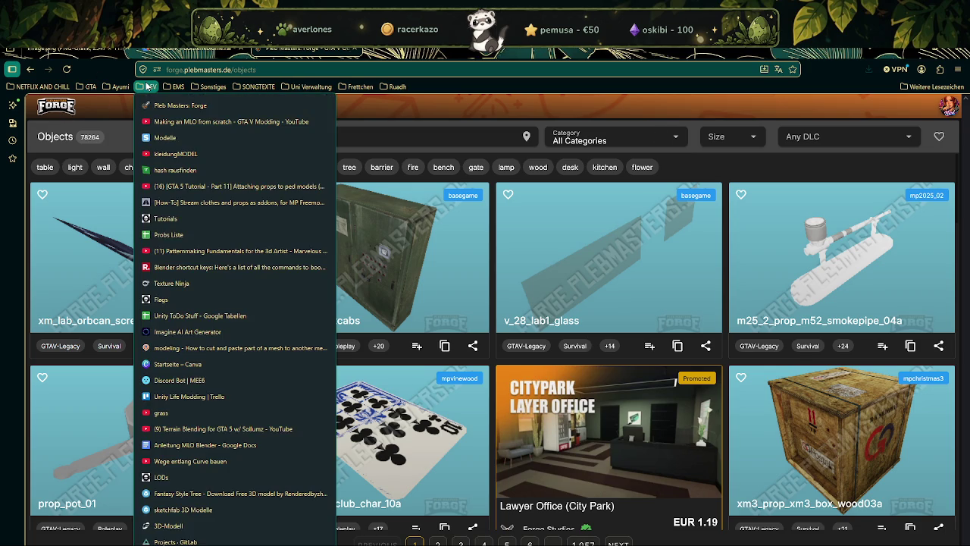
left_click(160, 106)
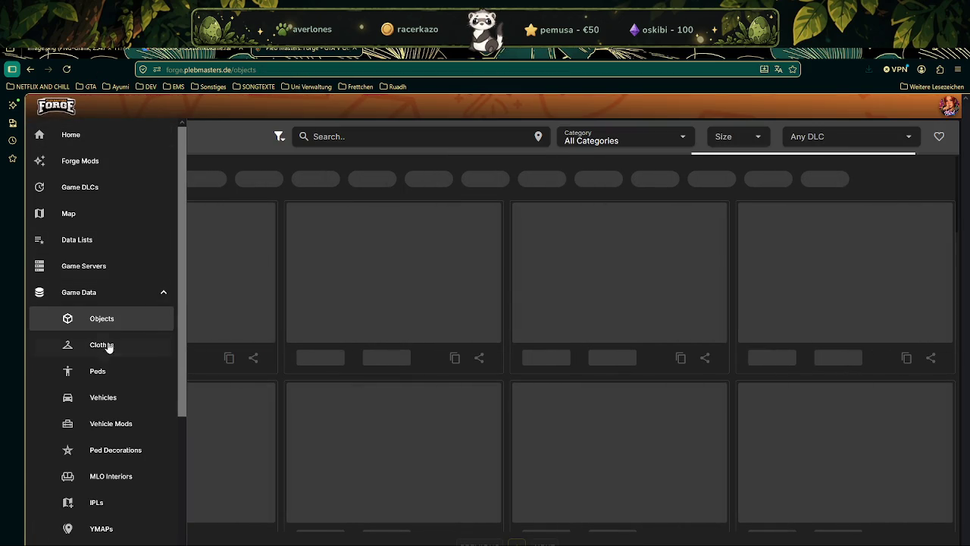
scroll(111, 432, "down", 1)
scroll(110, 440, "down", 2)
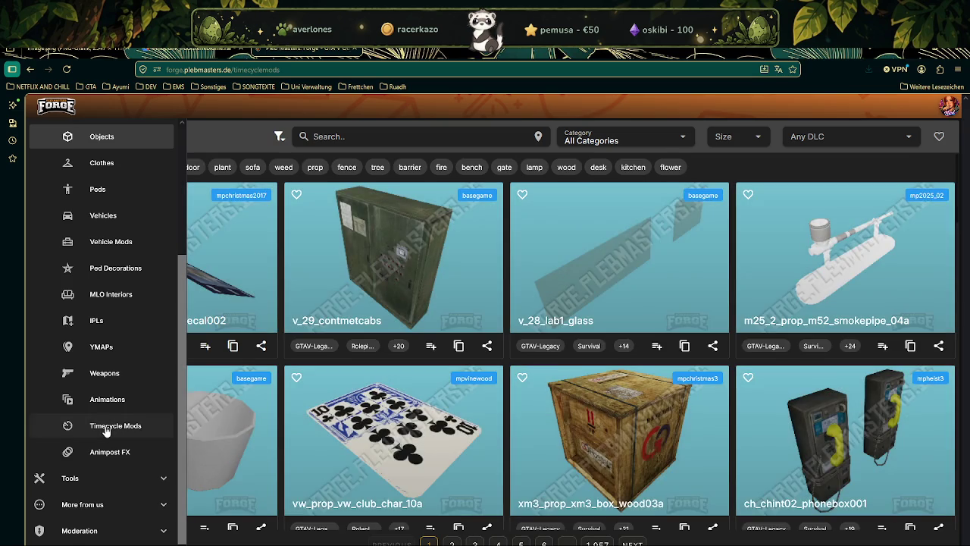
left_click(106, 429)
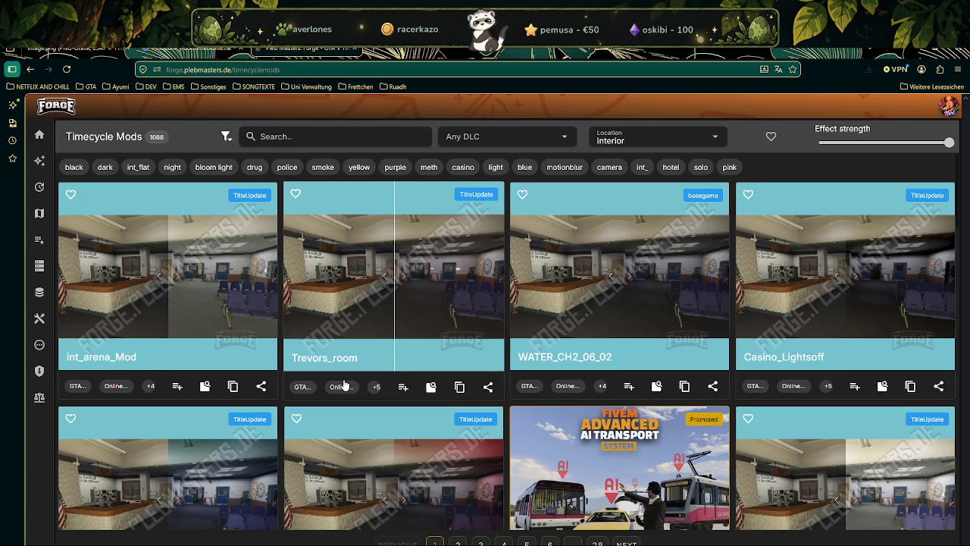
Browse down the Timecycle Mods preview grid in Plebmasters Forge, then reload the catalogue page.
scroll(400, 339, "down", 3)
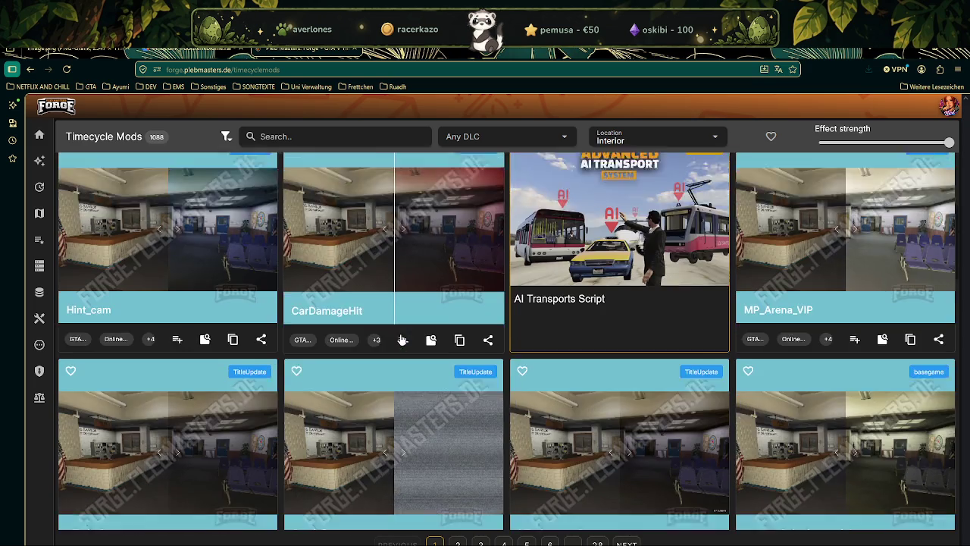
scroll(401, 339, "down", 1)
scroll(403, 340, "down", 3)
scroll(406, 341, "down", 1)
scroll(405, 341, "down", 2)
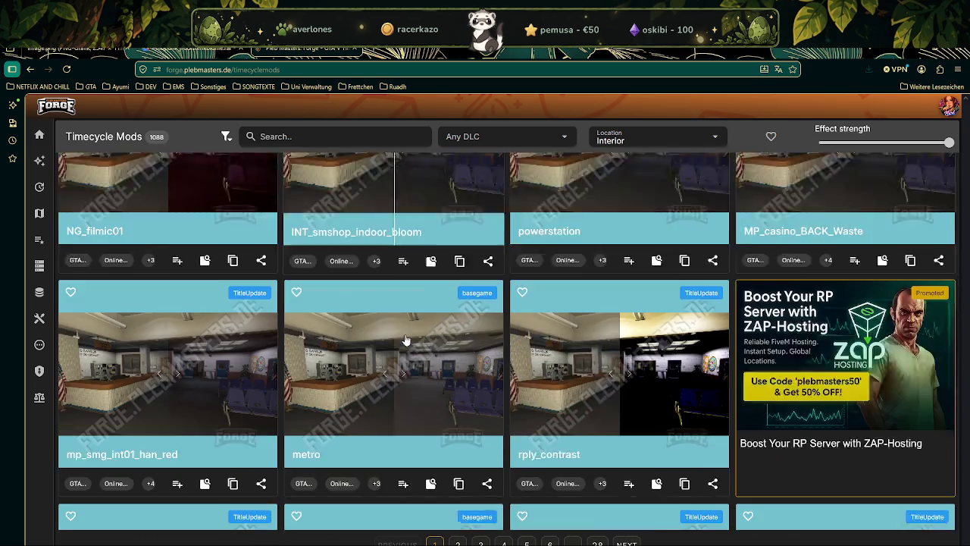
scroll(409, 339, "down", 1)
scroll(409, 339, "down", 3)
scroll(409, 340, "down", 2)
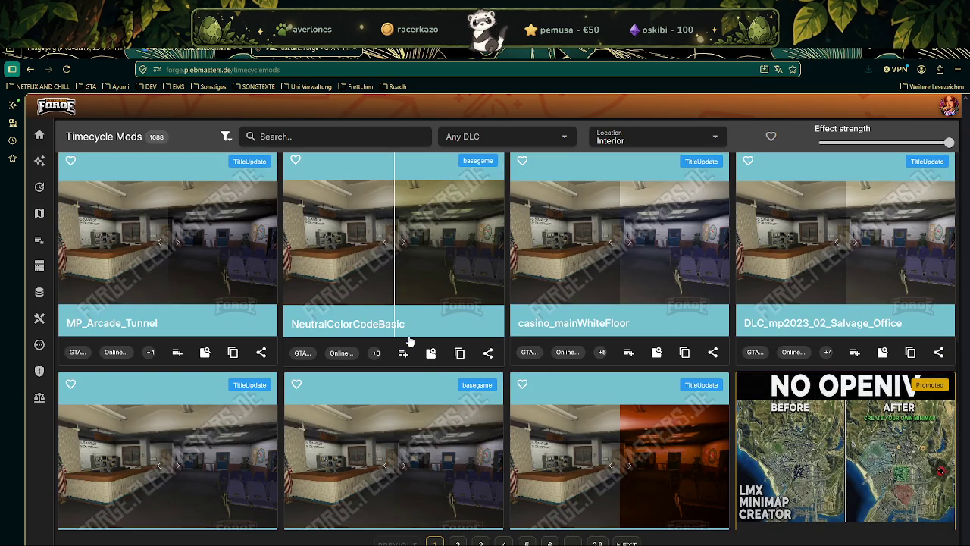
scroll(409, 345, "down", 3)
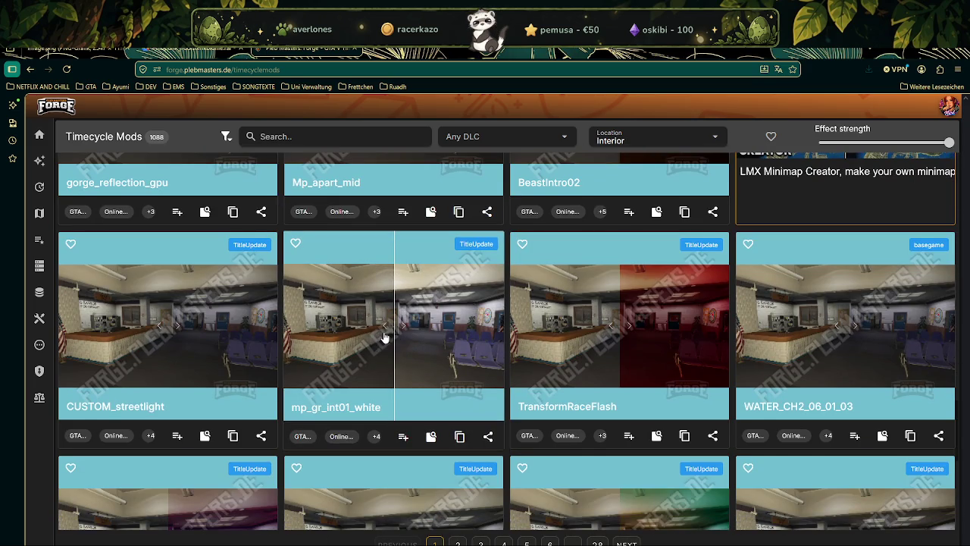
scroll(238, 321, "down", 1)
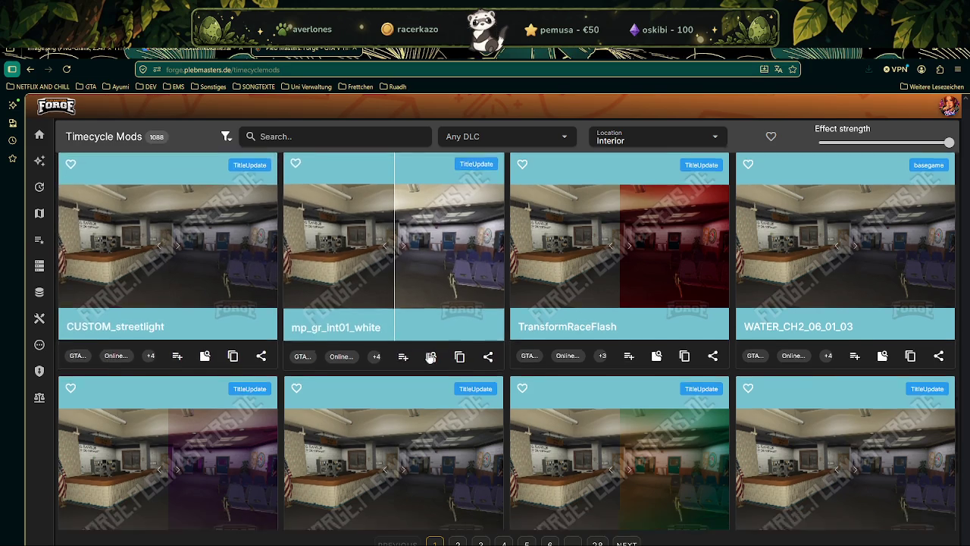
scroll(498, 301, "down", 2)
scroll(424, 288, "down", 4)
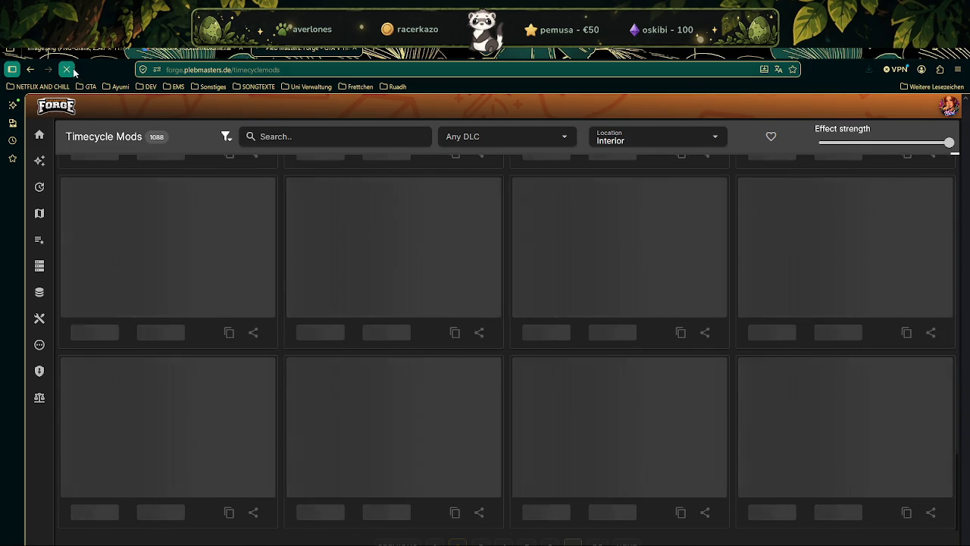
left_click(67, 69)
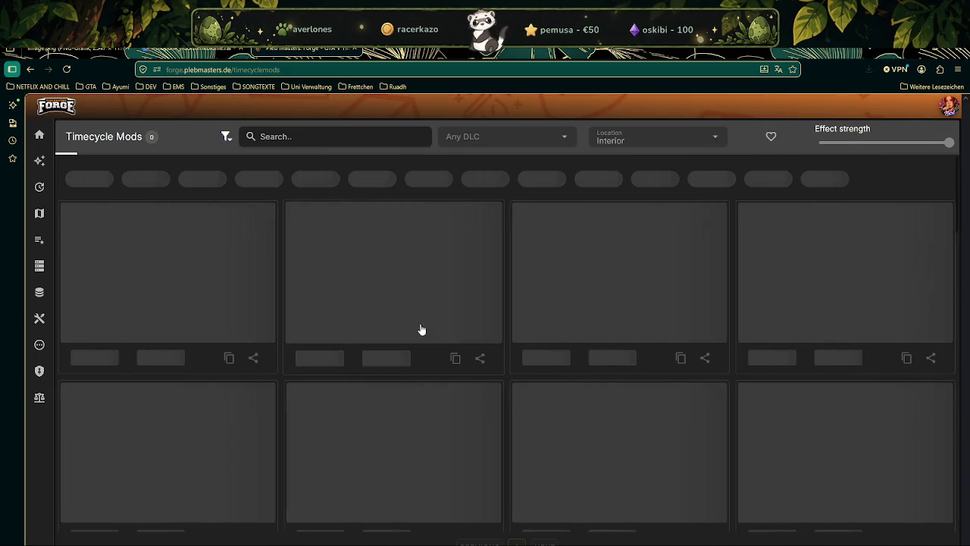
scroll(423, 329, "down", 2)
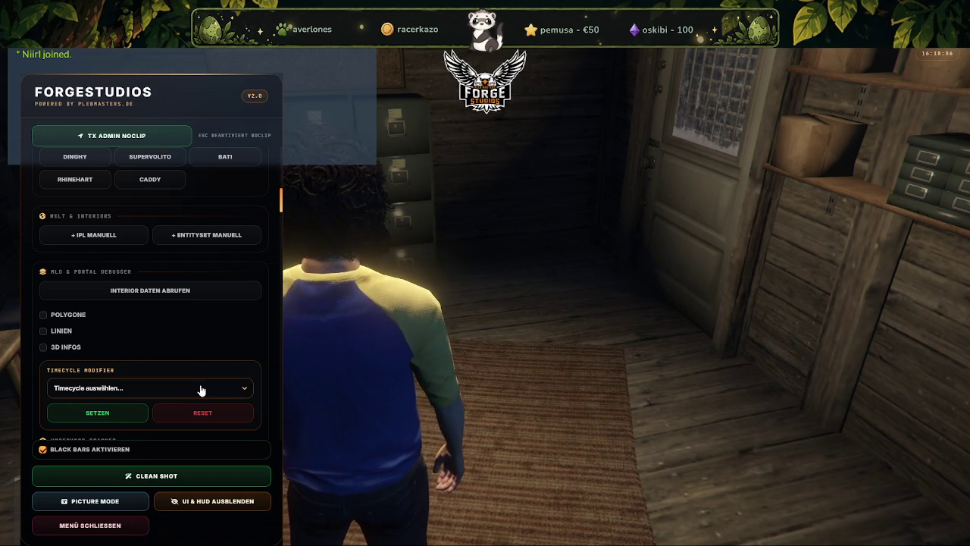
Choose v_torture from the Timecycle Modifier list and apply it with SETZEN.
left_click(245, 391)
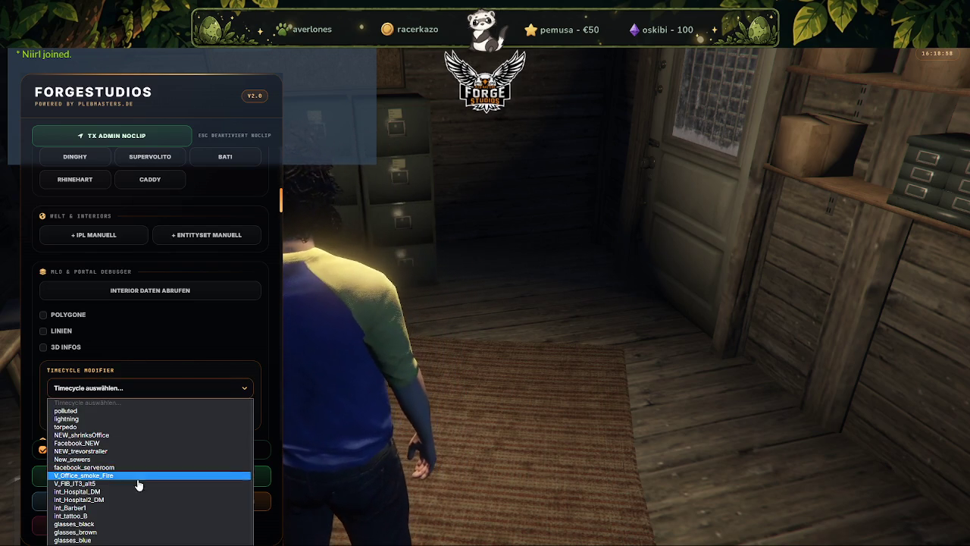
scroll(155, 515, "down", 2)
scroll(159, 500, "down", 2)
scroll(163, 485, "down", 2)
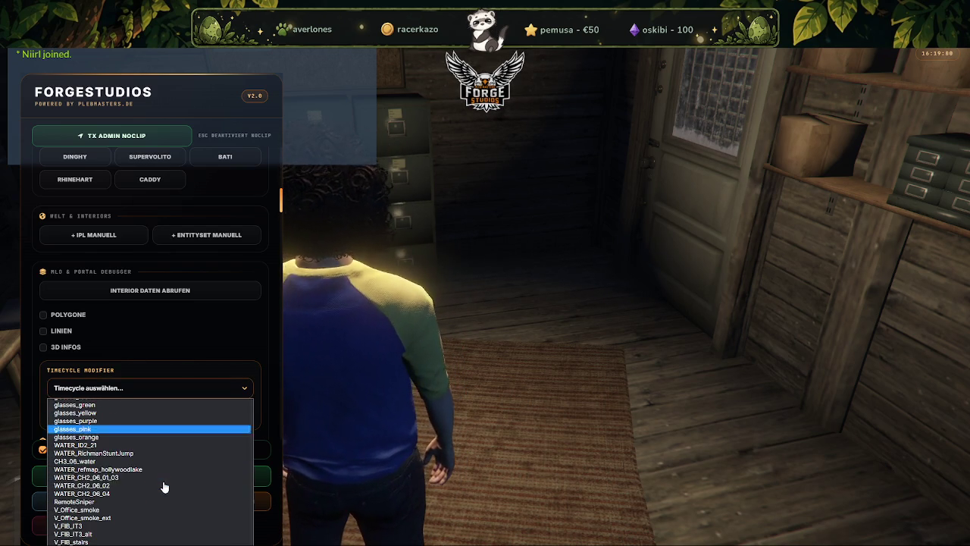
scroll(159, 477, "down", 2)
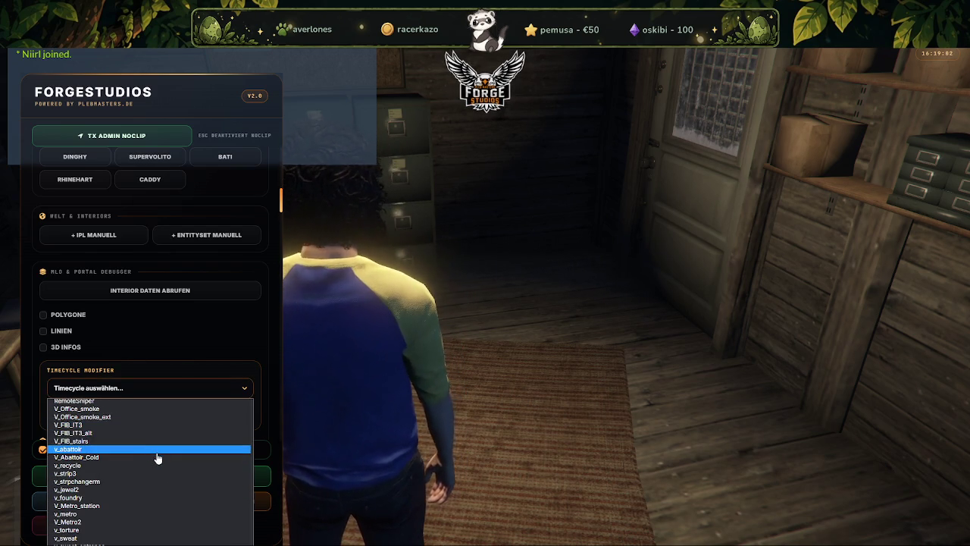
scroll(156, 466, "down", 2)
left_click(151, 479)
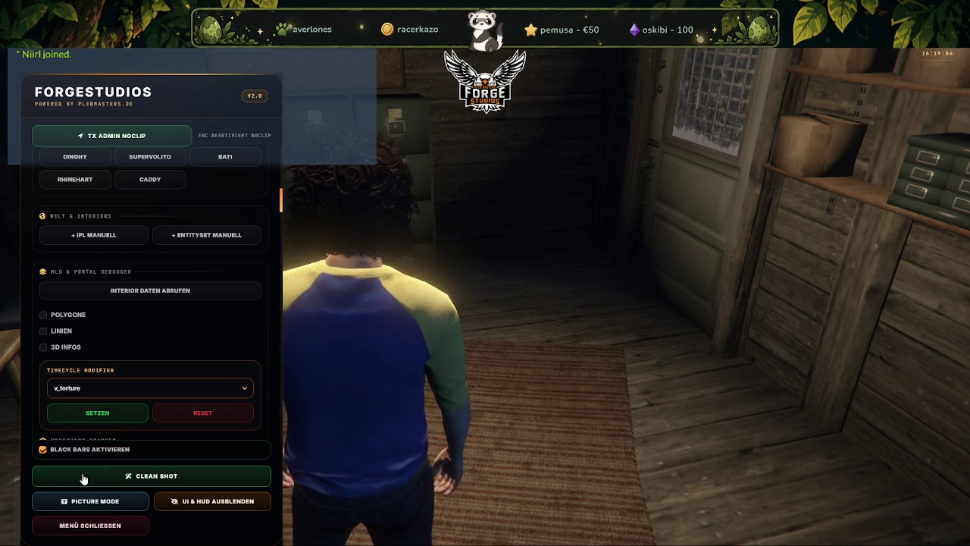
left_click(103, 413)
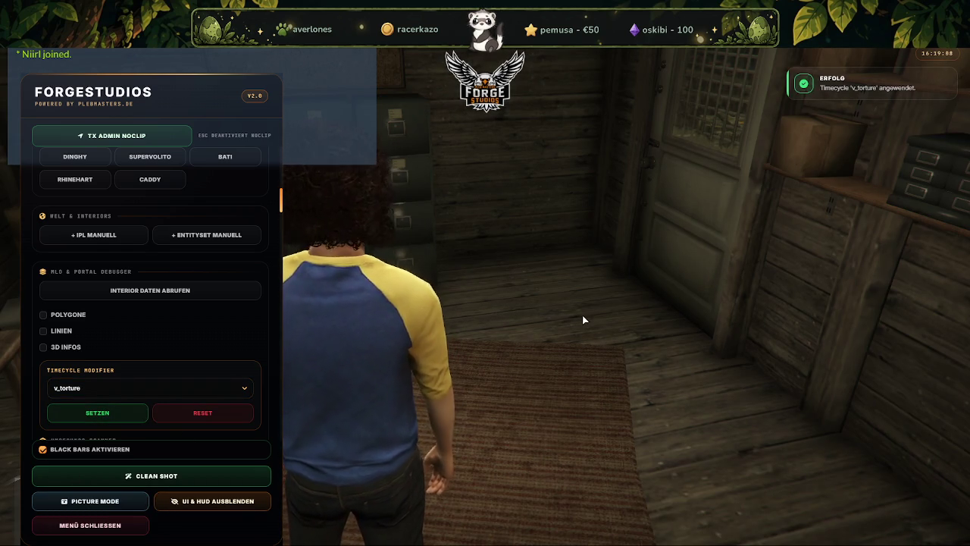
Dismiss the timecycle list unchanged and close the ForgeStudios menu.
left_click(138, 387)
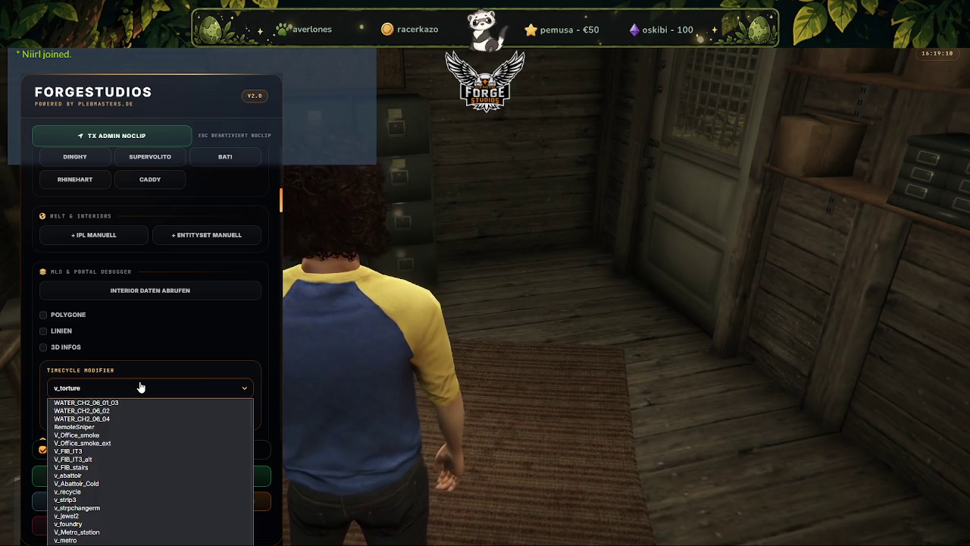
left_click(139, 387)
key("Escape")
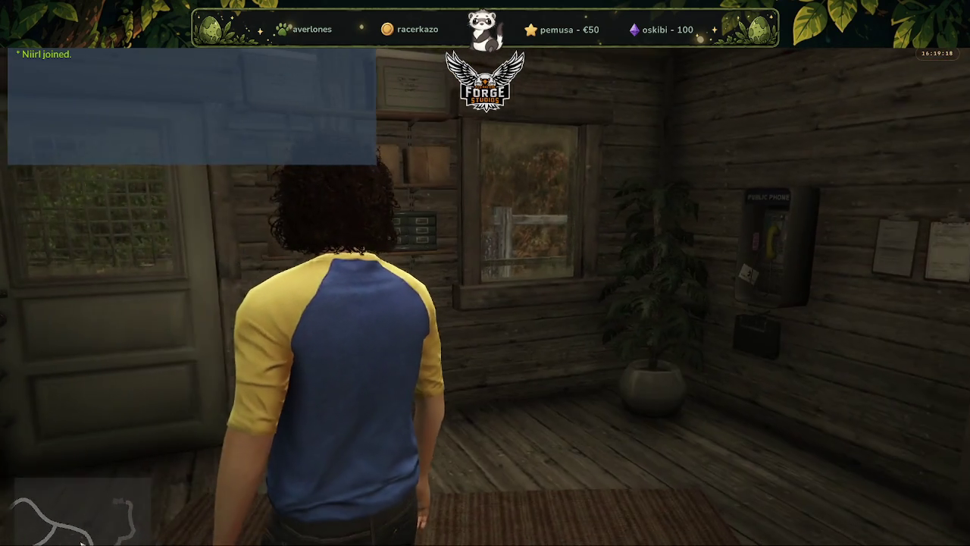
Walk out the cabin door onto the porch and back inside, then reopen ForgeStudios with F5.
key("w")
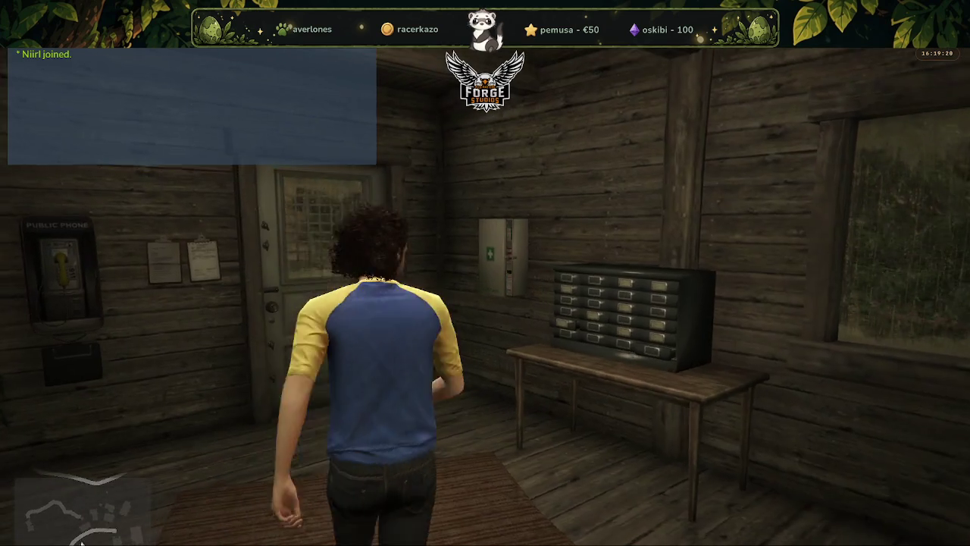
key("w")
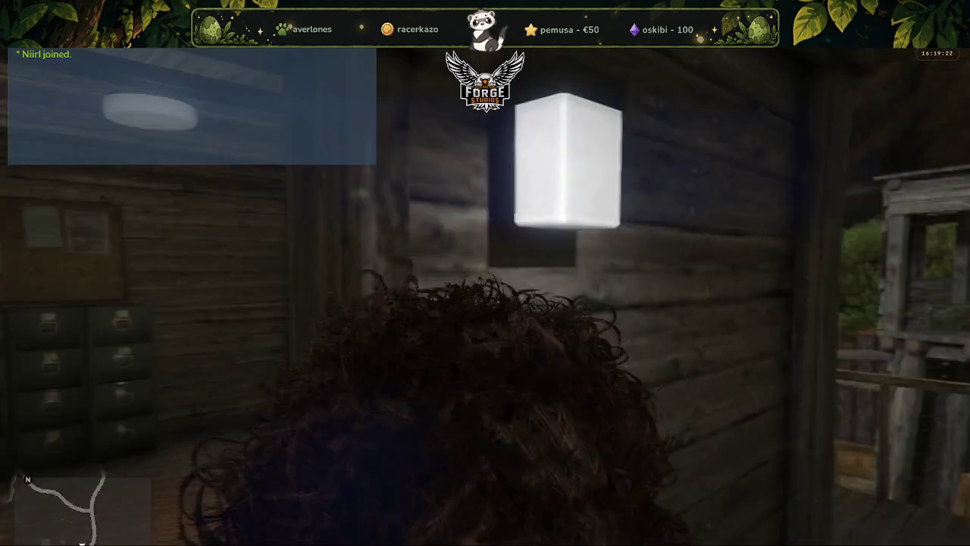
key("w")
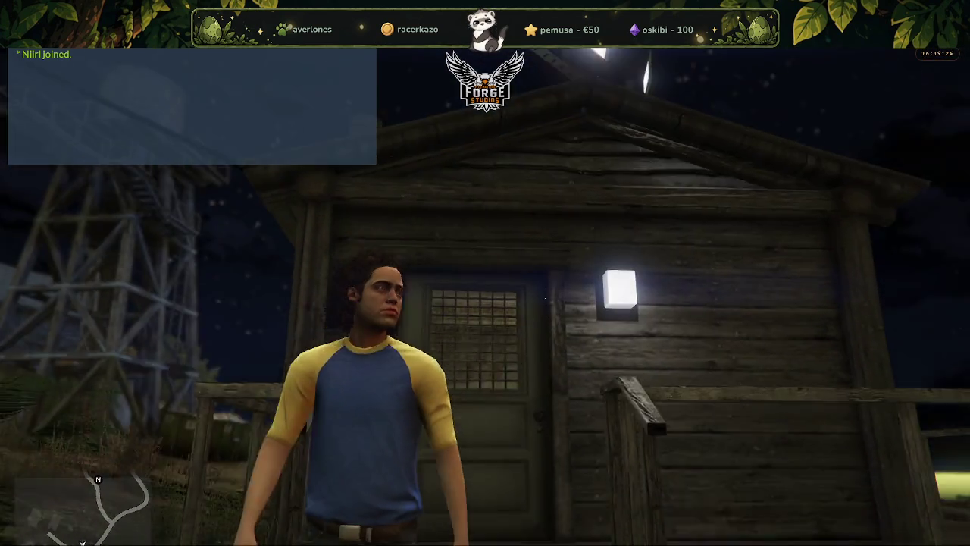
key("w")
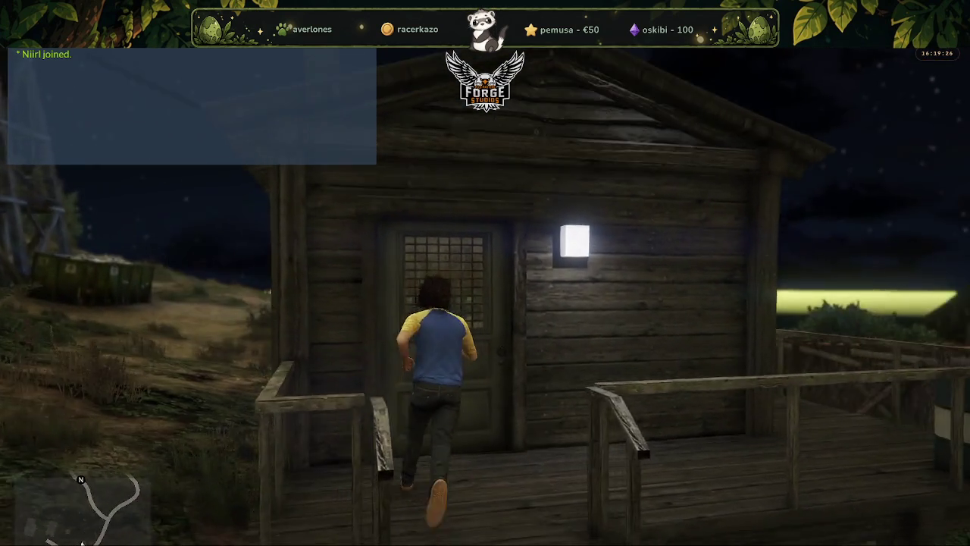
key("w")
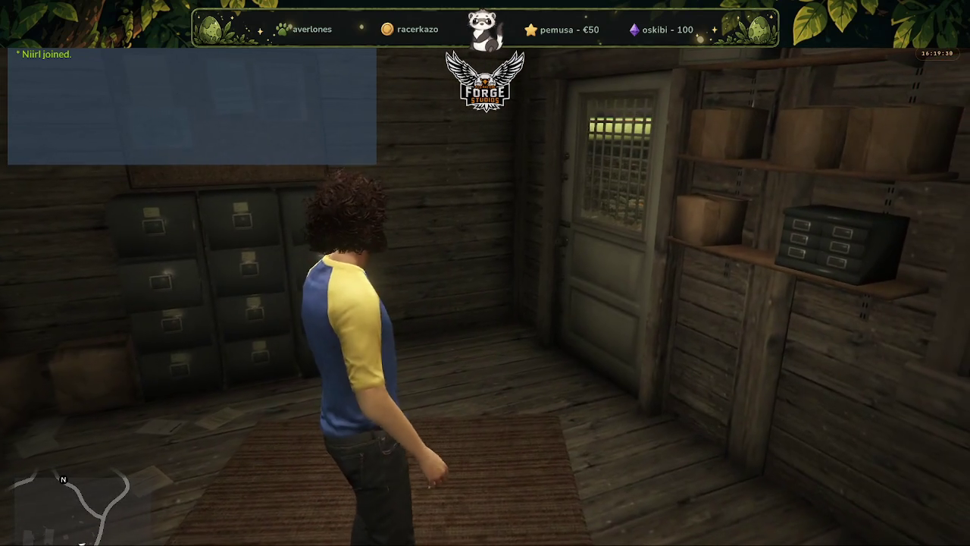
key("F5")
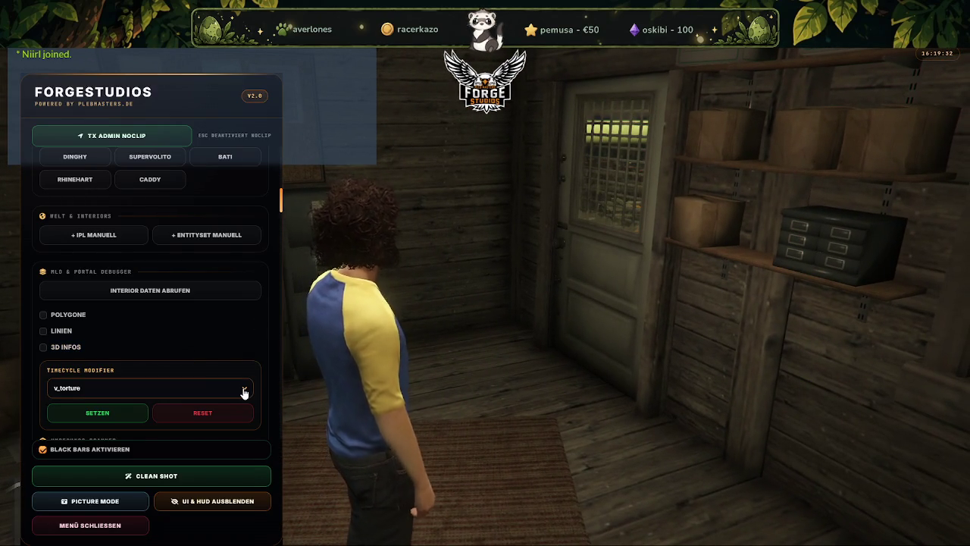
Set the Uhrzeit slider back to 08:39 so daylight fills the cabin.
left_click(244, 390)
left_click(244, 390)
scroll(189, 319, "up", 5)
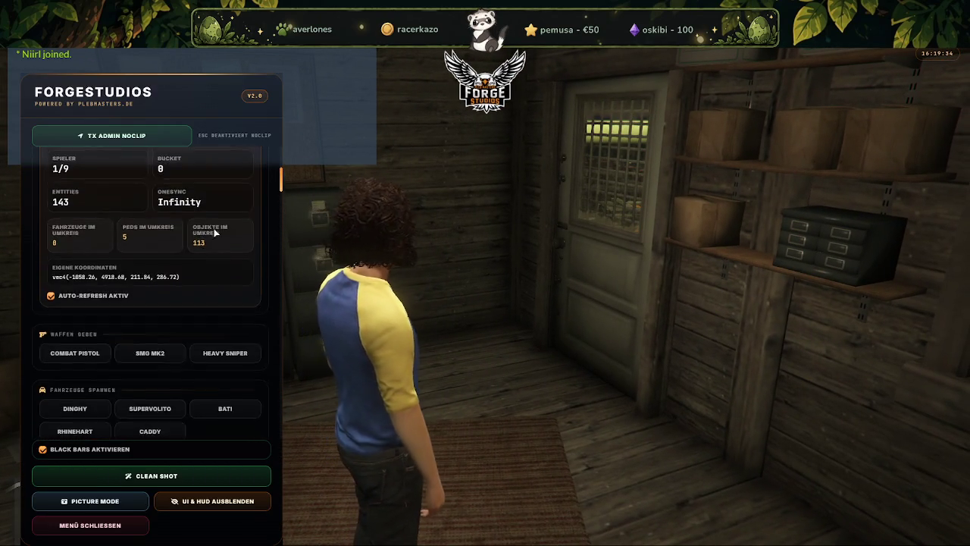
scroll(219, 260, "up", 5)
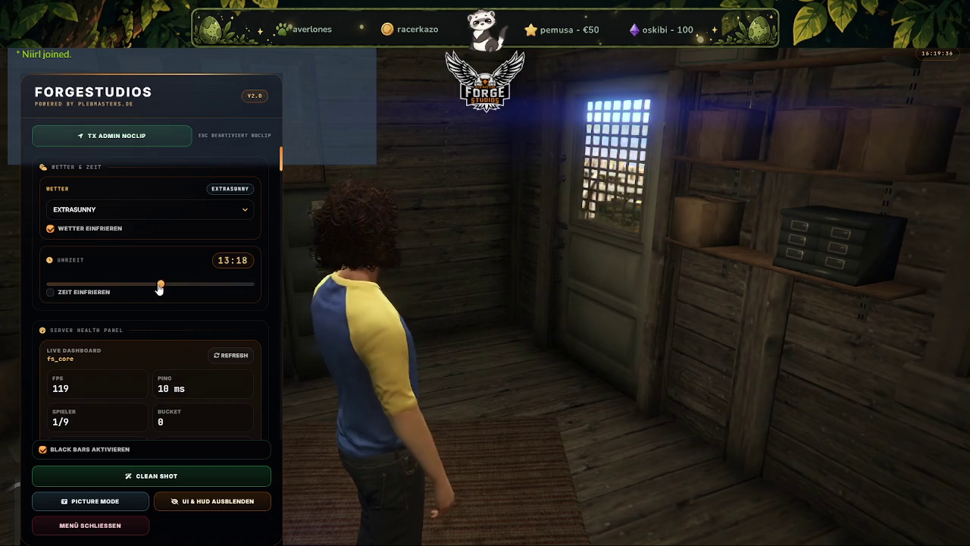
mouse_move(160, 288)
left_mouse_down()
mouse_move(123, 288)
mouse_move(148, 282)
left_mouse_up()
Close the menu, walk to the cabin door and back, then reopen ForgeStudios.
key("Escape")
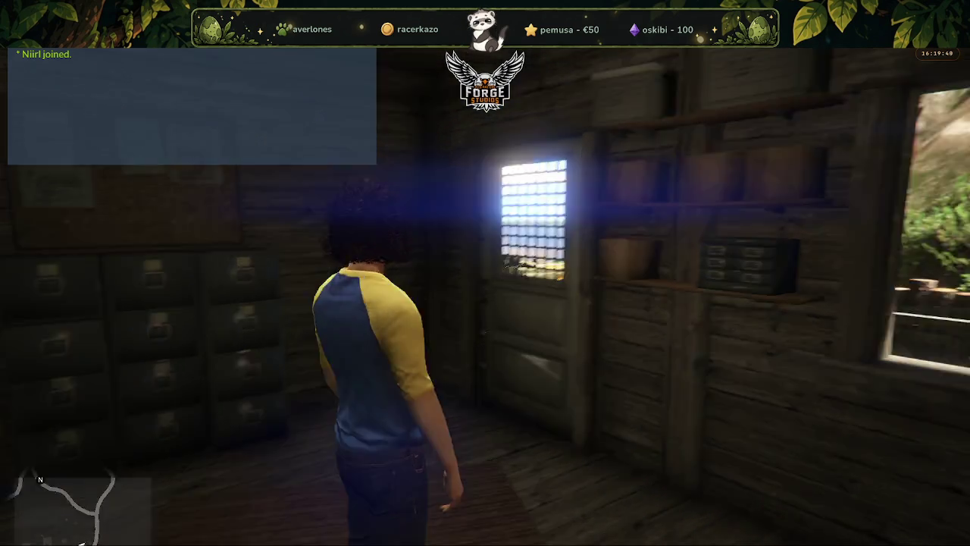
key("w")
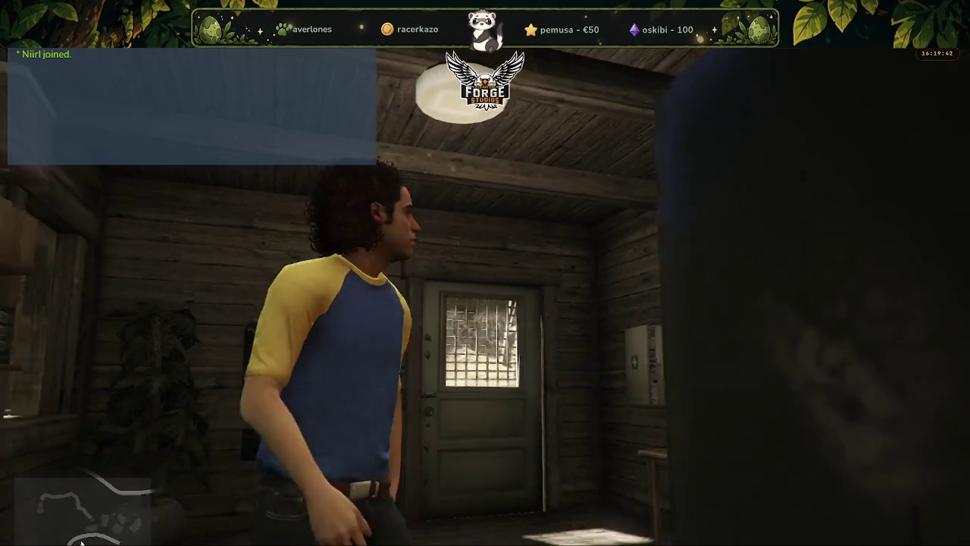
key("w")
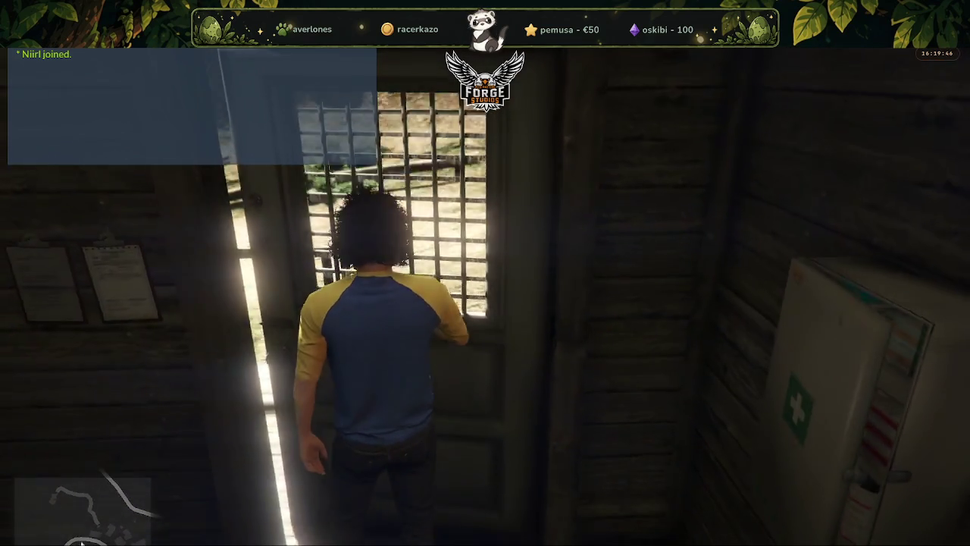
key("s")
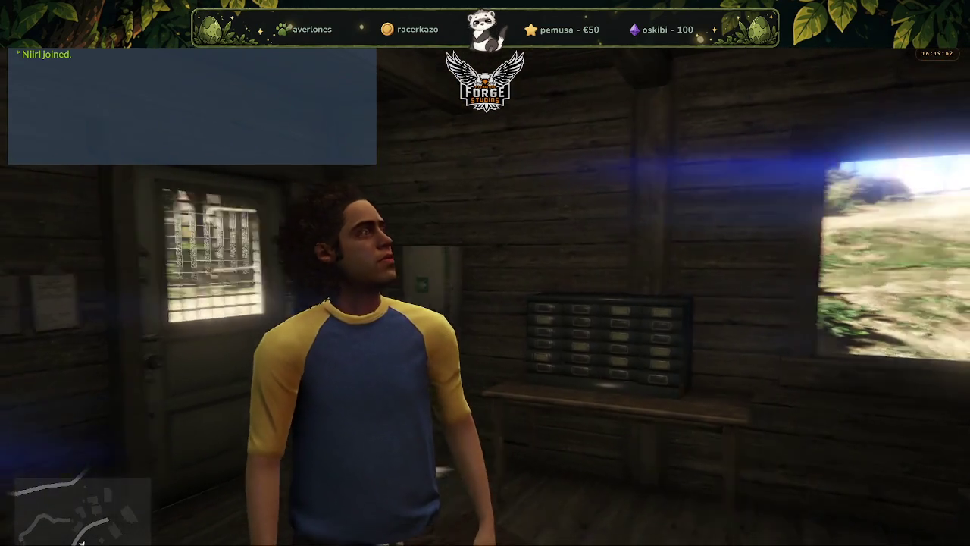
key("w")
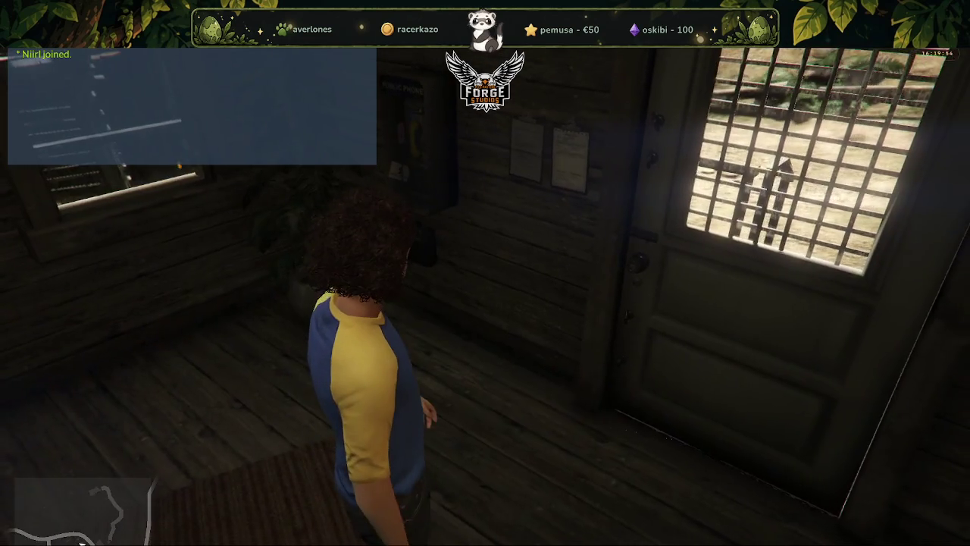
key("F5")
Scroll the ForgeStudios menu down to the Timecycle Modifier section showing v_torture.
scroll(191, 411, "down", 5)
scroll(190, 412, "down", 3)
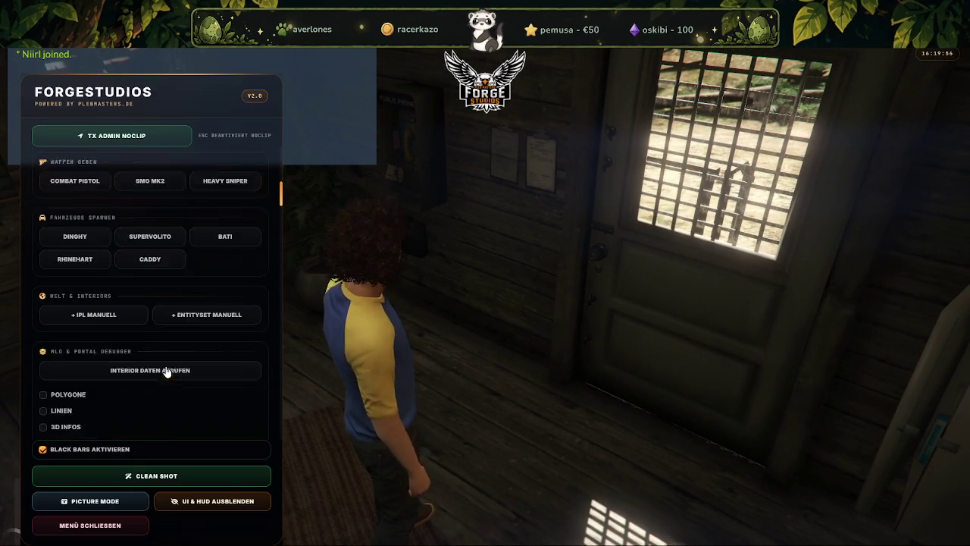
scroll(169, 372, "down", 1)
scroll(158, 340, "down", 1)
scroll(182, 347, "down", 4)
scroll(177, 358, "down", 2)
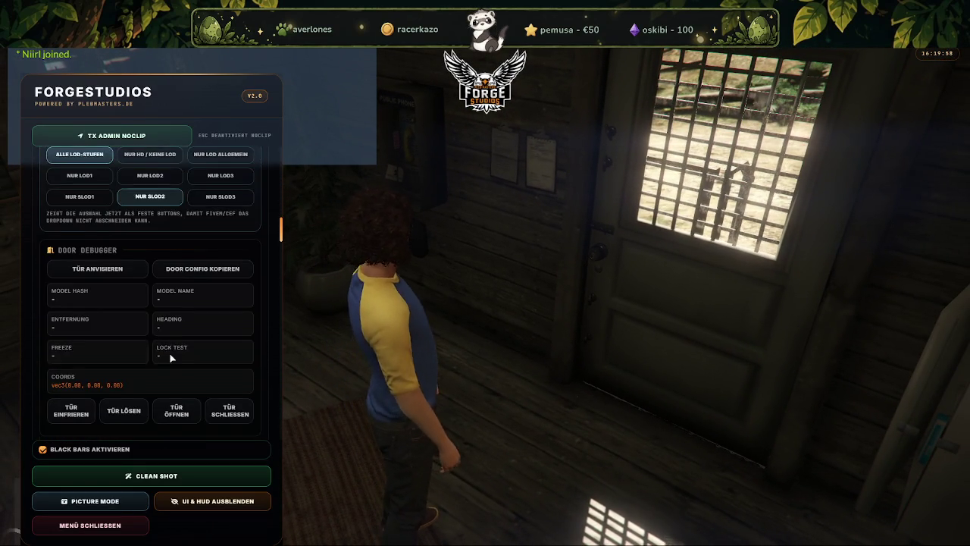
scroll(171, 361, "down", 2)
scroll(167, 363, "down", 2)
scroll(164, 364, "down", 2)
scroll(166, 359, "down", 1)
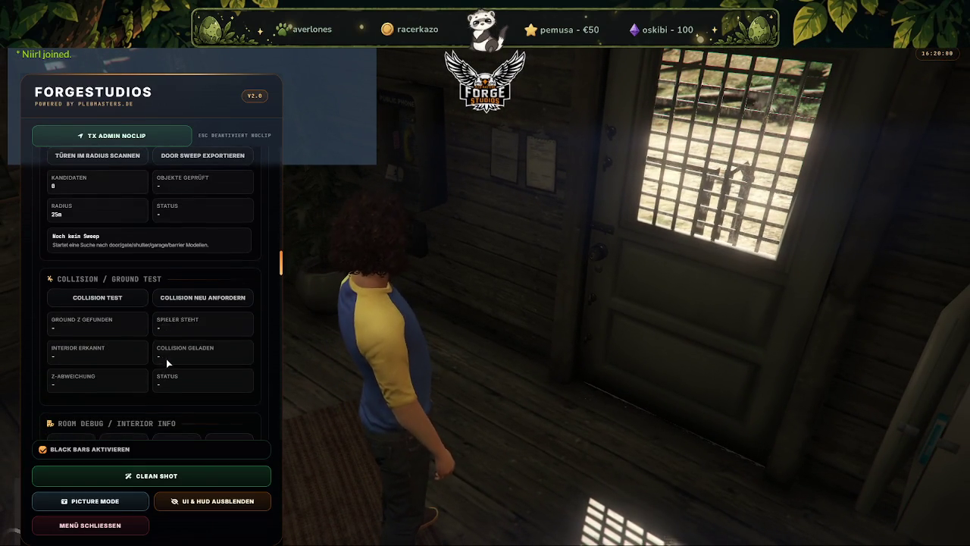
scroll(165, 357, "up", 3)
scroll(163, 345, "up", 5)
scroll(155, 330, "up", 2)
scroll(150, 322, "up", 3)
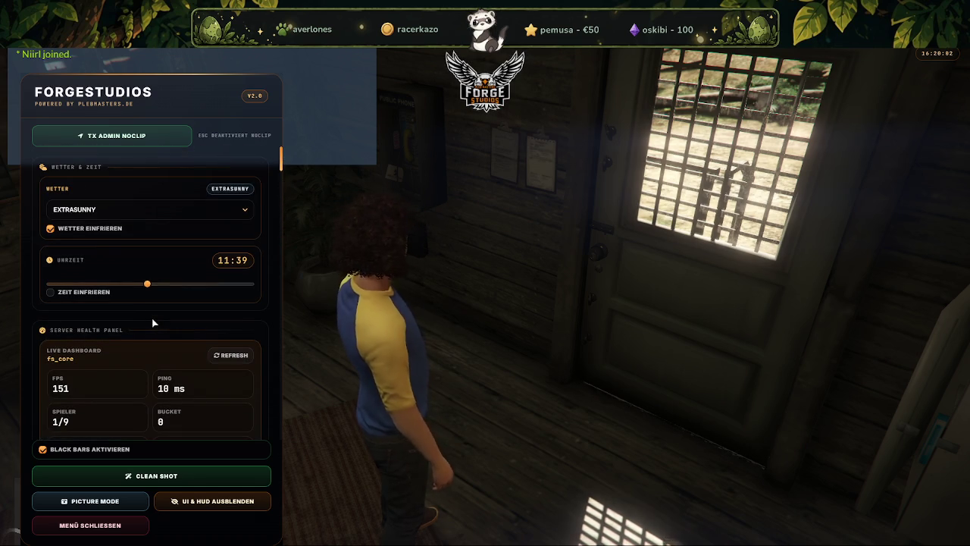
scroll(144, 314, "down", 2)
scroll(136, 364, "down", 2)
scroll(132, 379, "down", 3)
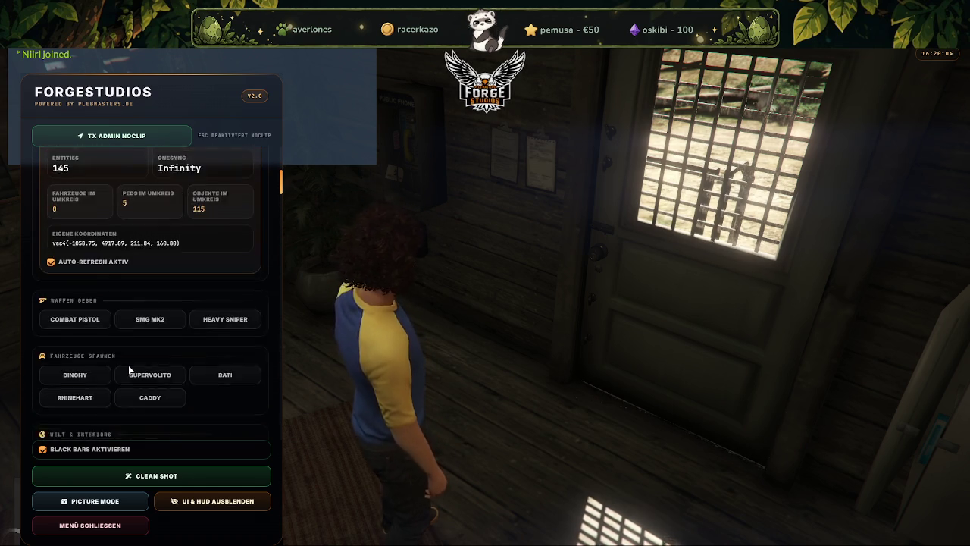
scroll(129, 371, "down", 1)
scroll(141, 364, "down", 2)
scroll(143, 364, "down", 1)
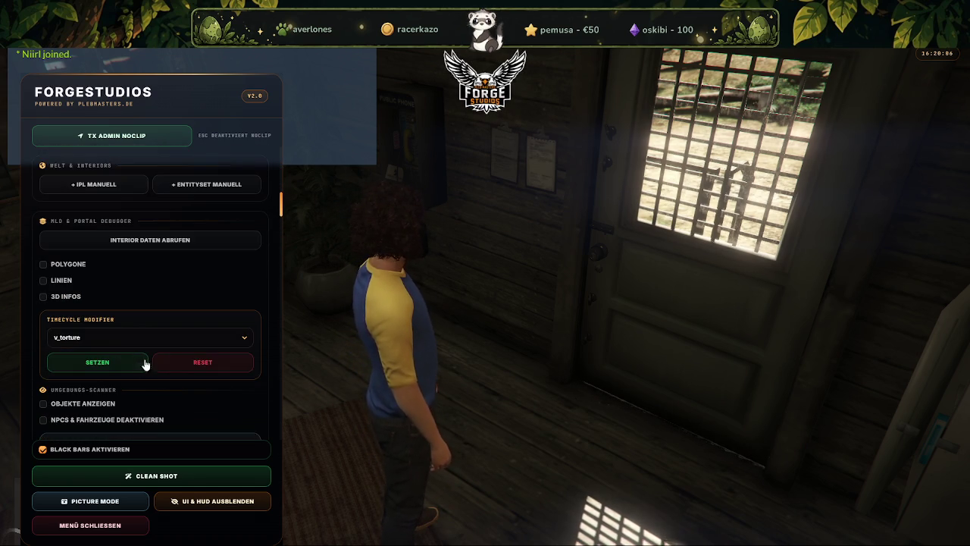
Apply int_hanger_small as the timecycle modifier.
left_click(248, 341)
scroll(145, 424, "down", 2)
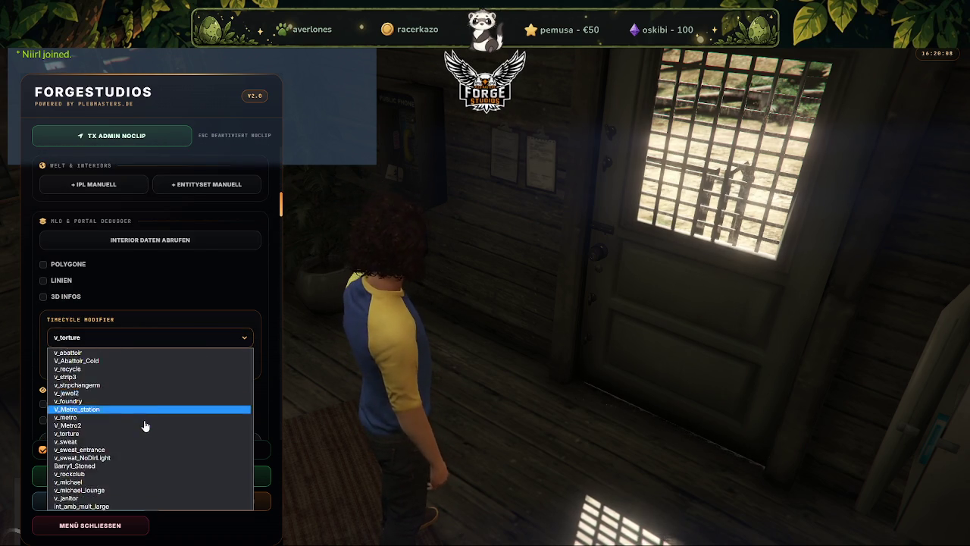
scroll(148, 428, "down", 1)
scroll(148, 466, "down", 2)
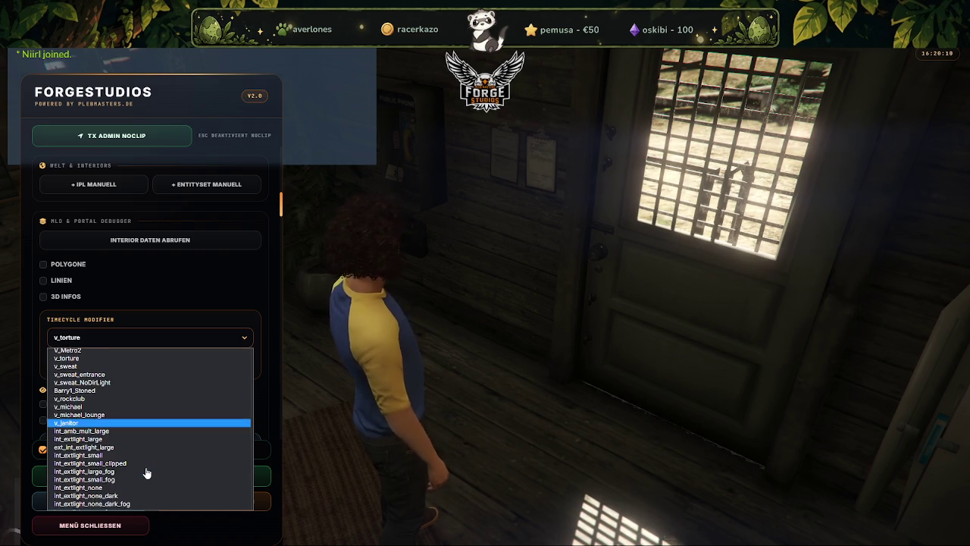
scroll(146, 470, "down", 3)
scroll(125, 470, "down", 2)
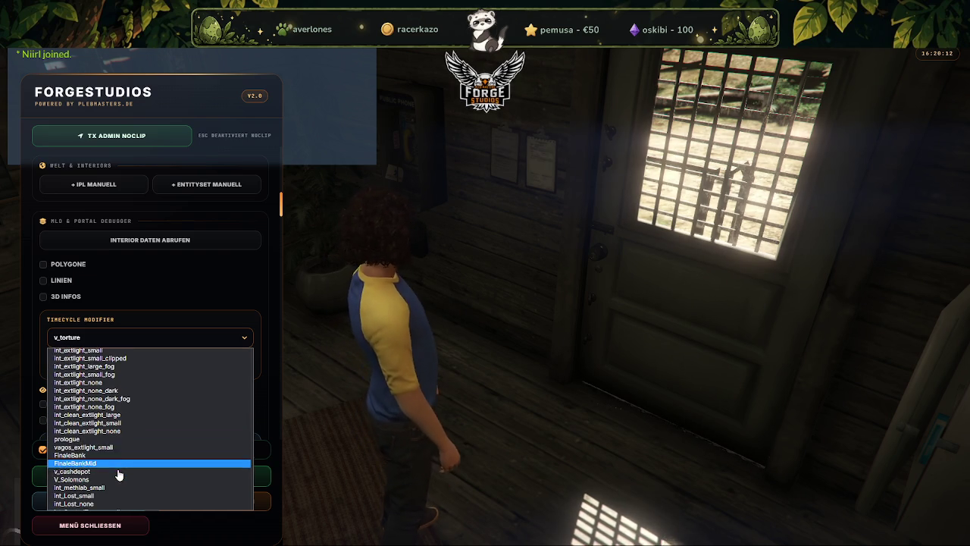
scroll(112, 469, "down", 2)
scroll(114, 466, "down", 1)
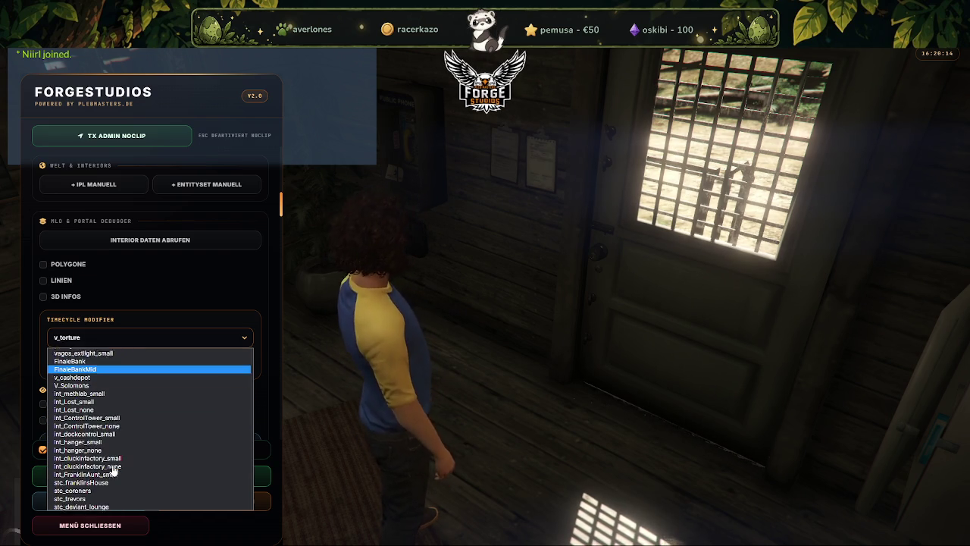
scroll(115, 464, "down", 2)
scroll(110, 451, "down", 1)
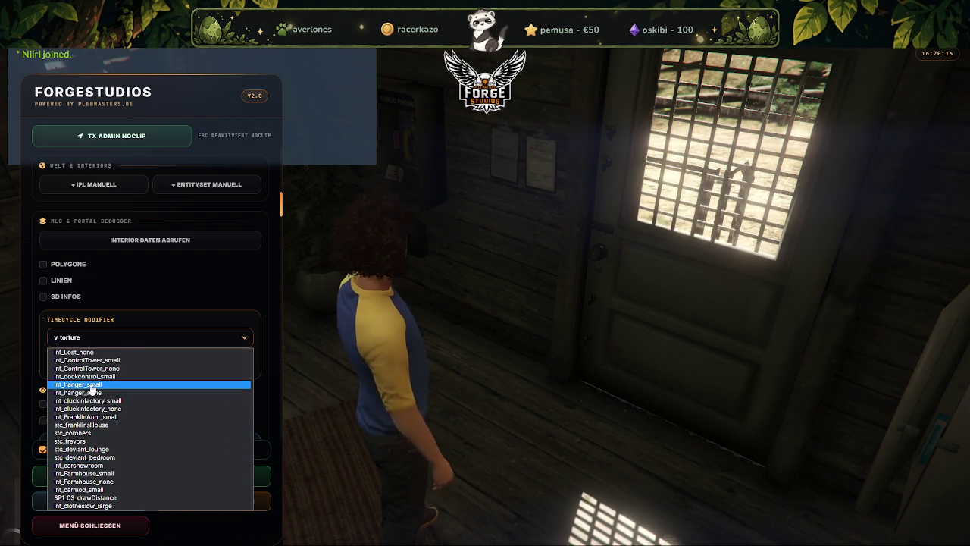
left_click(91, 385)
left_click(113, 367)
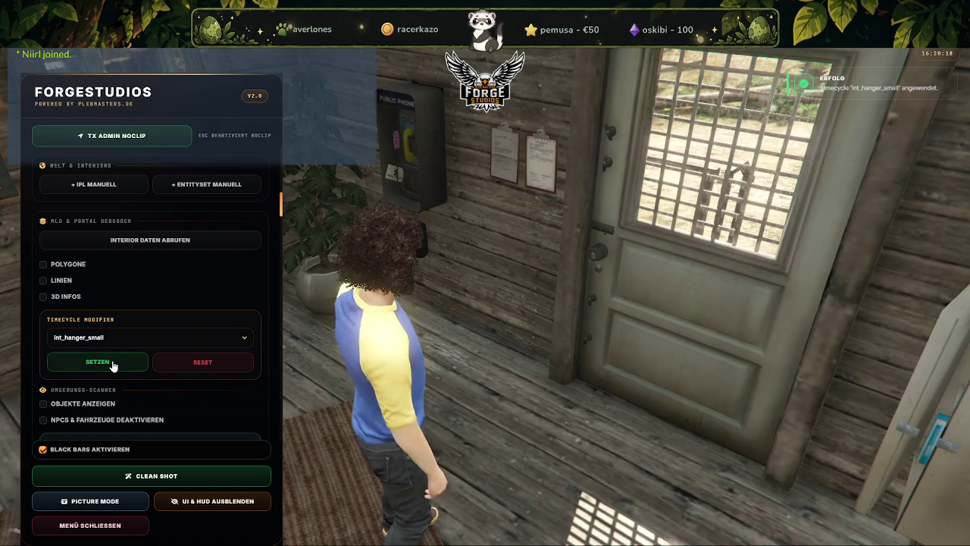
Switch the timecycle modifier to int_Lost_none and apply it.
left_click(140, 338)
scroll(143, 454, "down", 2)
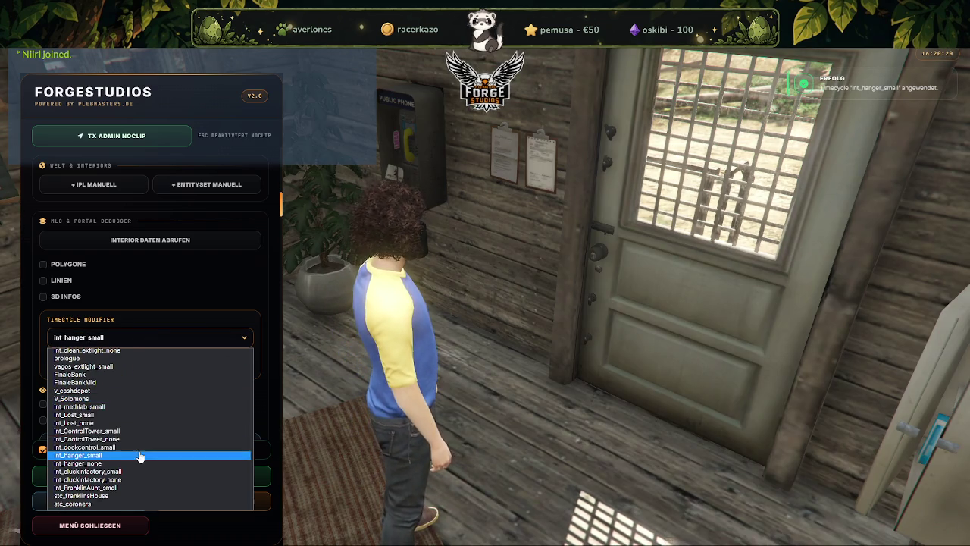
left_click(144, 413)
left_click(92, 367)
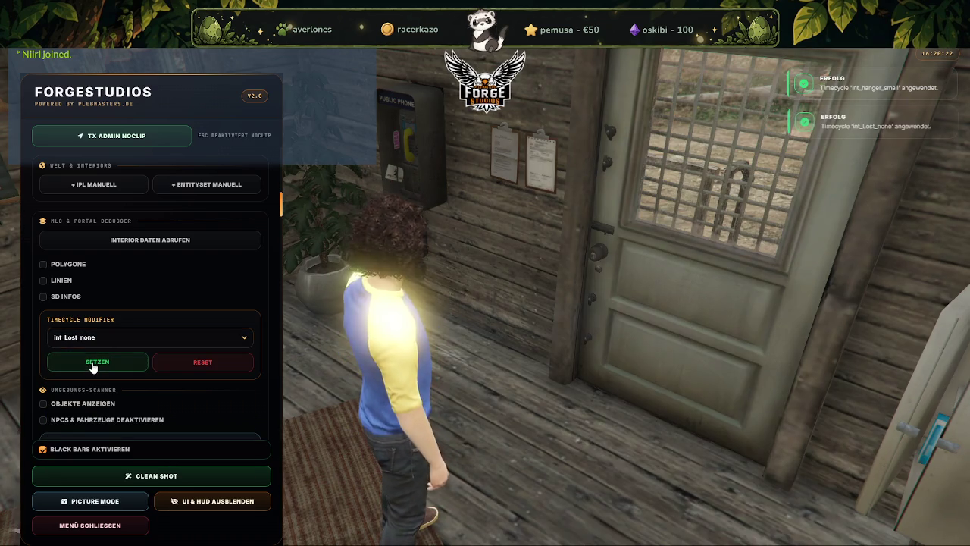
Try int_Lost_small, then apply int_methlab_small as the timecycle modifier.
left_click(97, 340)
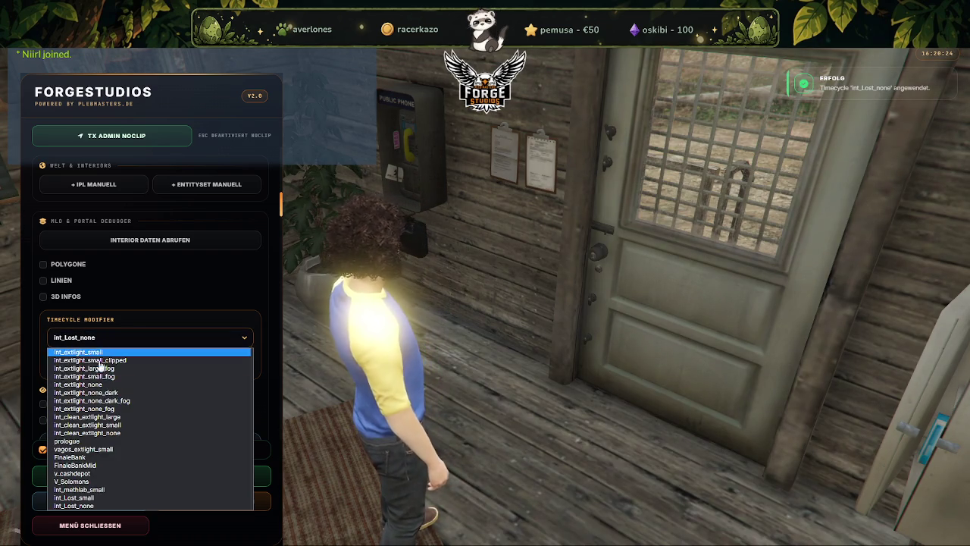
left_click(76, 497)
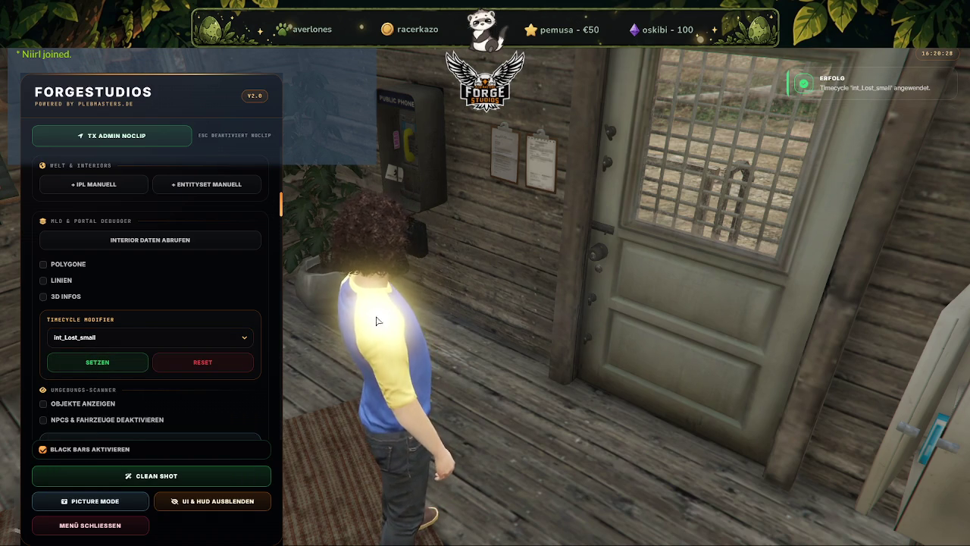
left_click(150, 337)
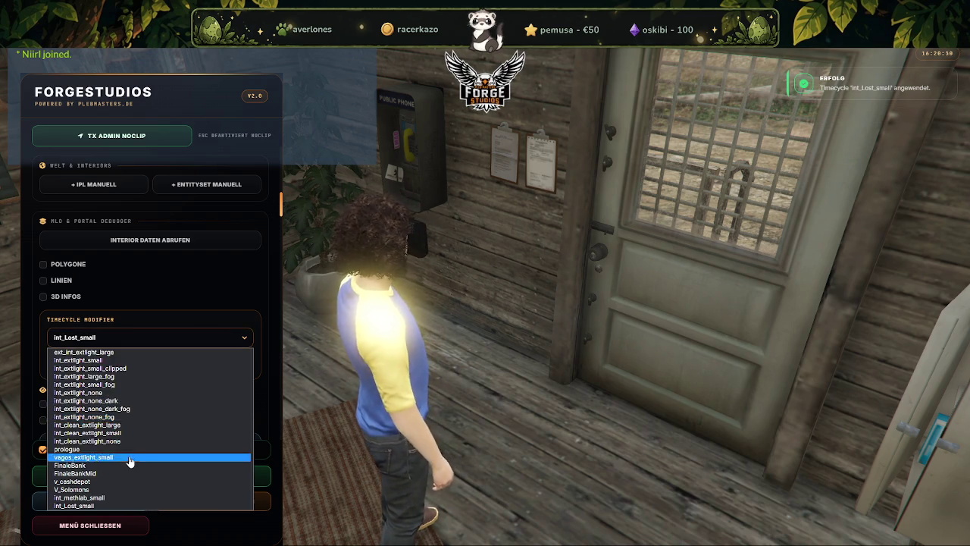
scroll(125, 455, "down", 3)
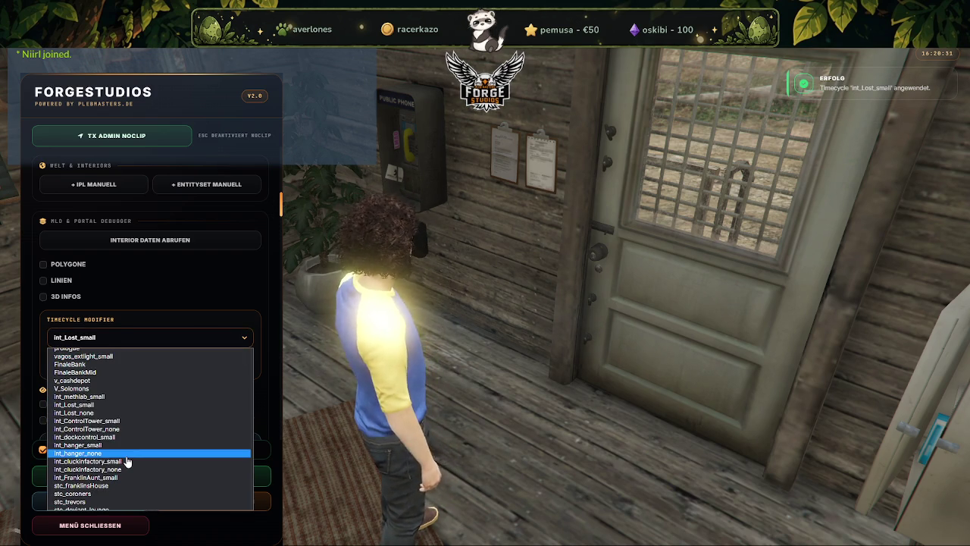
left_click(101, 397)
left_click(118, 372)
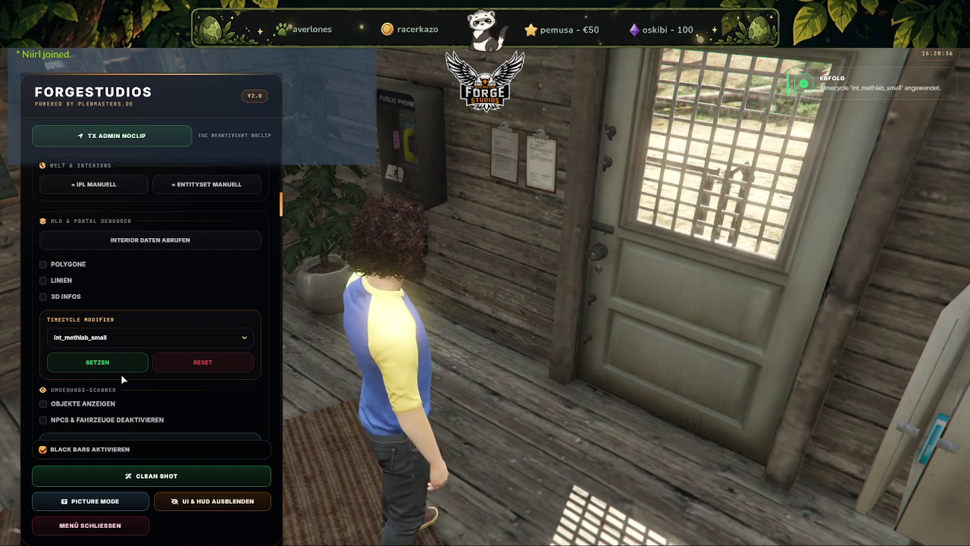
Drag the Uhrzeit slider to change the time of day to 23:59.
scroll(210, 210, "up", 3)
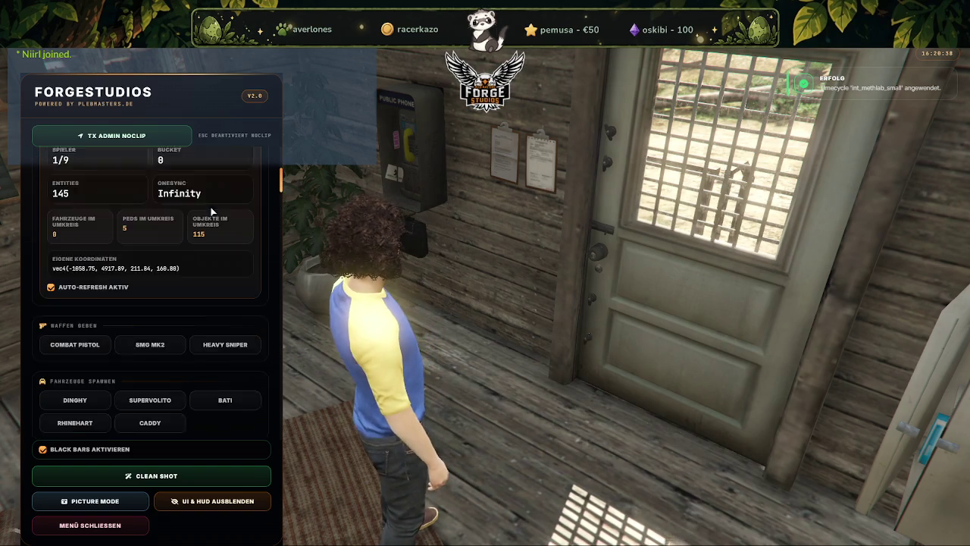
scroll(185, 218, "up", 2)
mouse_move(148, 285)
left_mouse_down()
mouse_move(272, 284)
mouse_move(134, 284)
left_mouse_up()
Select v_torture in the Timecycle Modifier list and apply it with SETZEN.
scroll(121, 390, "down", 5)
scroll(121, 390, "down", 5)
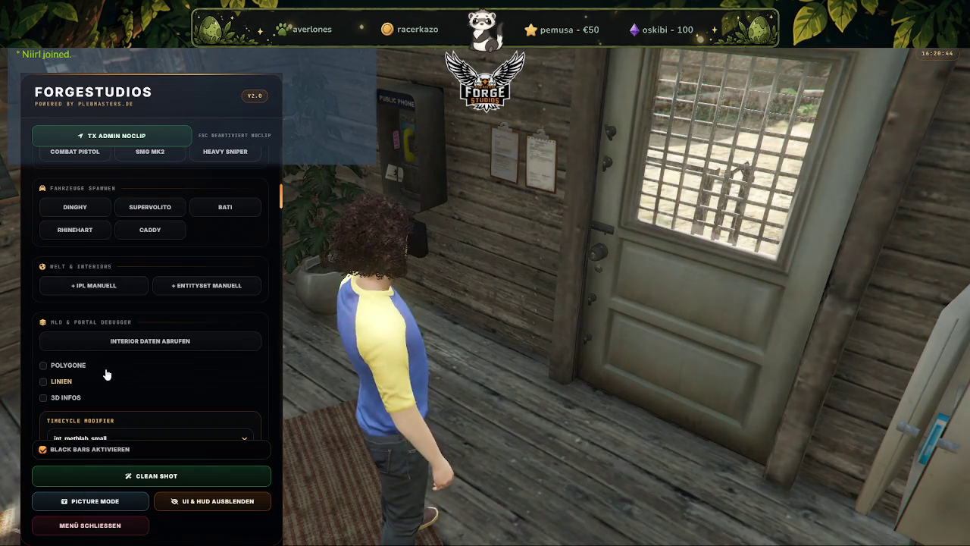
scroll(106, 364, "down", 2)
left_click(124, 339)
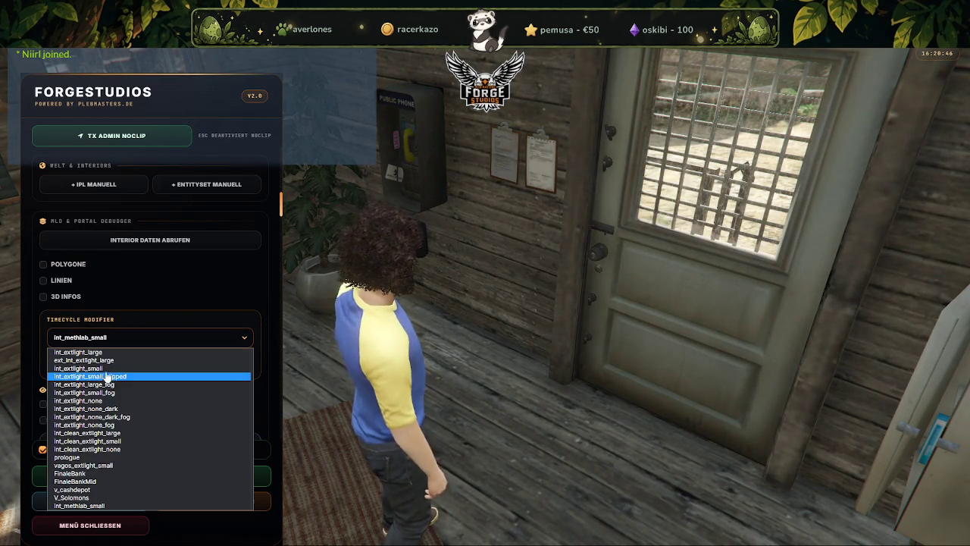
scroll(102, 402, "up", 2)
scroll(98, 413, "up", 3)
scroll(99, 413, "up", 2)
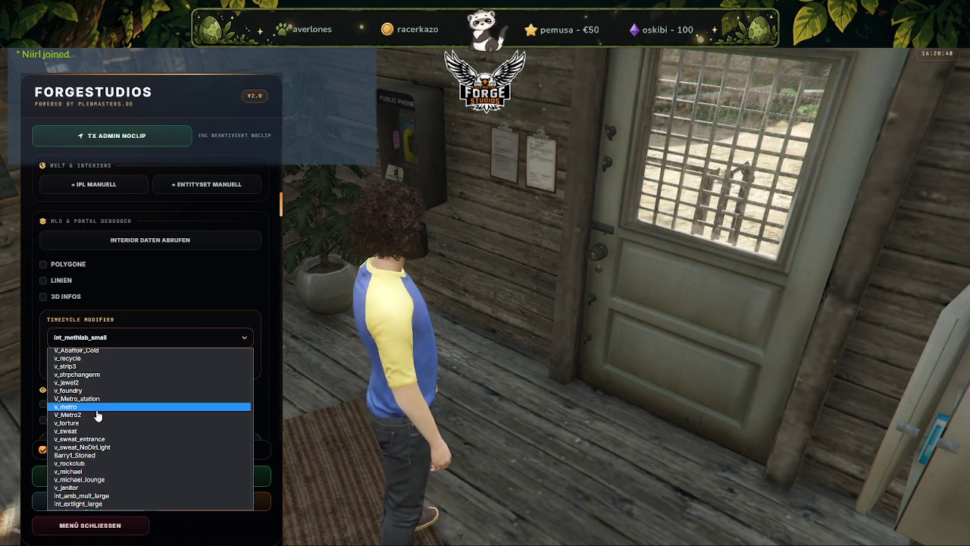
scroll(106, 394, "up", 2)
scroll(106, 395, "up", 2)
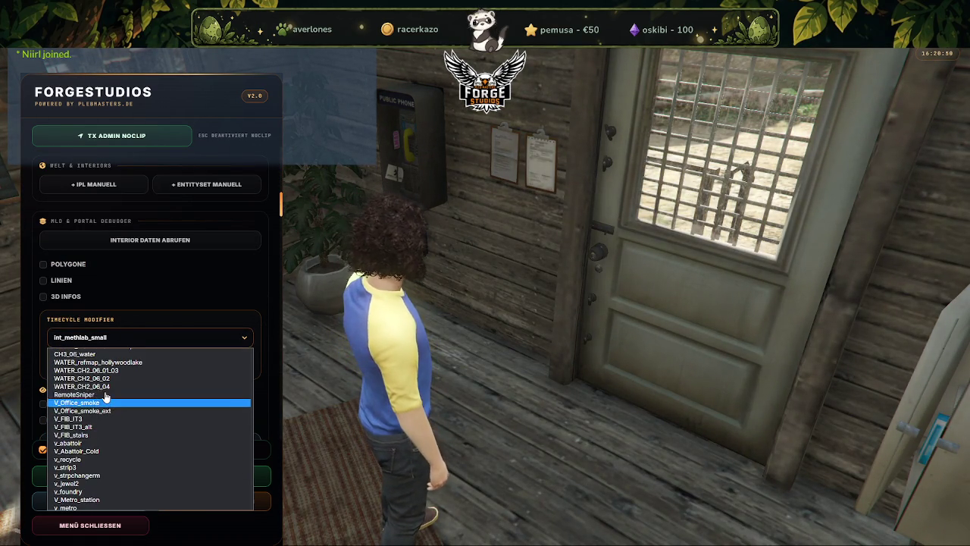
scroll(103, 402, "up", 2)
scroll(101, 406, "up", 2)
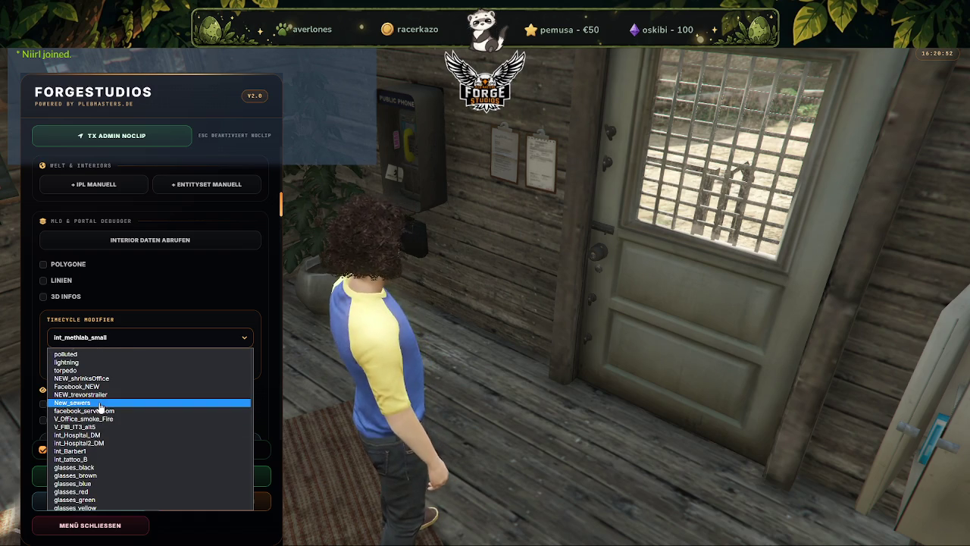
scroll(101, 409, "up", 1)
scroll(91, 438, "down", 1)
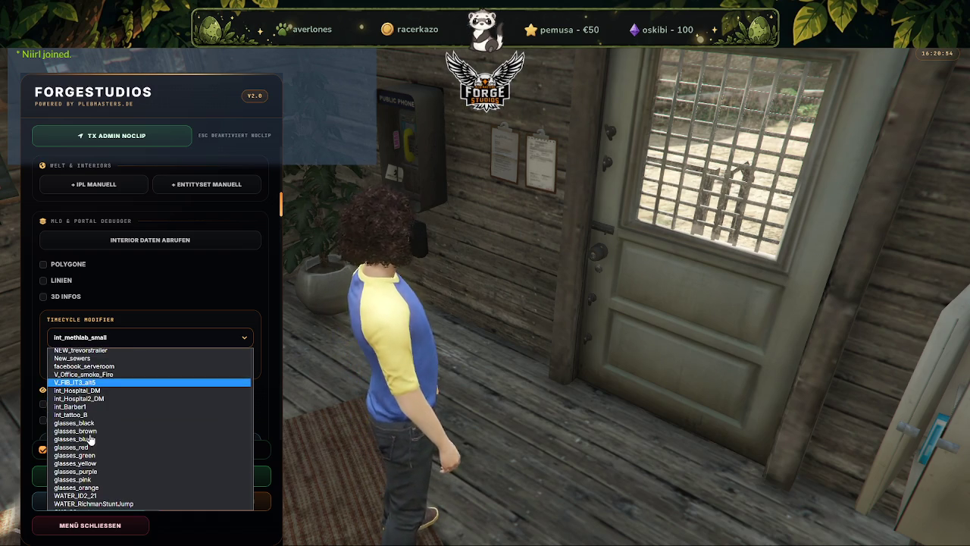
scroll(92, 440, "down", 2)
scroll(92, 441, "down", 3)
scroll(92, 444, "down", 1)
scroll(92, 443, "down", 2)
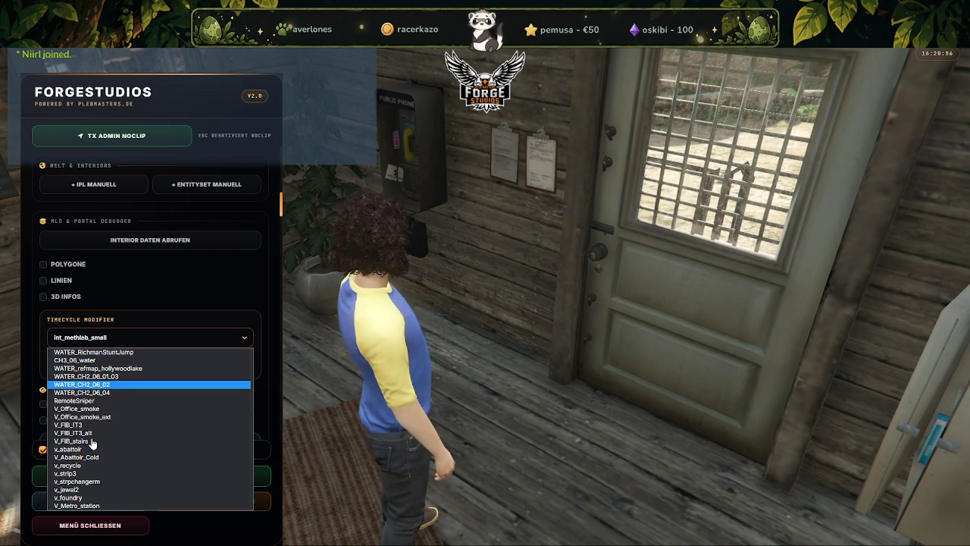
scroll(91, 449, "down", 3)
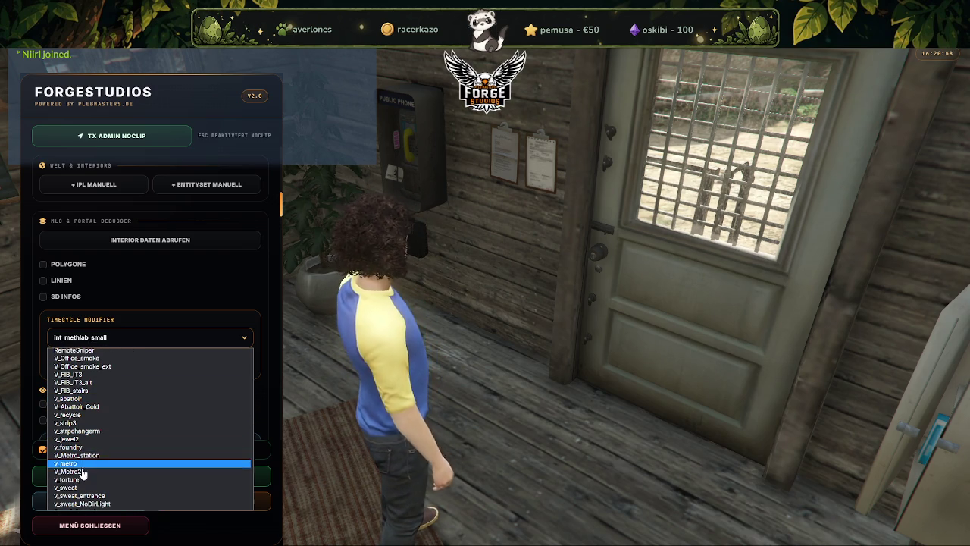
left_click(107, 479)
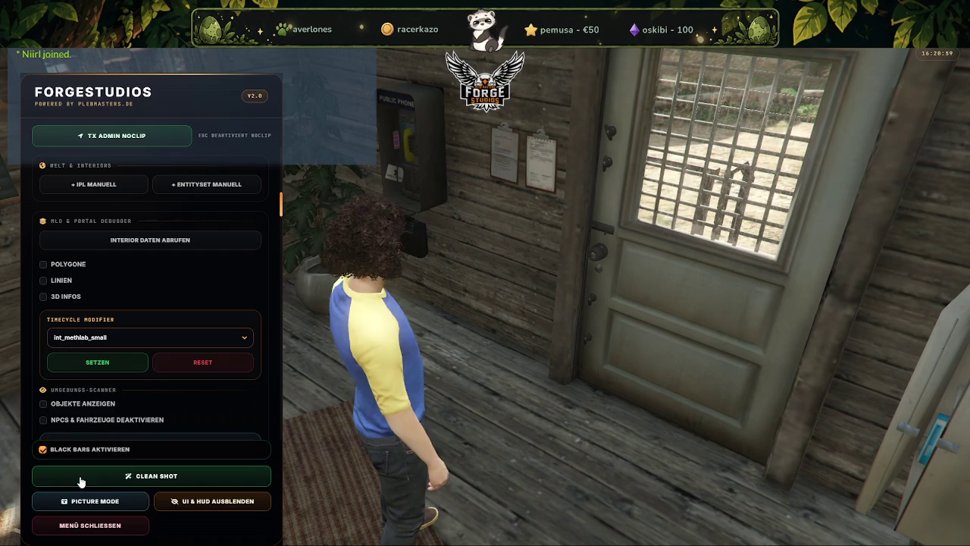
left_click(97, 362)
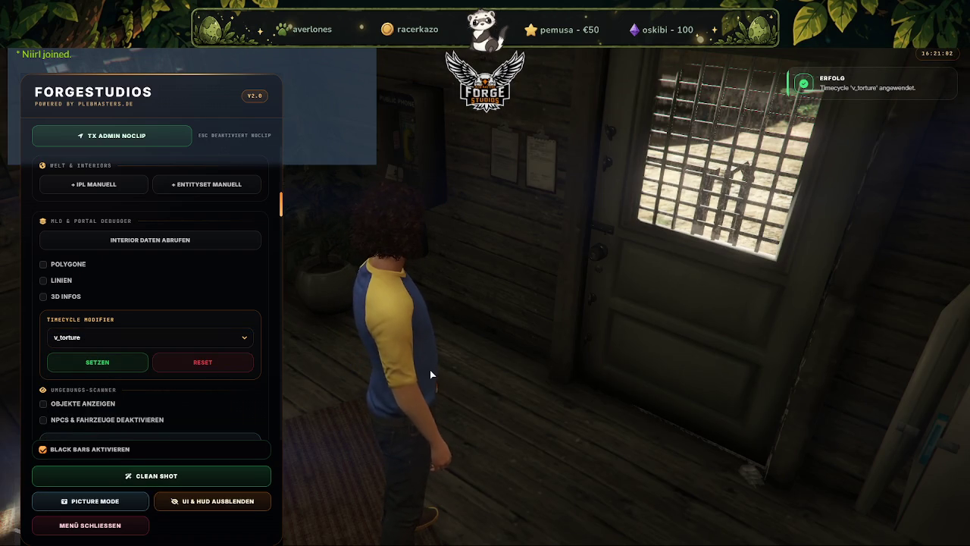
Close the ForgeStudios admin menu to regain control of the character.
key("Escape")
Walk around the cabin past the filing cabinets and window to face the barred door.
key("w")
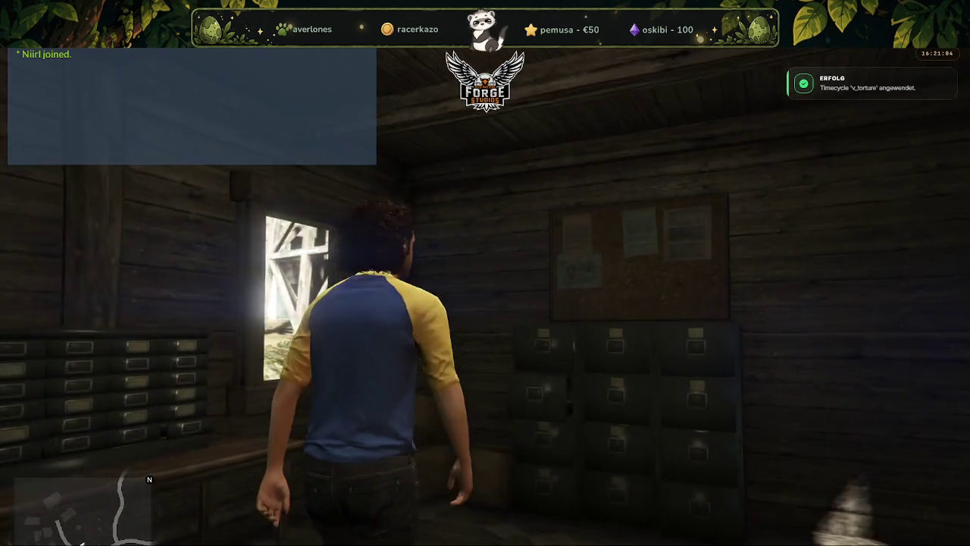
key("w")
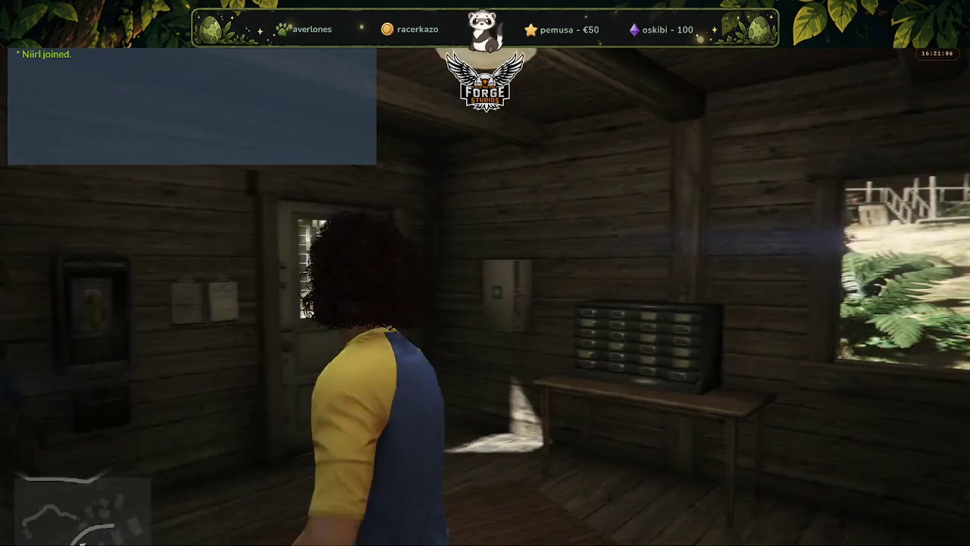
key("s")
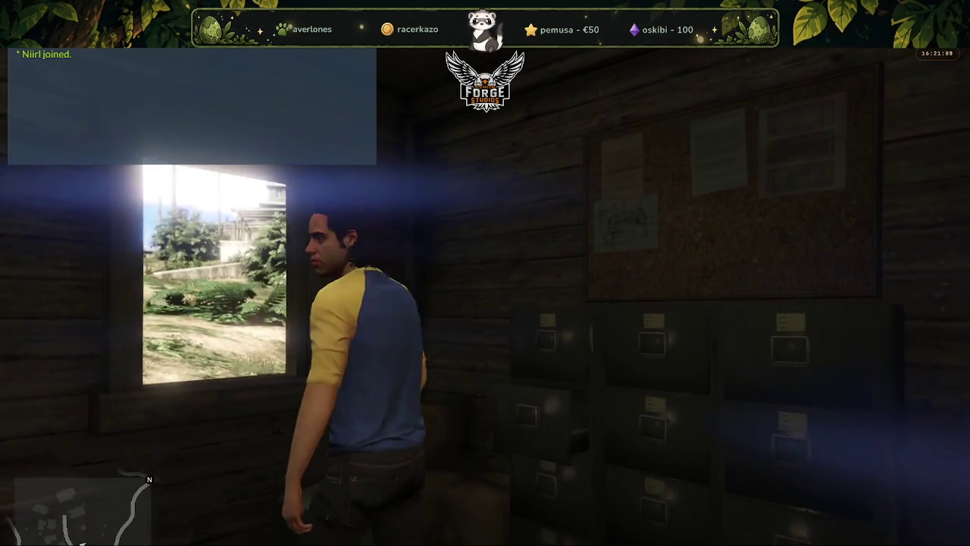
key("w")
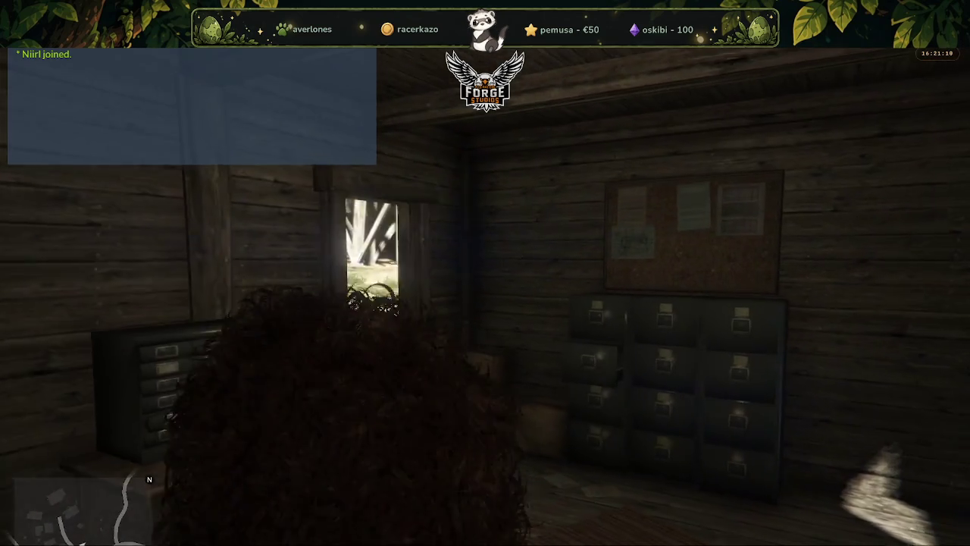
key("a")
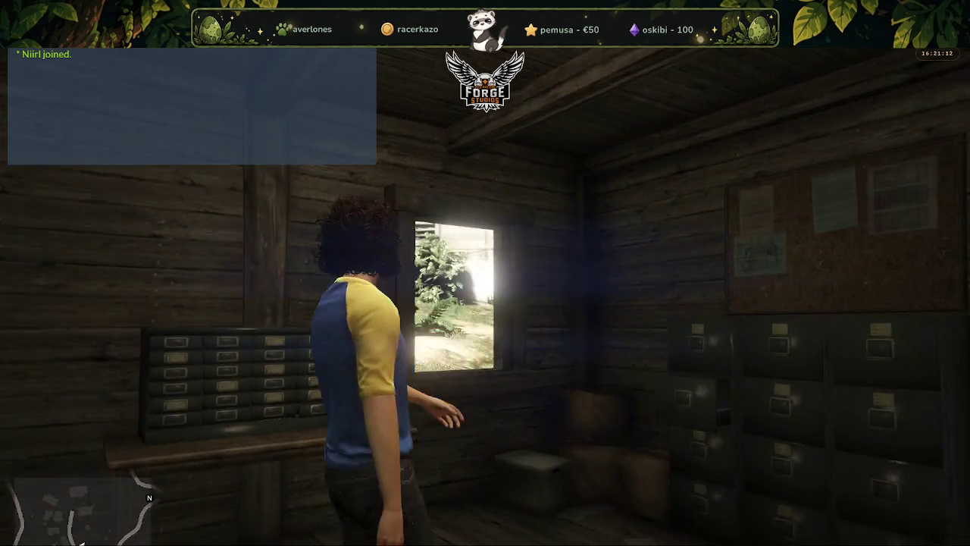
Run out the door past the water tower along the dirt road toward the barn and windmill.
key("w")
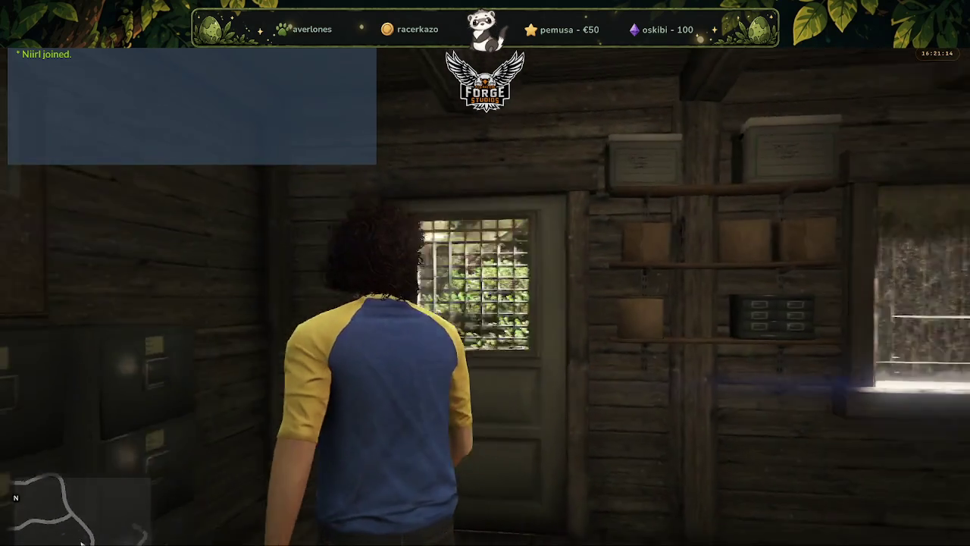
key("w")
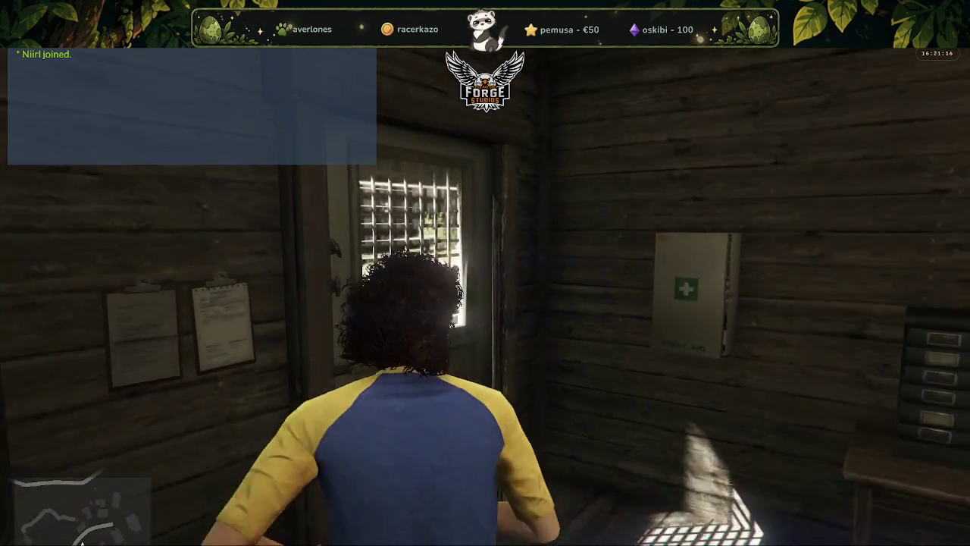
key("w")
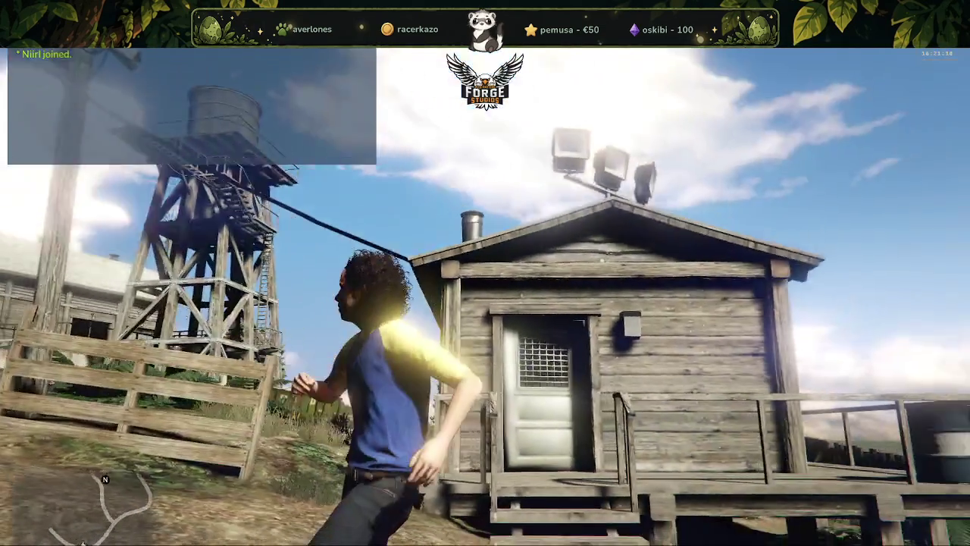
key("w")
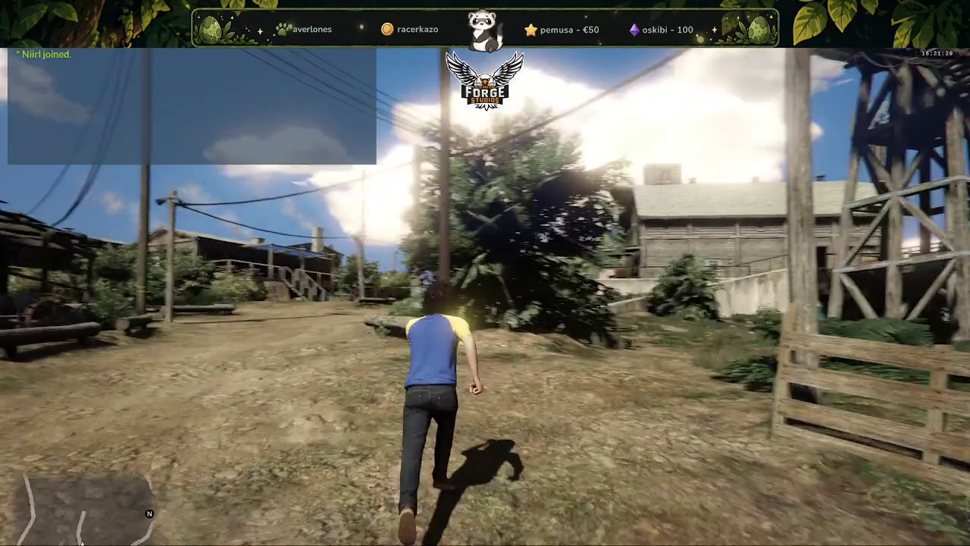
key("w")
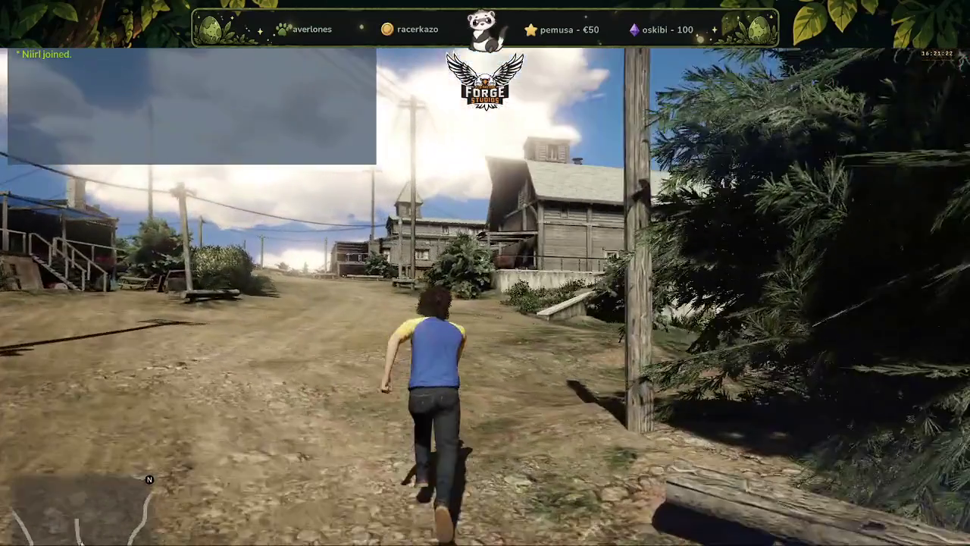
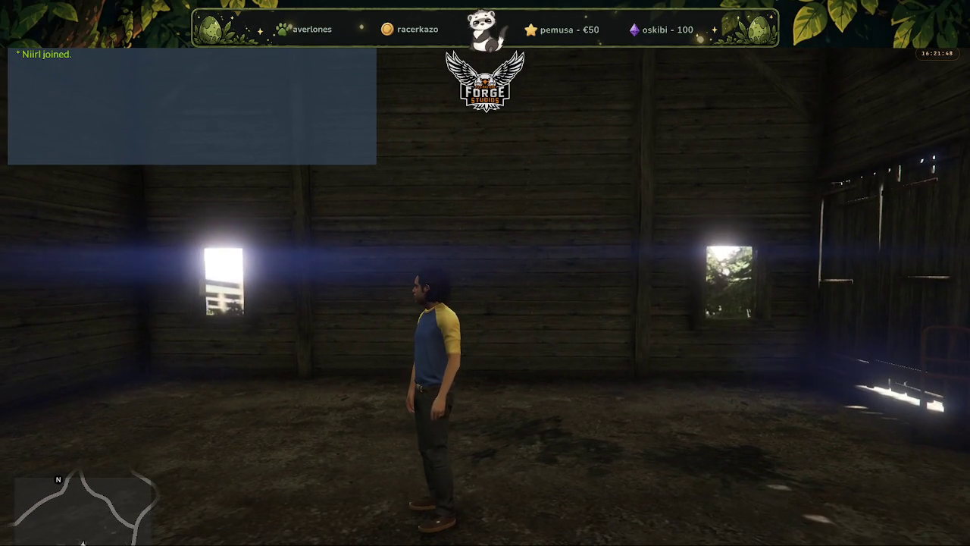
Open the ForgeStudios admin menu and apply the int_Lost_small timecycle modifier to the barn.
key("F6")
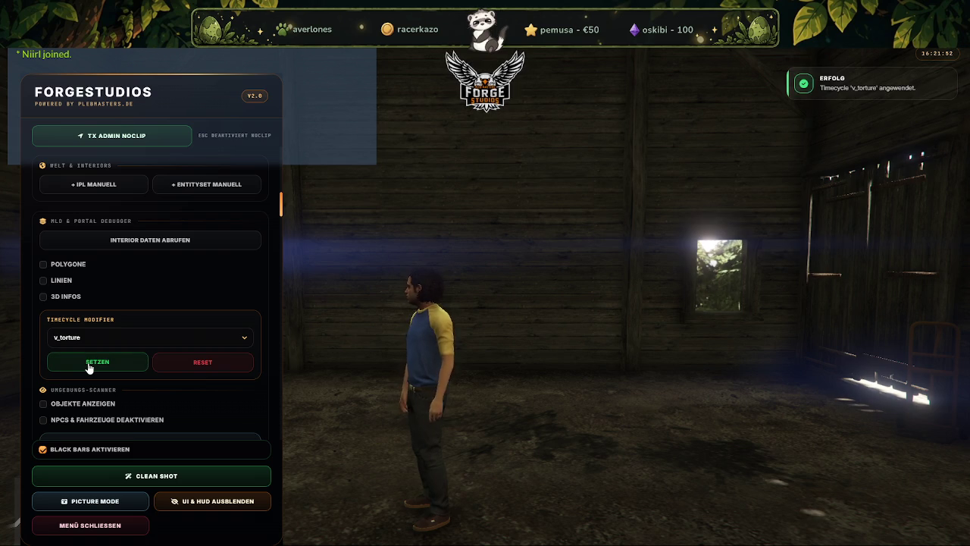
left_click(144, 339)
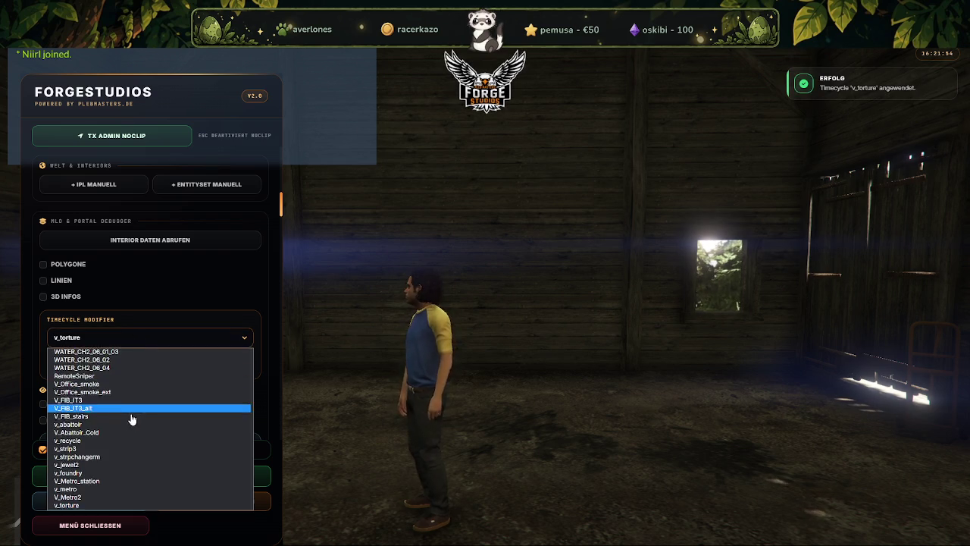
scroll(117, 471, "down", 1)
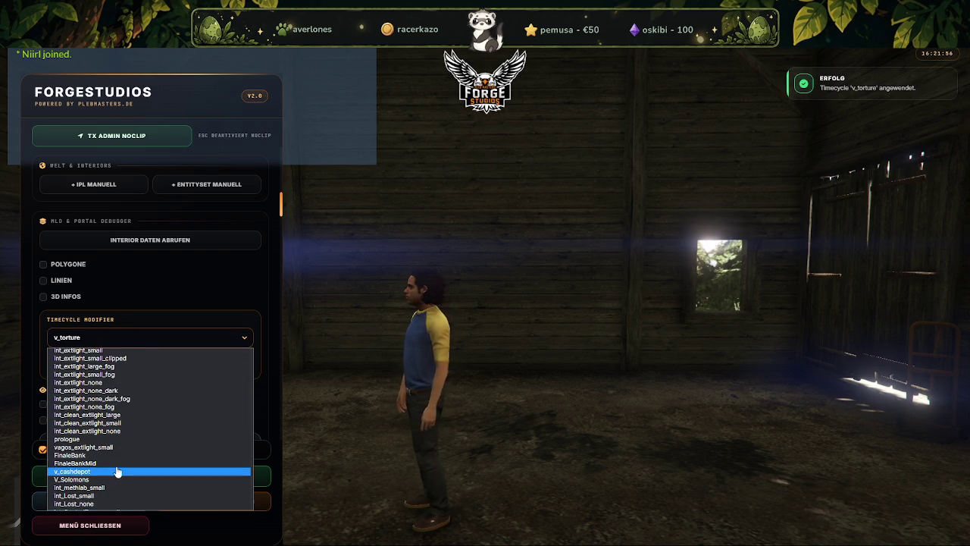
scroll(98, 418, "down", 2)
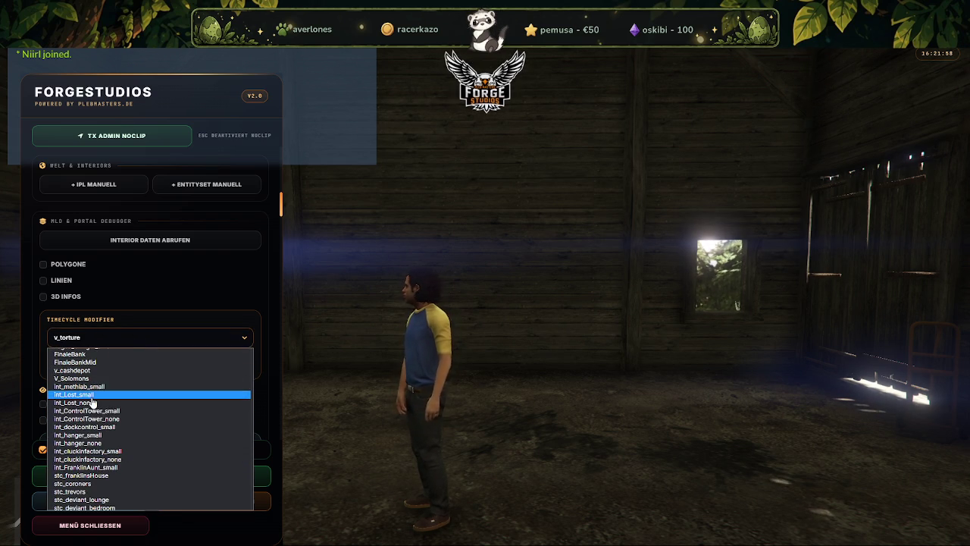
left_click(89, 395)
left_click(101, 366)
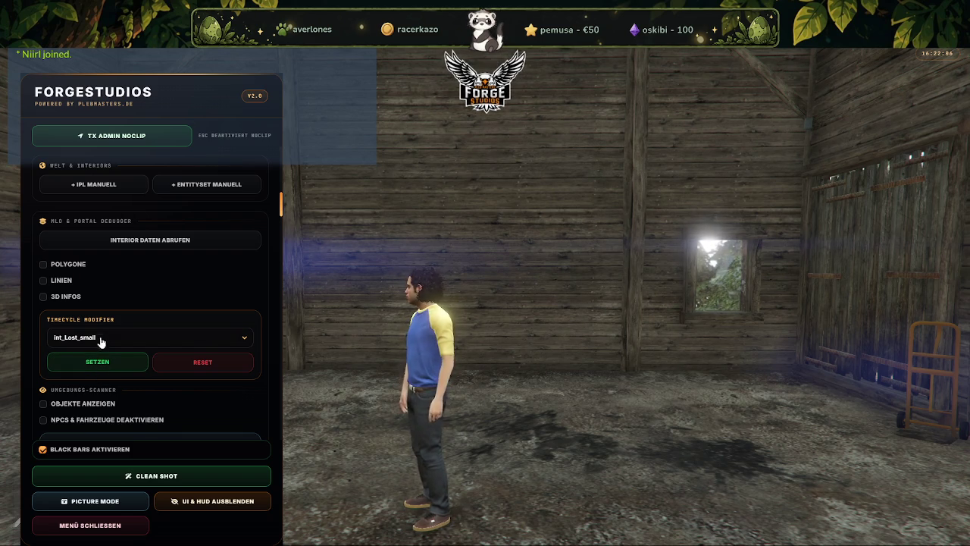
Browse the modifier list, then apply int_Farmhouse_small lighting to the barn.
left_click(103, 338)
scroll(119, 379, "down", 3)
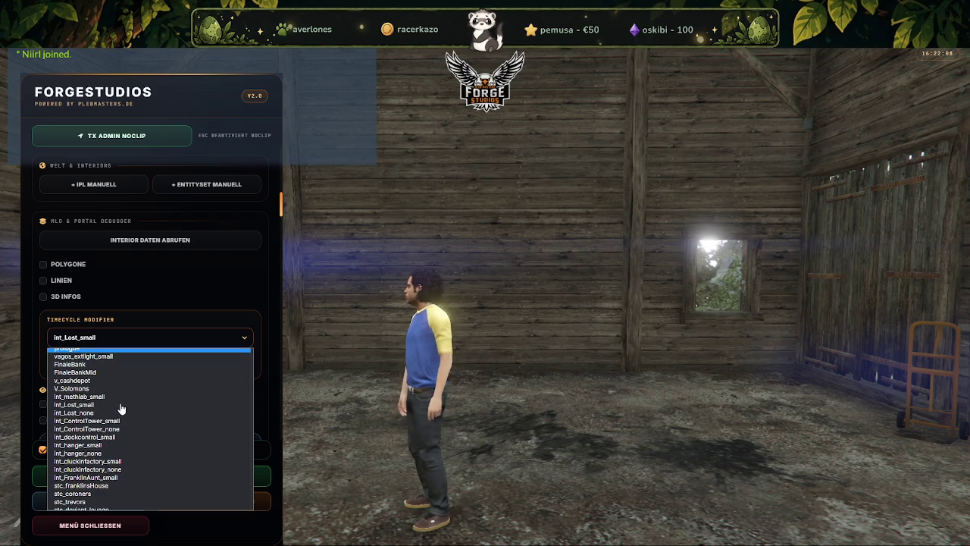
scroll(114, 421, "down", 2)
scroll(113, 428, "down", 1)
scroll(110, 431, "down", 1)
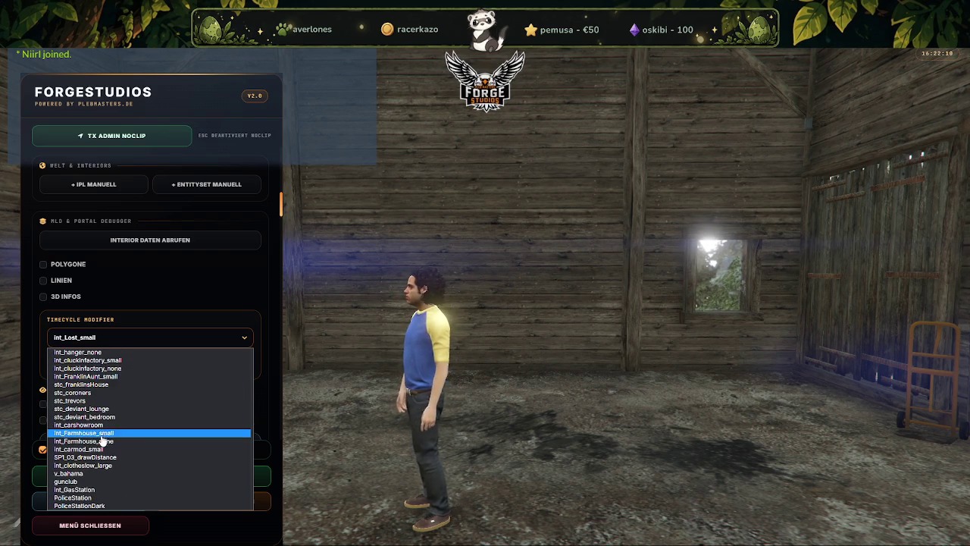
left_click(113, 433)
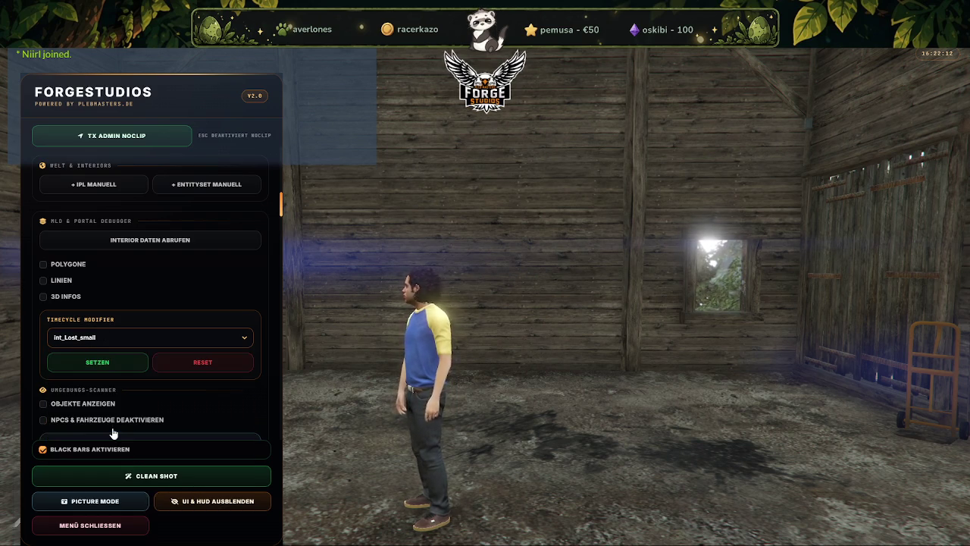
left_click(103, 341)
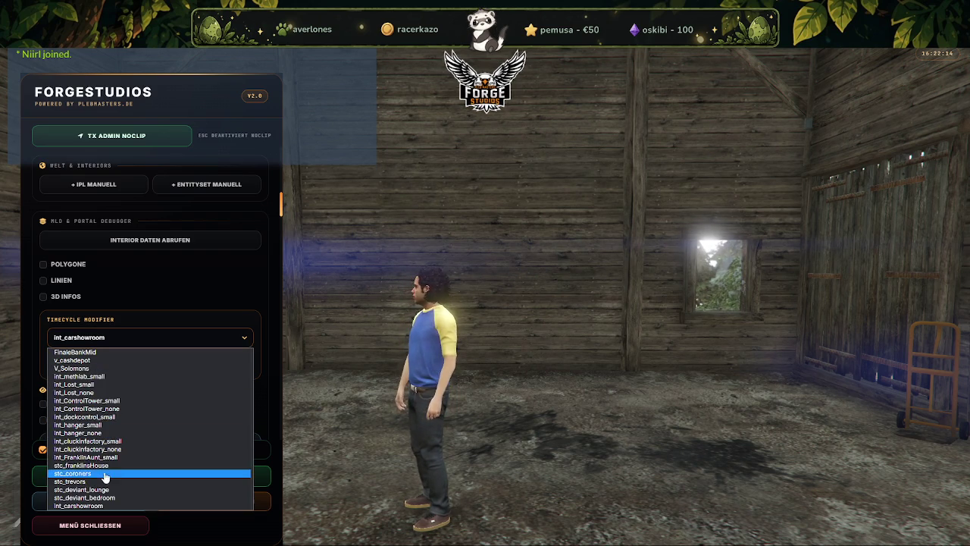
scroll(114, 424, "down", 2)
scroll(116, 443, "down", 2)
left_click(95, 412)
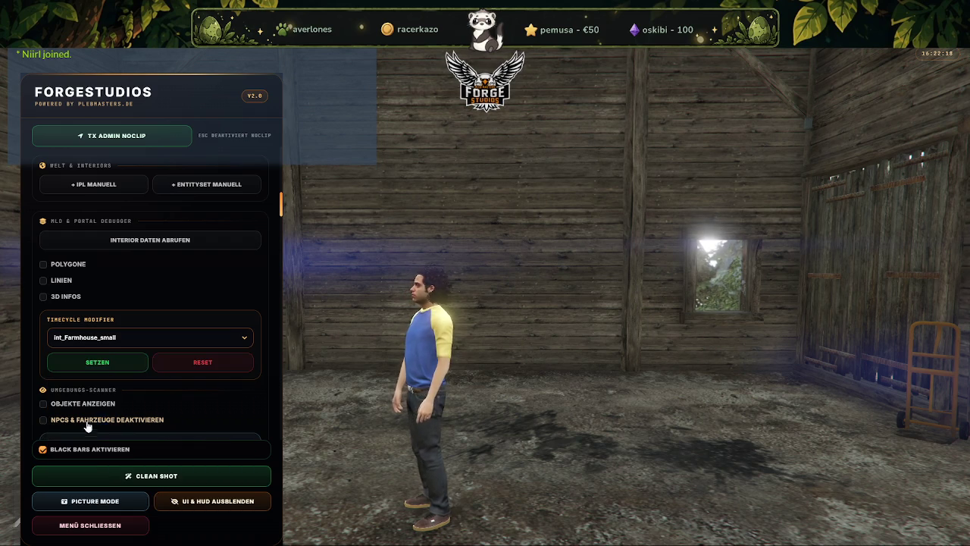
left_click(96, 364)
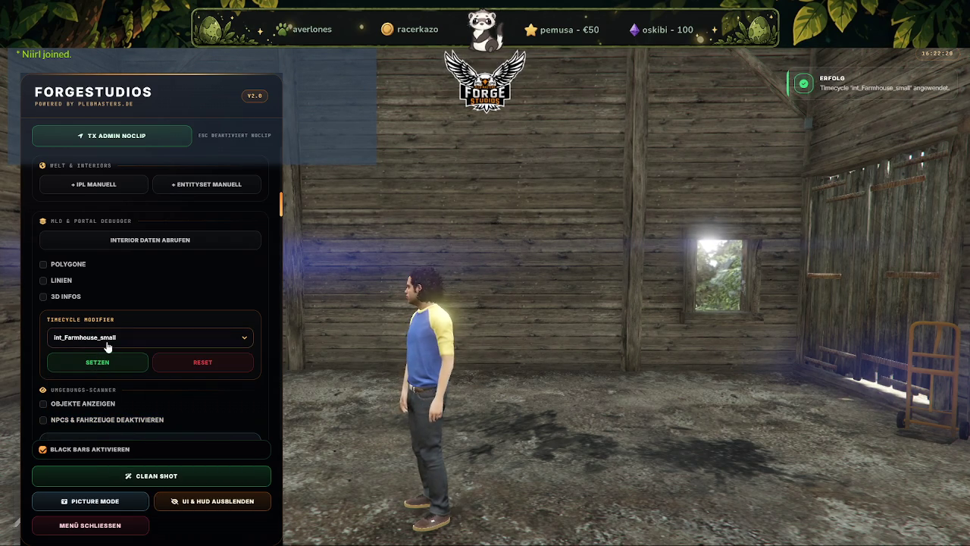
Select int_GasStation as the timecycle modifier.
left_click(108, 345)
scroll(113, 472, "down", 2)
scroll(112, 471, "down", 1)
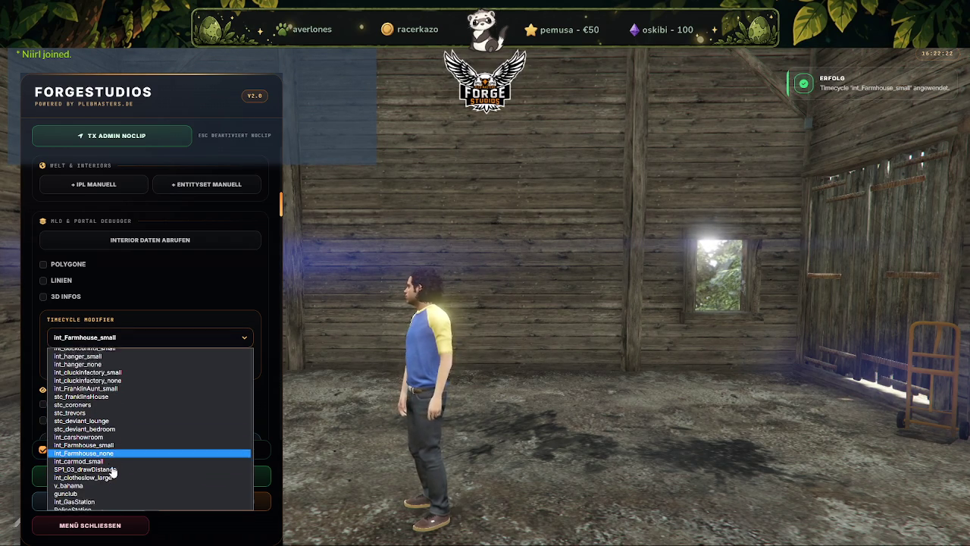
scroll(112, 471, "down", 1)
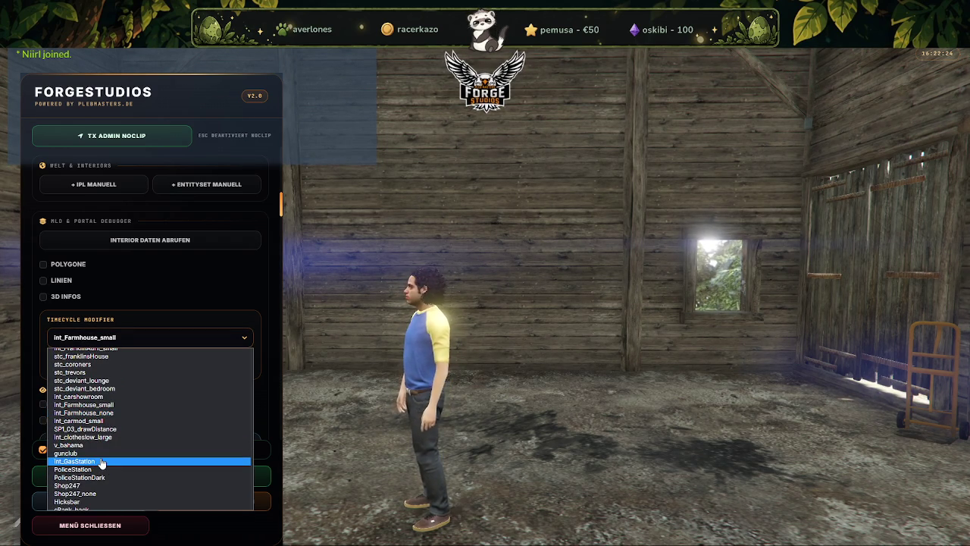
left_click(102, 461)
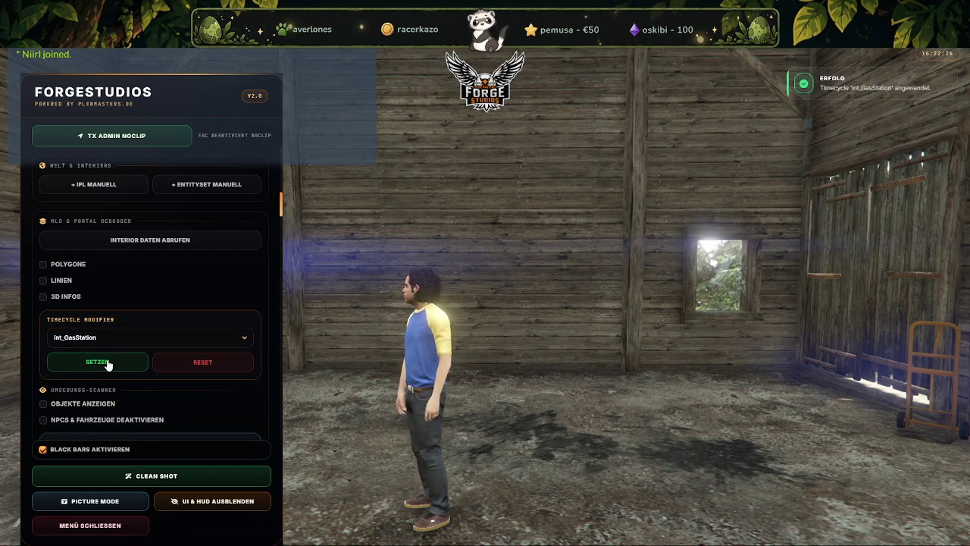
Apply the int_tunnel_none_dark timecycle modifier to the barn.
left_click(117, 344)
scroll(134, 437, "down", 1)
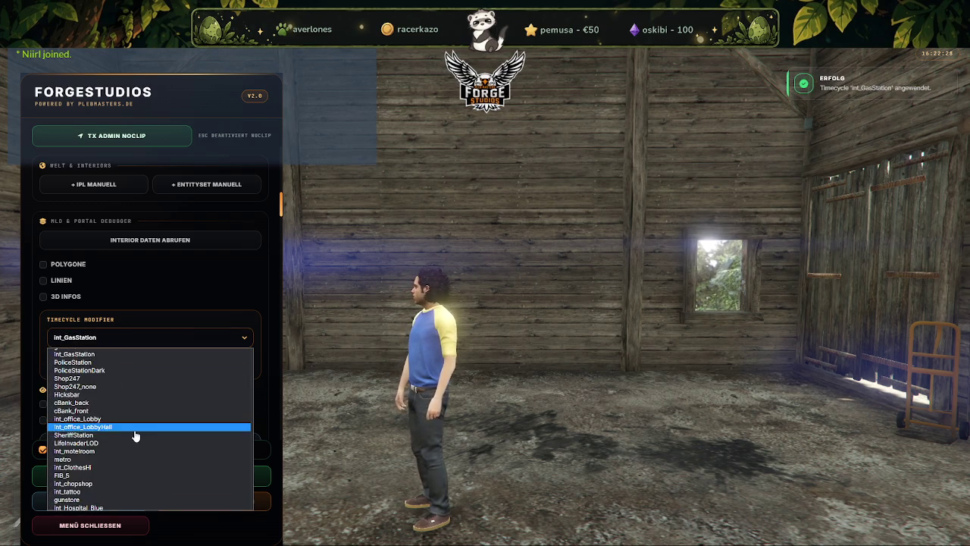
scroll(137, 438, "down", 1)
scroll(137, 437, "down", 2)
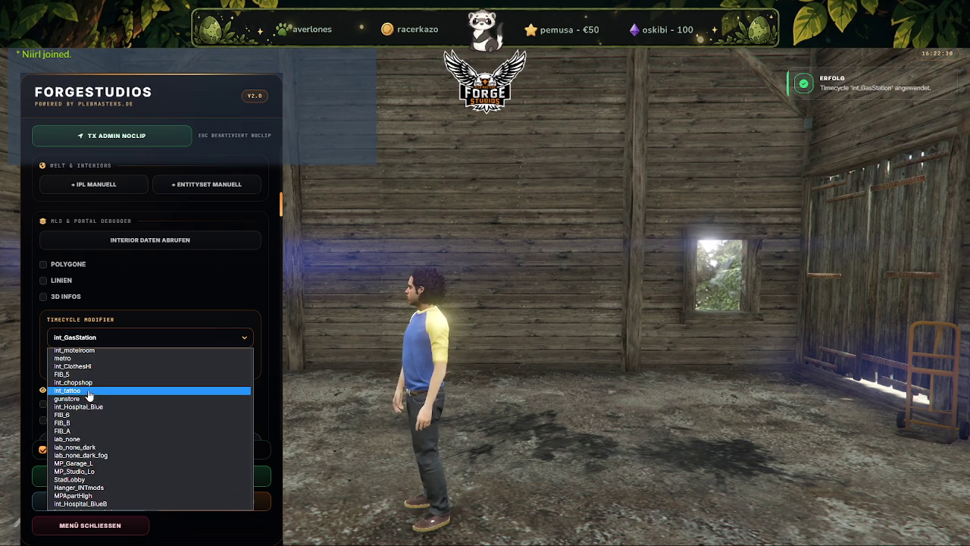
scroll(119, 408, "down", 2)
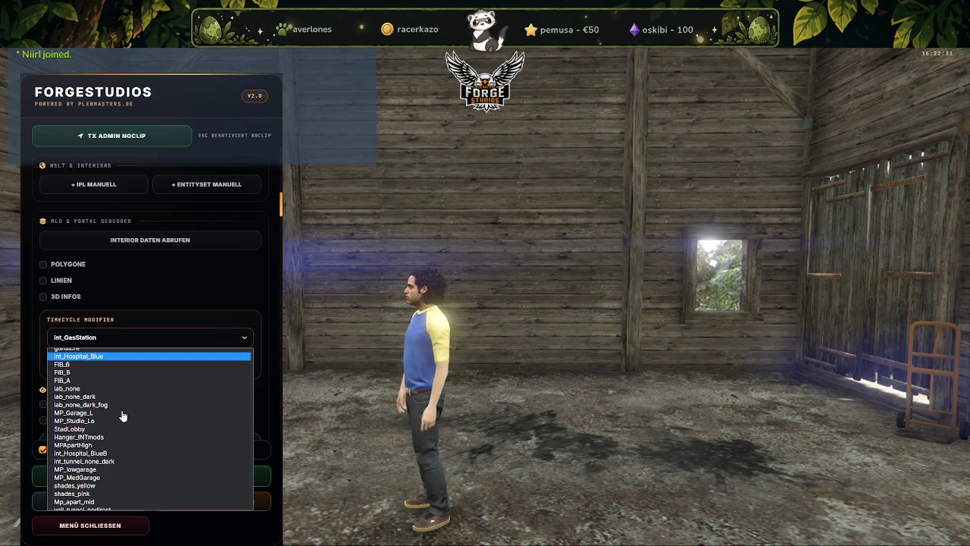
left_click(112, 463)
left_click(93, 367)
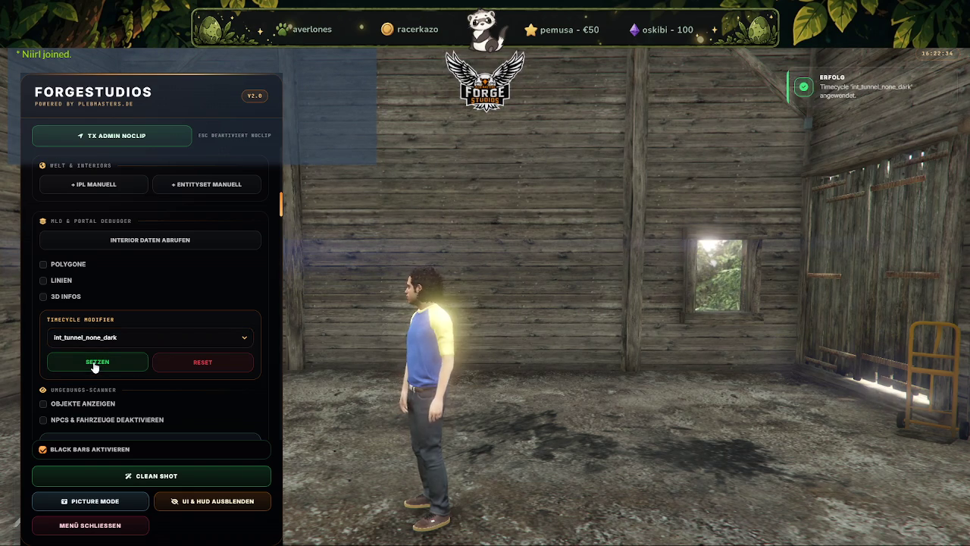
Search the modifier list and select the polluted timecycle modifier.
left_click(101, 343)
scroll(121, 422, "down", 3)
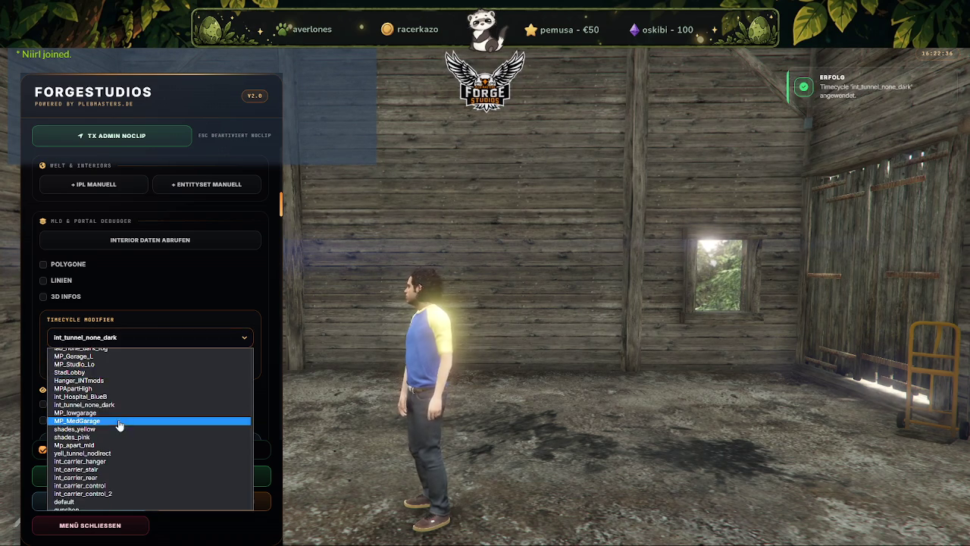
scroll(122, 440, "down", 3)
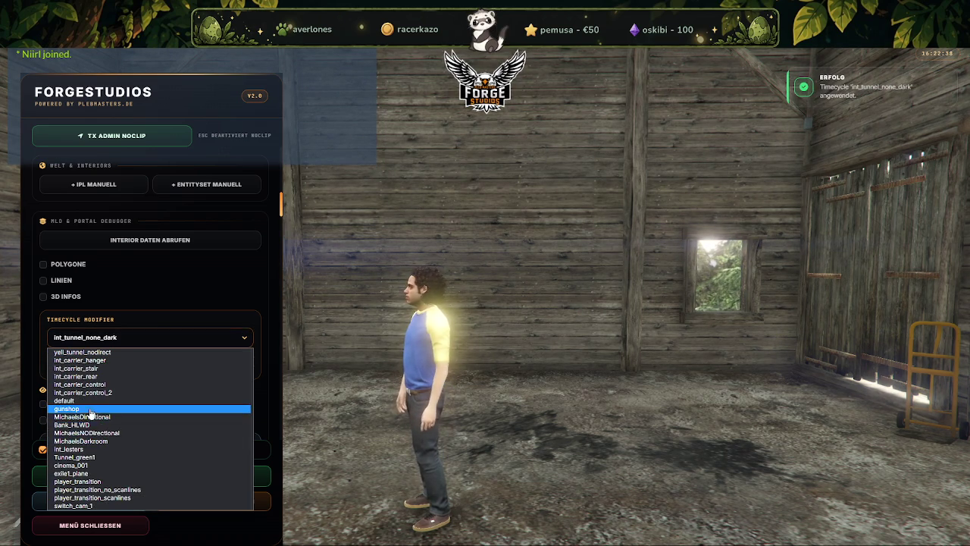
scroll(92, 421, "down", 3)
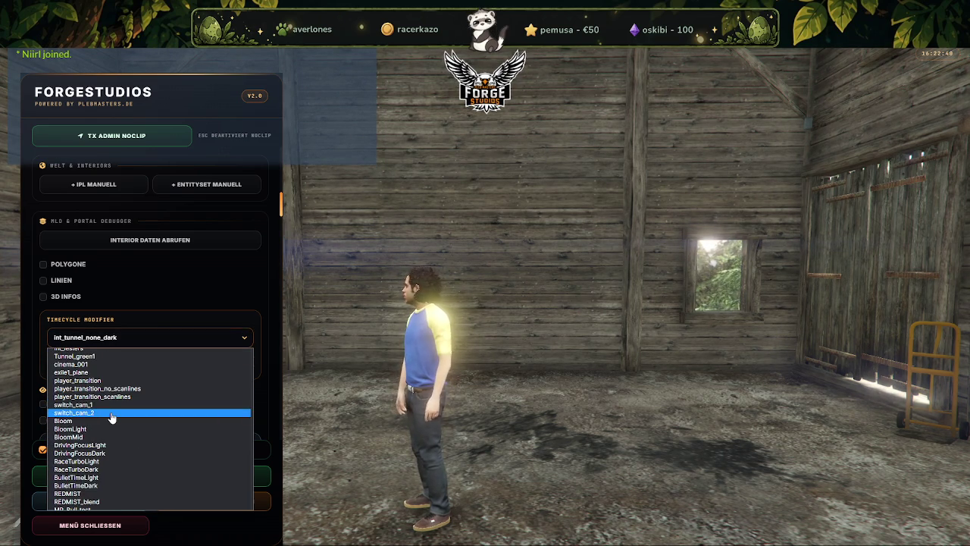
scroll(98, 421, "down", 1)
scroll(110, 420, "down", 2)
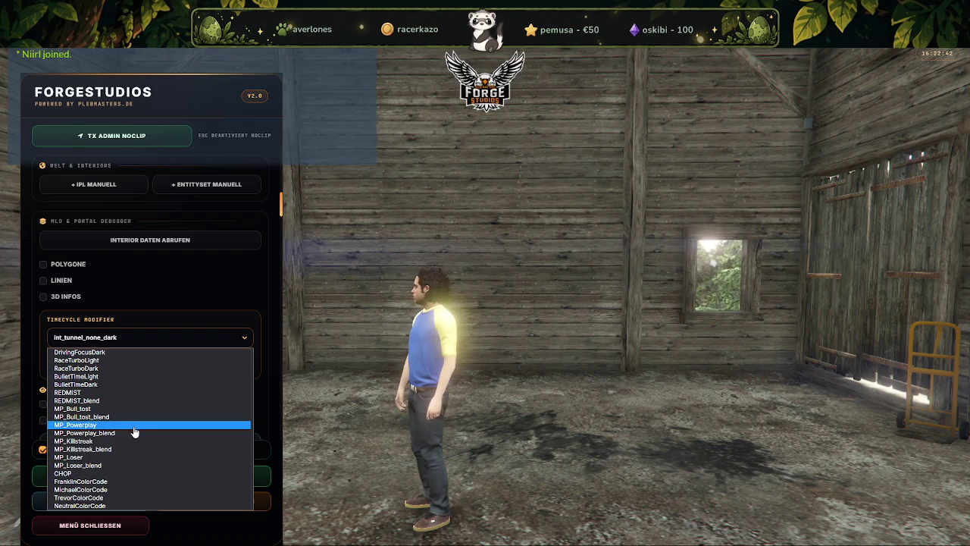
scroll(131, 437, "down", 2)
scroll(124, 448, "down", 2)
scroll(119, 458, "down", 2)
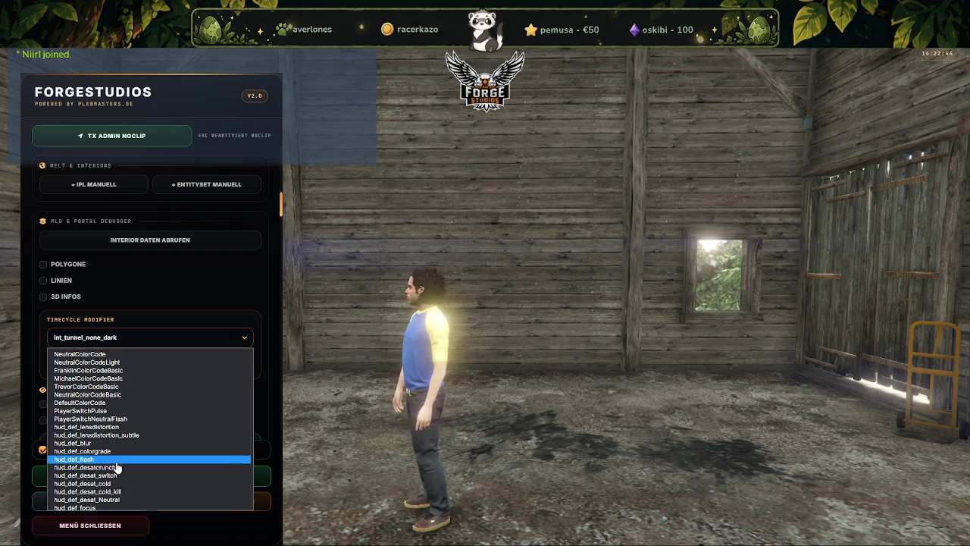
scroll(117, 455, "down", 2)
scroll(110, 472, "down", 2)
scroll(112, 455, "up", 3)
scroll(116, 424, "up", 3)
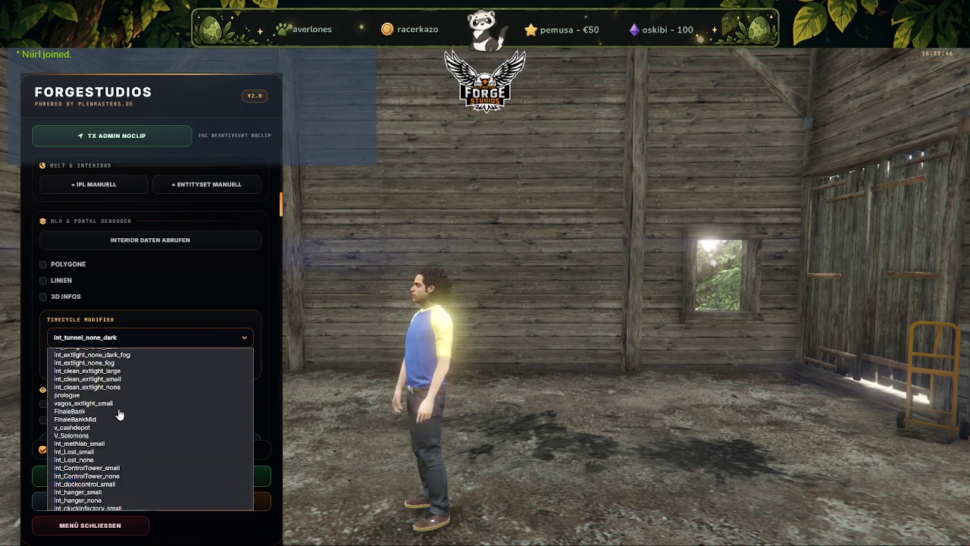
scroll(114, 406, "up", 3)
scroll(114, 398, "up", 3)
left_click(82, 361)
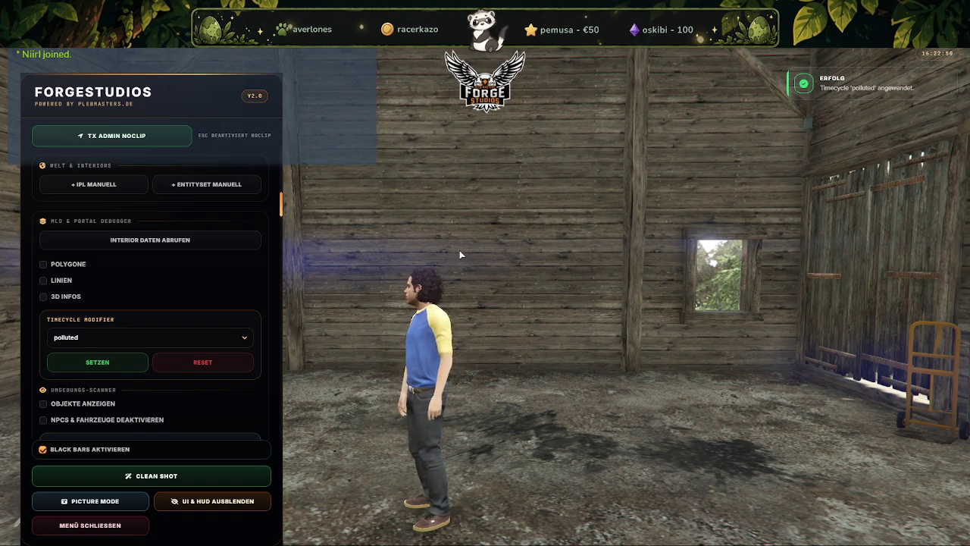
Close the admin menu and run across the barn toward the wooden gates.
left_click(106, 531)
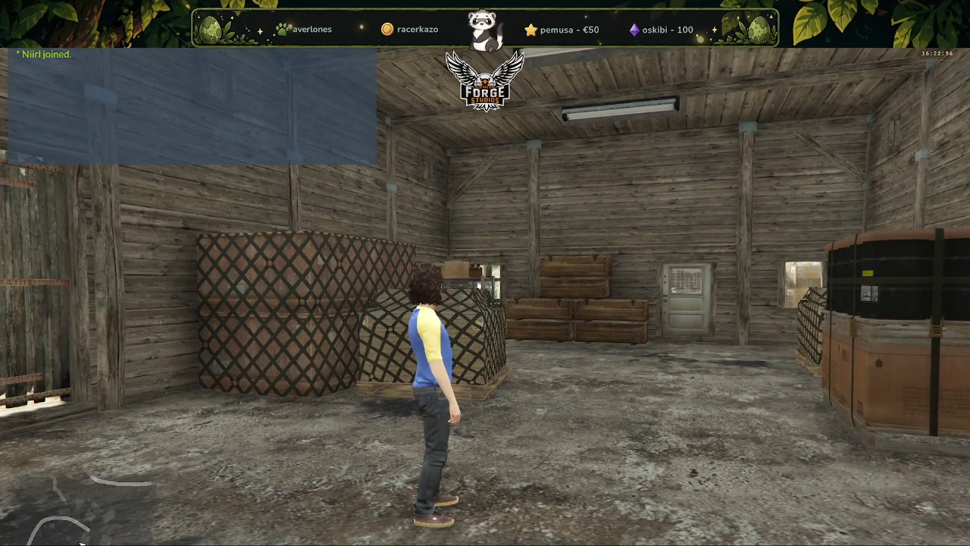
key("w")
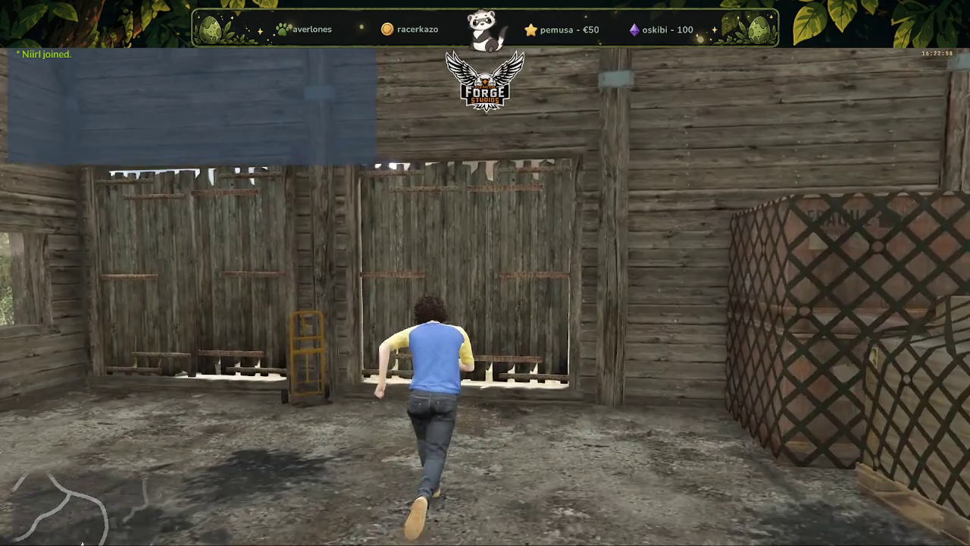